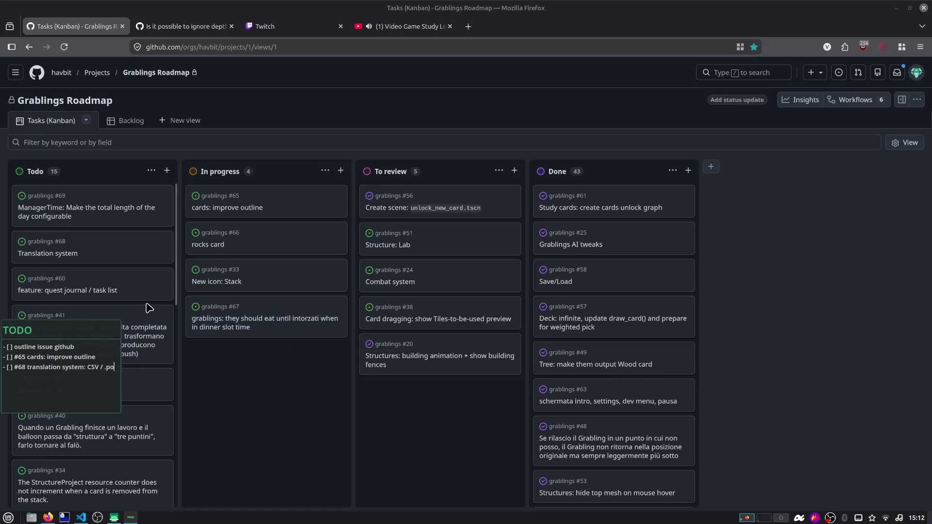
Step: Reposition the phone-mirroring window and keep it above other windows
{"action": "left_click", "coordinate": [115, 518]}
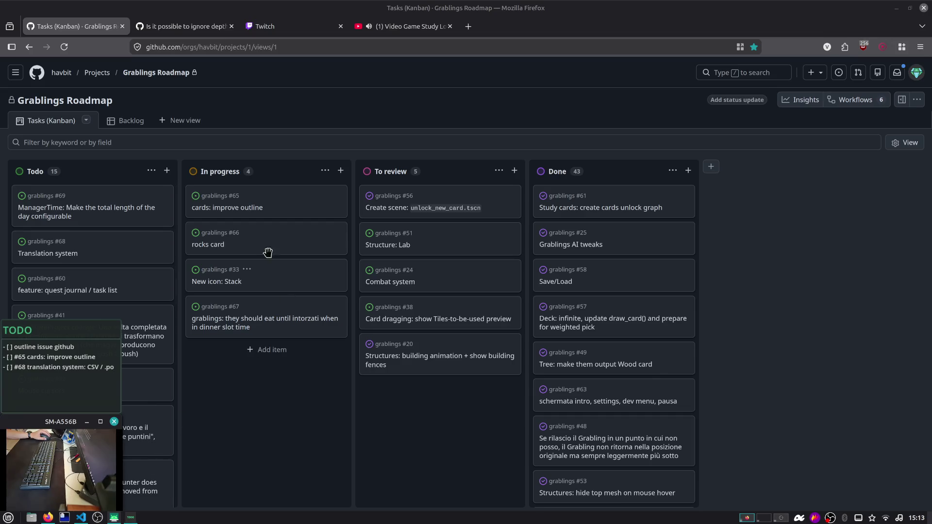
{"action": "right_click", "coordinate": [117, 518]}
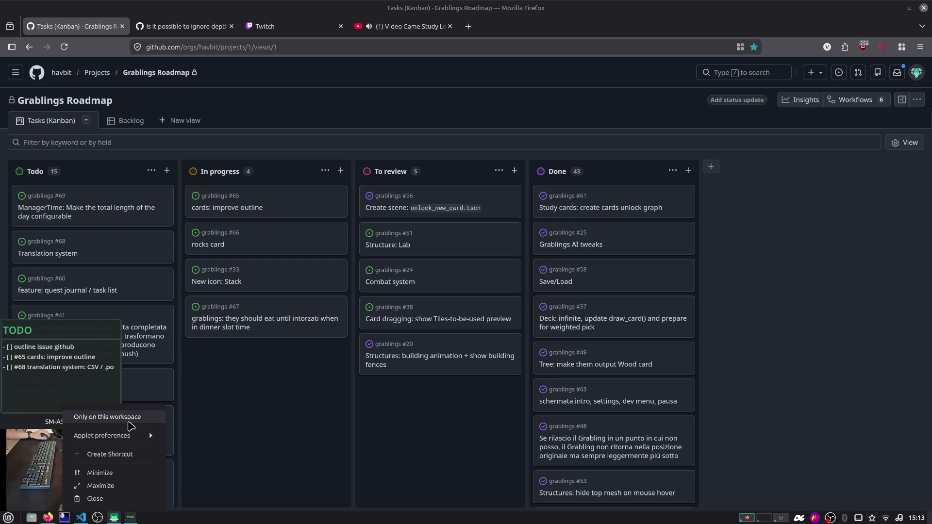
{"action": "left_click", "coordinate": [306, 397]}
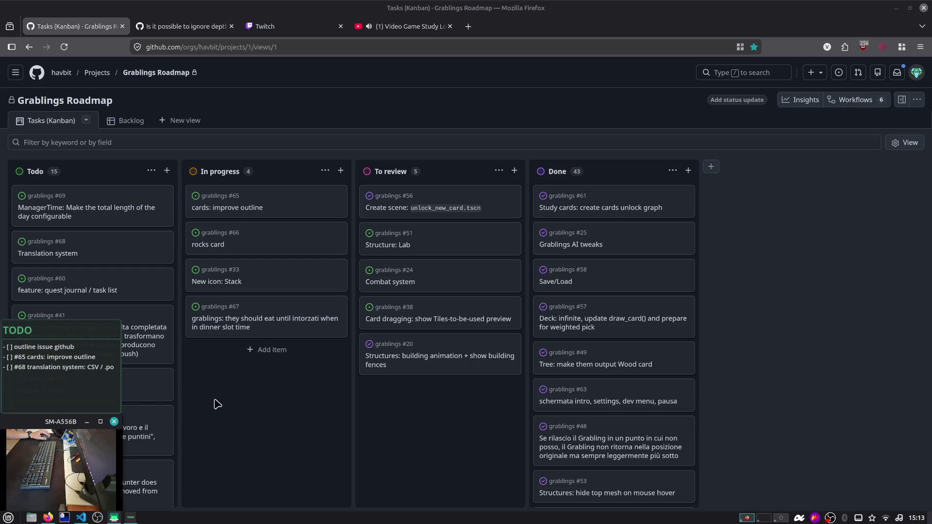
{"action": "right_click", "coordinate": [72, 421]}
{"action": "left_click", "coordinate": [97, 402]}
{"action": "left_click", "coordinate": [61, 463]}
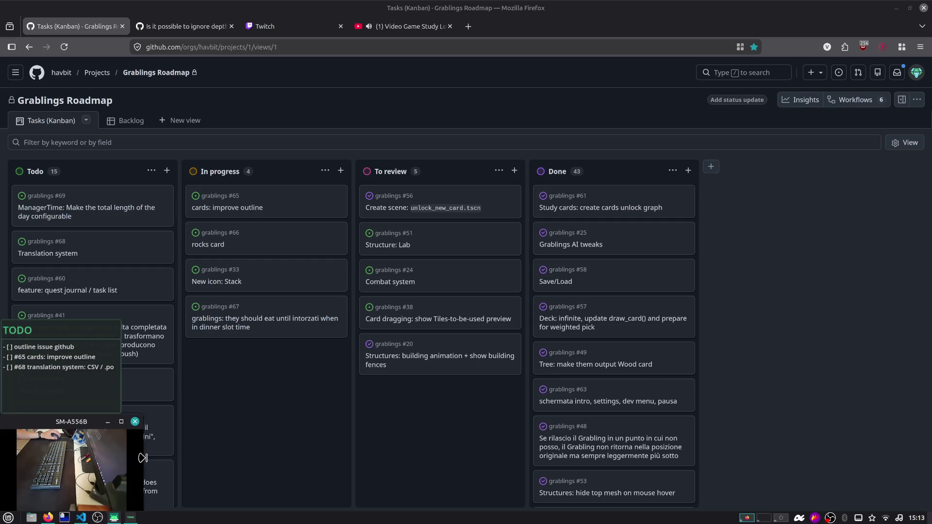
{"action": "right_click", "coordinate": [60, 424]}
{"action": "left_click", "coordinate": [72, 440]}
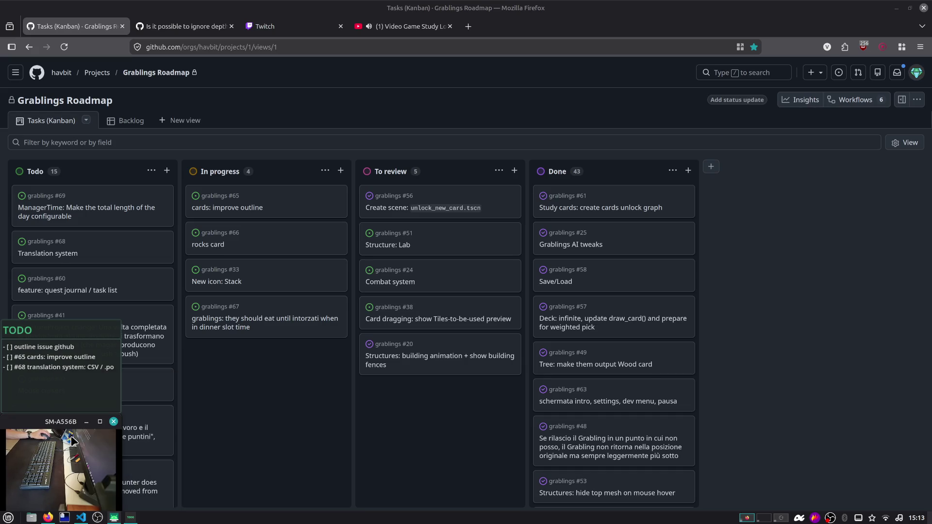
{"action": "left_click", "coordinate": [224, 441]}
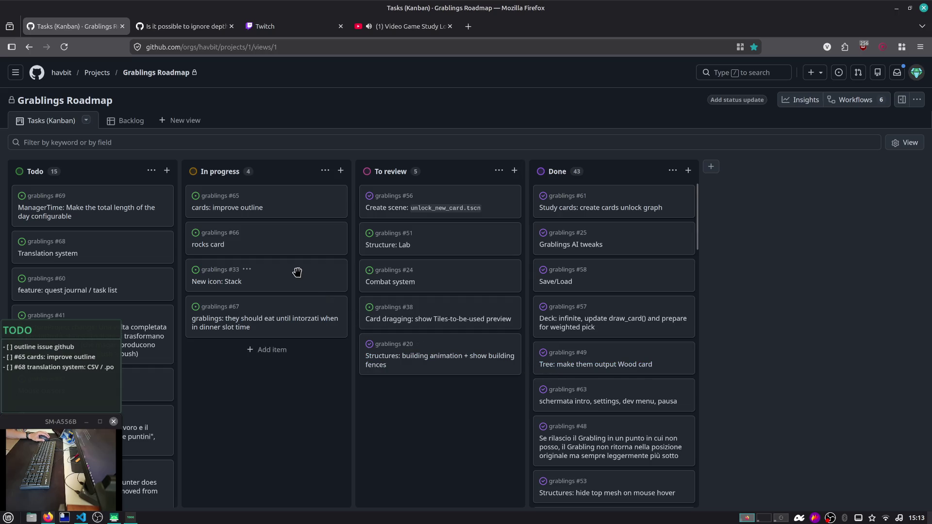
Step: Switch to the outline depth-texture issue and play its attached demo video
{"action": "key", "text": "ctrl+alt+Right"}
{"action": "key", "text": "ctrl+alt+Left"}
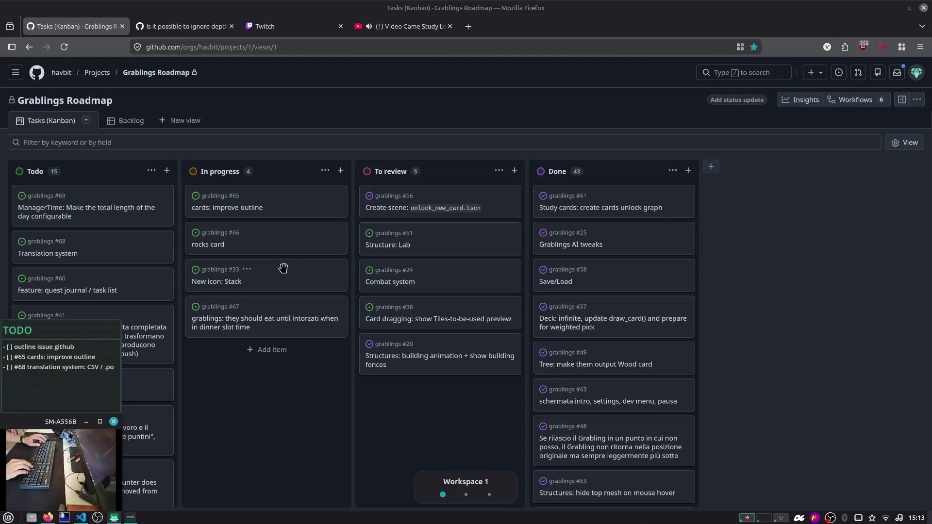
{"action": "key", "text": "alt+Tab"}
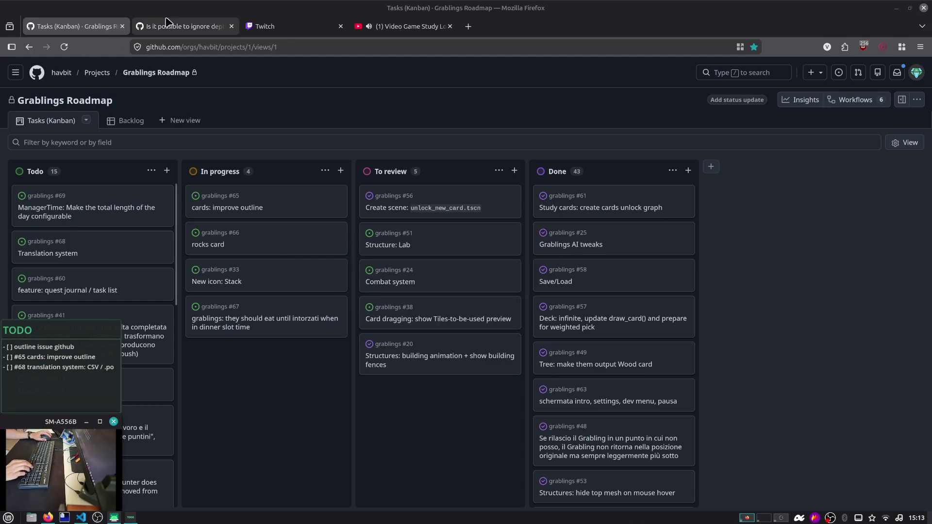
{"action": "left_click", "coordinate": [180, 21]}
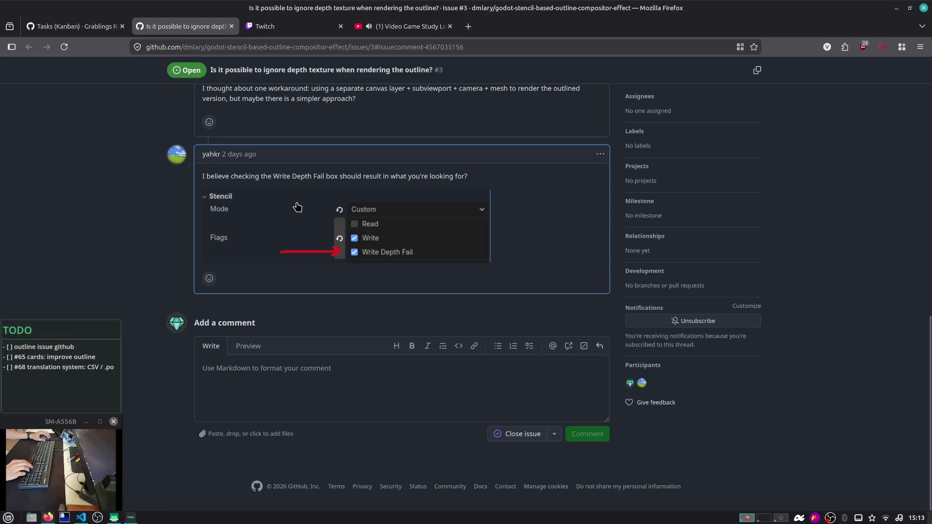
{"action": "scroll", "coordinate": [299, 208], "scroll_direction": "up", "scroll_amount": 8}
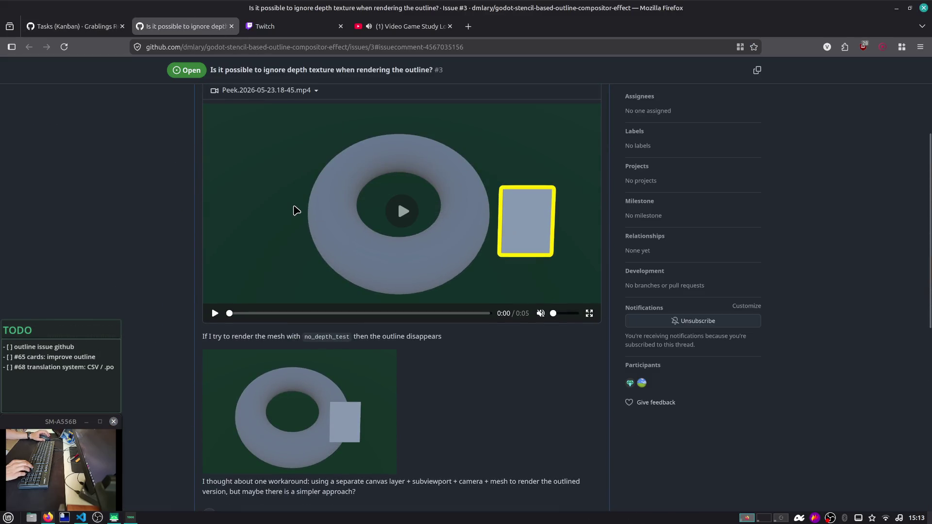
{"action": "scroll", "coordinate": [294, 207], "scroll_direction": "up", "scroll_amount": 4}
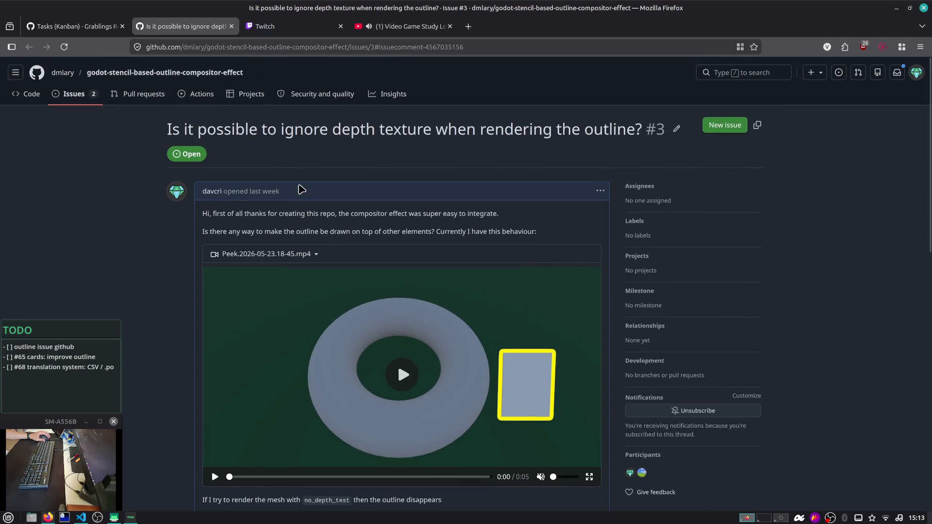
{"action": "scroll", "coordinate": [395, 130], "scroll_direction": "down", "scroll_amount": 1}
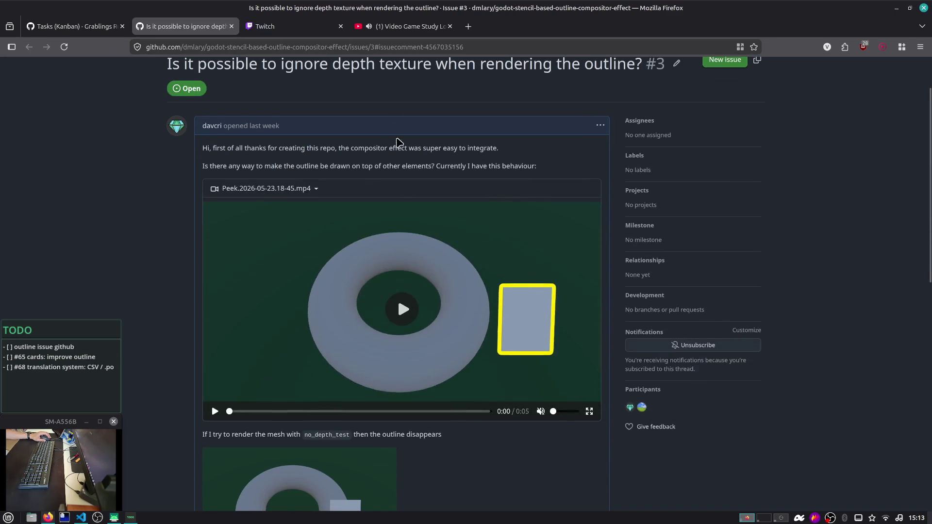
{"action": "scroll", "coordinate": [411, 209], "scroll_direction": "down", "scroll_amount": 2}
{"action": "left_click", "coordinate": [411, 246]}
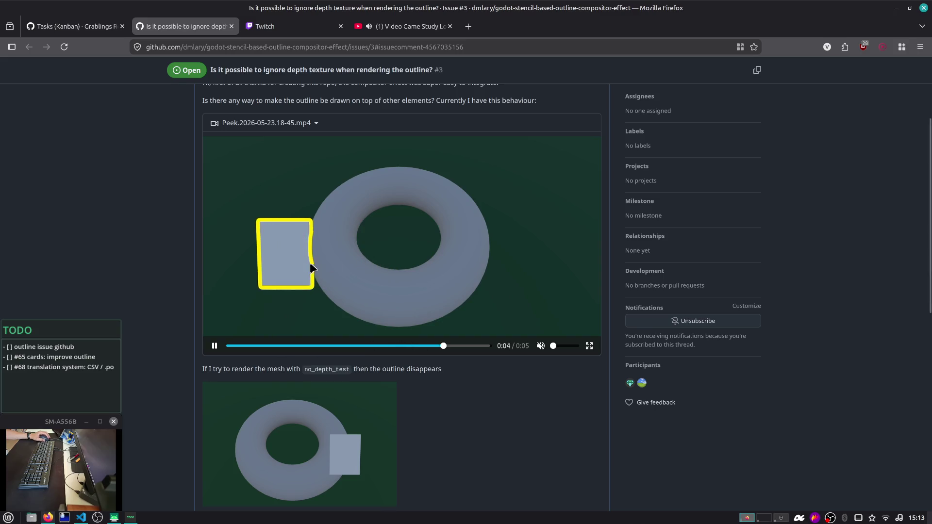
{"action": "key", "text": "ctrl+space"}
Step: Launch Godot via the 'godot' launcher search, close its Project Manager, then open the Home folder
{"action": "type", "text": "godot"}
{"action": "key", "text": "Return"}
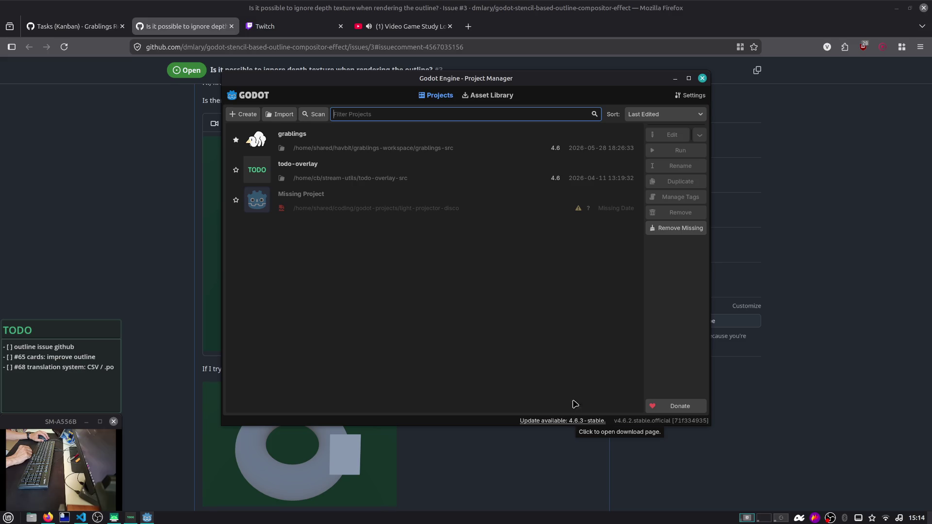
{"action": "key", "text": "super"}
{"action": "type", "text": "godo"}
{"action": "key", "text": "Escape"}
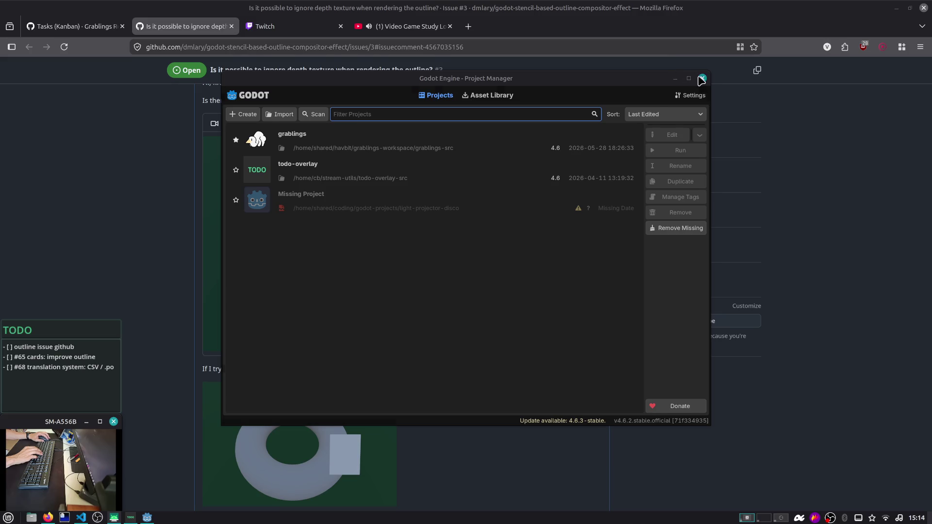
{"action": "left_click", "coordinate": [702, 79]}
{"action": "left_click", "coordinate": [31, 517]}
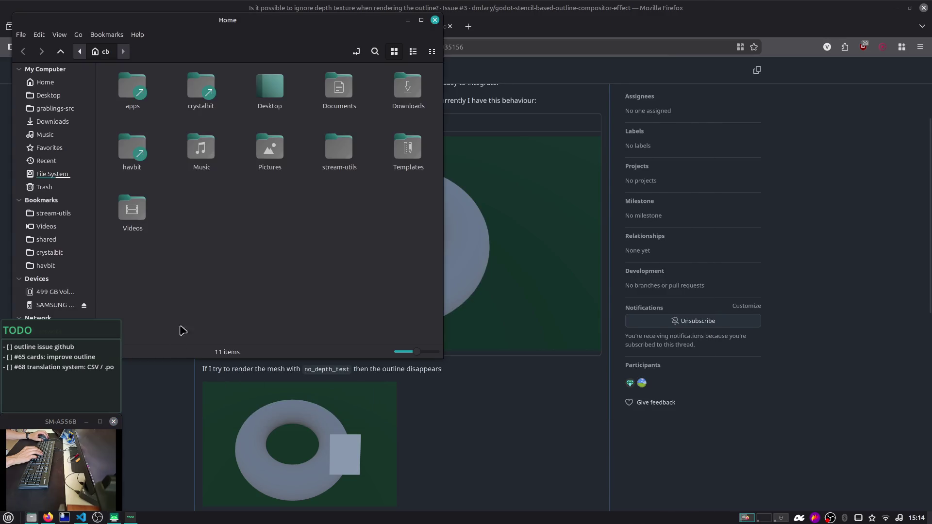
Step: Browse to home/shared/apps/godot to view the Godot v4.5.1–v4.6.2 binaries
{"action": "mouse_move", "coordinate": [320, 23]}
{"action": "left_mouse_down"}
{"action": "mouse_move", "coordinate": [371, 26]}
{"action": "mouse_move", "coordinate": [522, 90]}
{"action": "left_mouse_up"}
{"action": "double_click", "coordinate": [326, 159]}
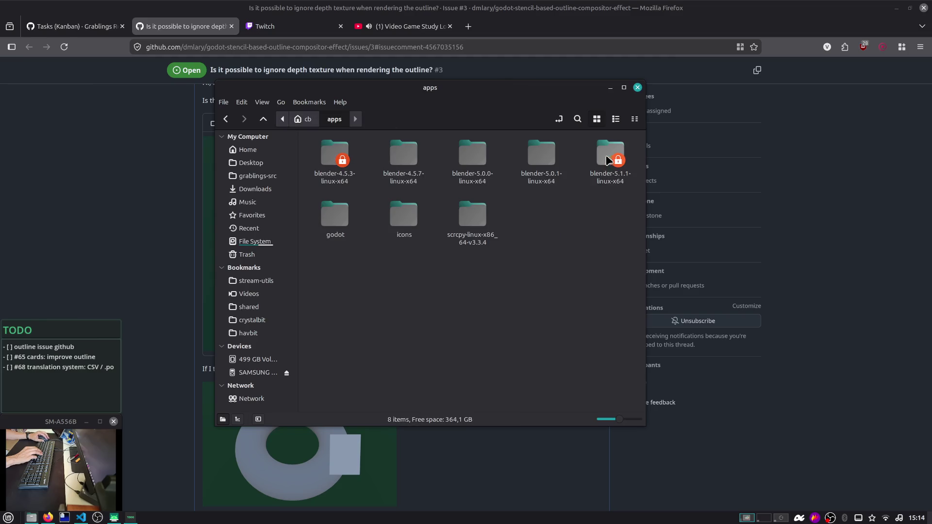
{"action": "double_click", "coordinate": [345, 220]}
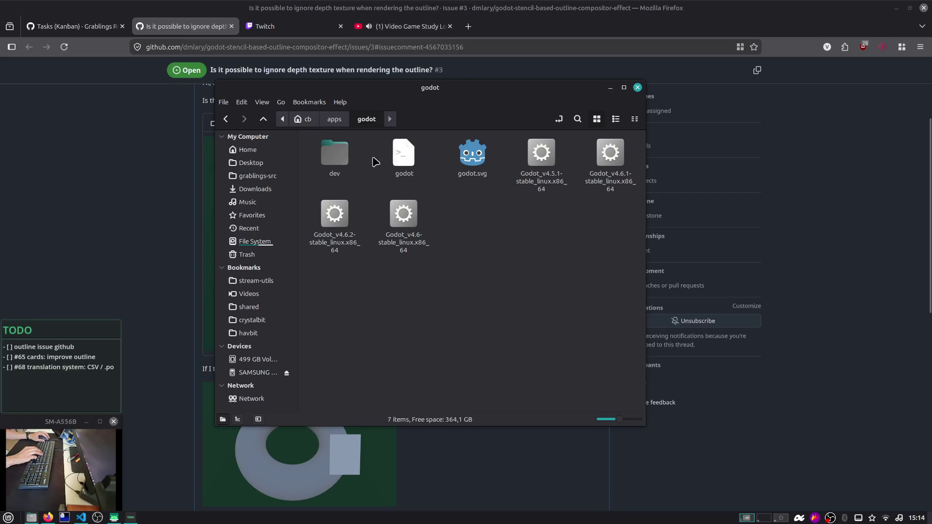
{"action": "left_click", "coordinate": [309, 121]}
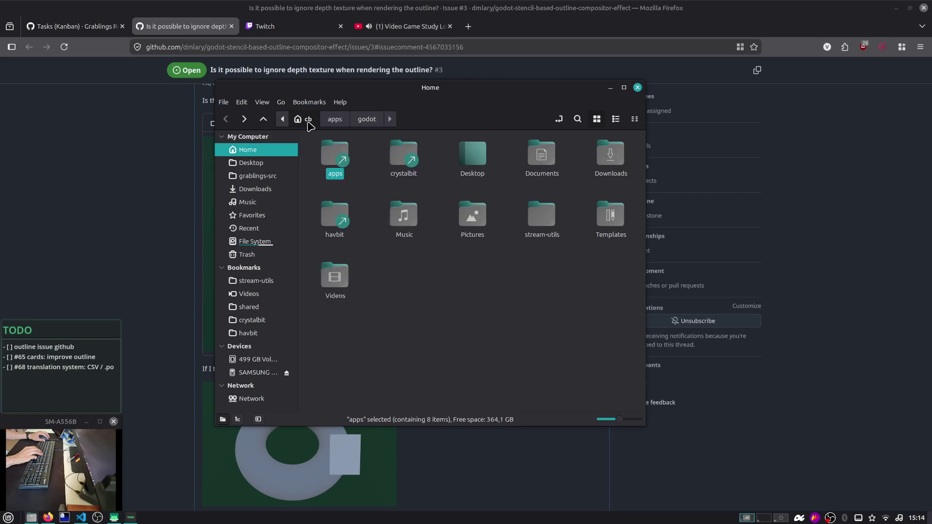
{"action": "key", "text": "alt+Up"}
{"action": "double_click", "coordinate": [329, 150]}
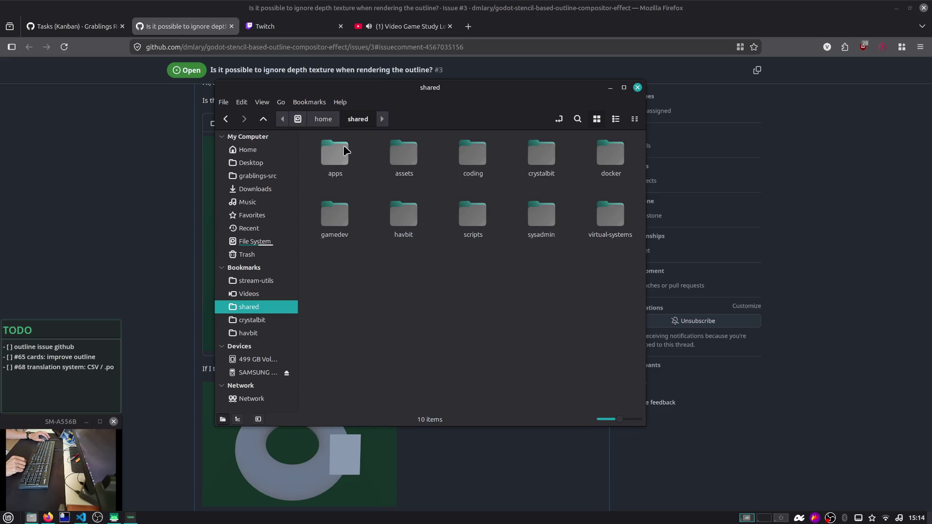
{"action": "double_click", "coordinate": [345, 151]}
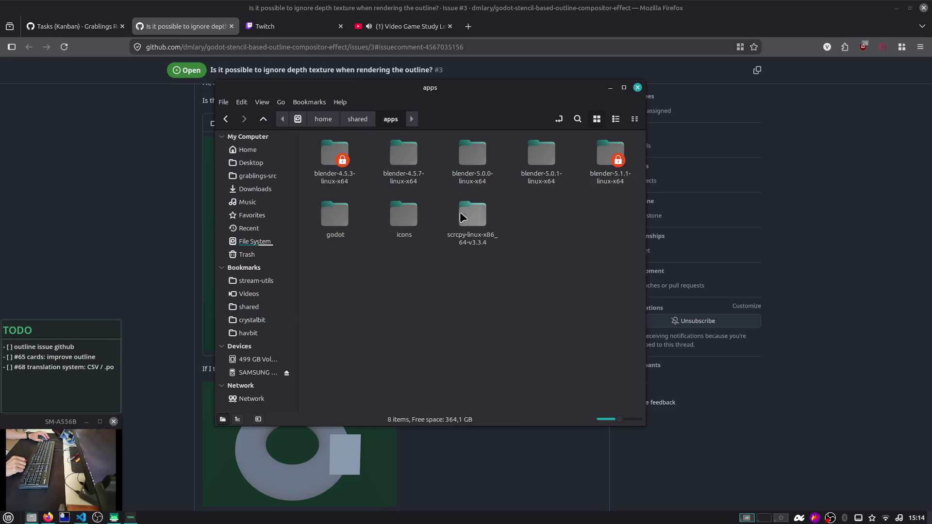
{"action": "double_click", "coordinate": [335, 228]}
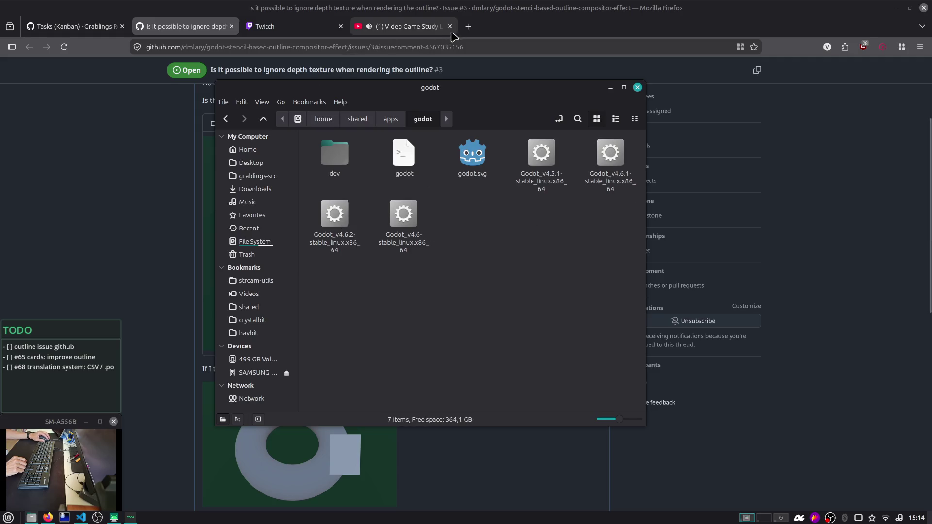
{"action": "left_click", "coordinate": [468, 26]}
Step: Load the Godot Engine website and briefly show Desktop in a split file-manager pane
{"action": "type", "text": "godot"}
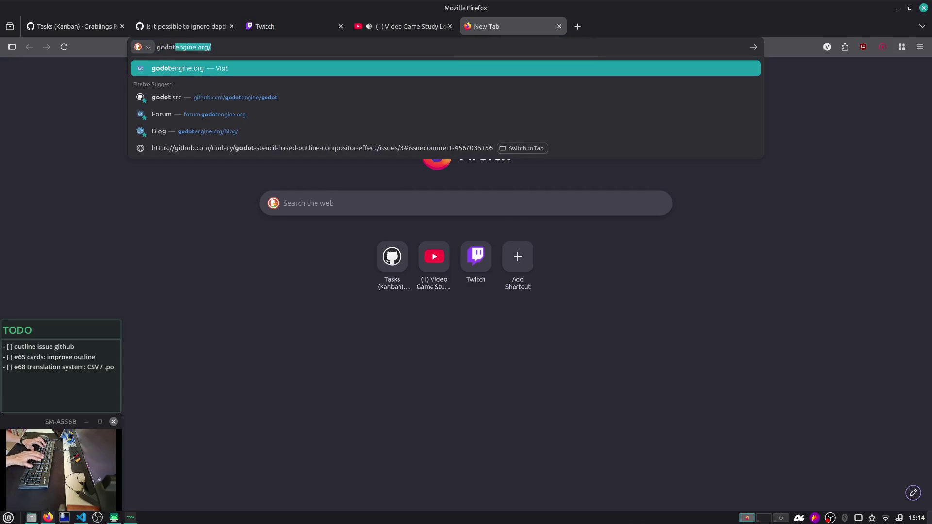
{"action": "key", "text": "Return"}
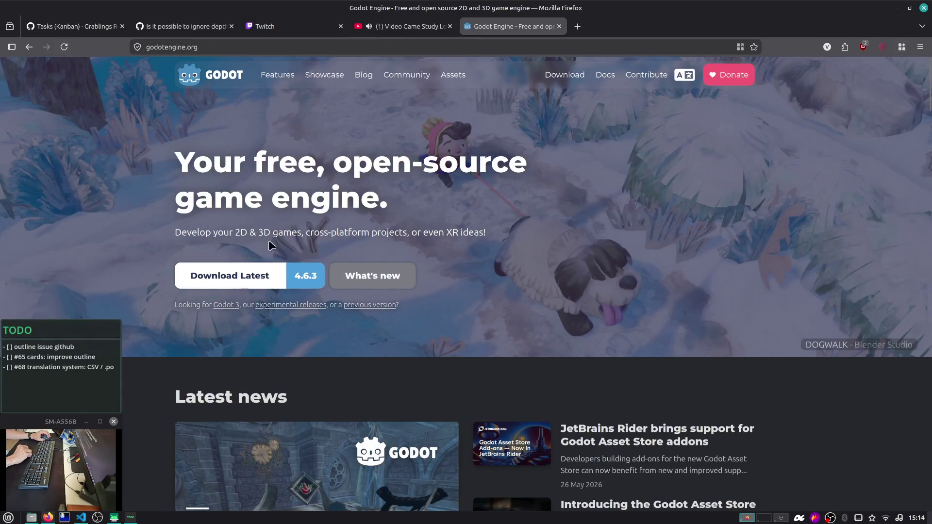
{"action": "scroll", "coordinate": [274, 275], "scroll_direction": "down", "scroll_amount": 5}
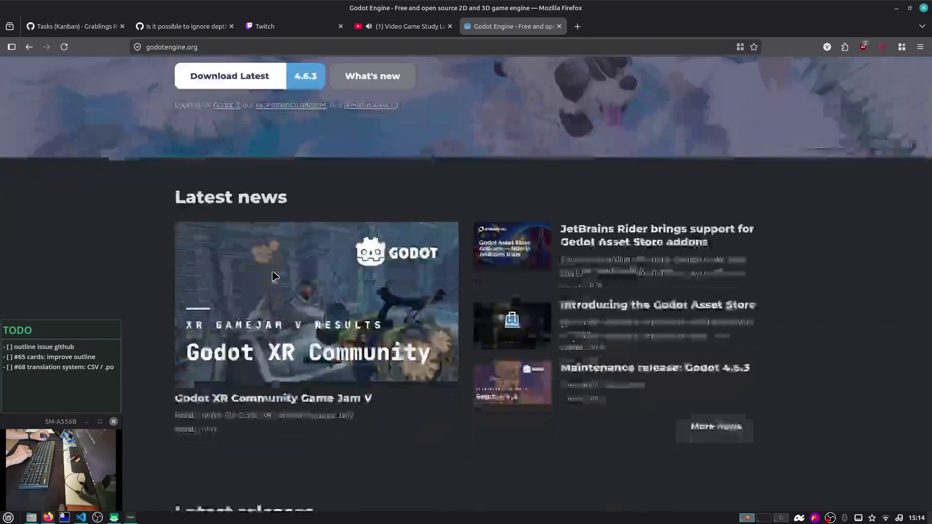
{"action": "scroll", "coordinate": [272, 268], "scroll_direction": "up", "scroll_amount": 5}
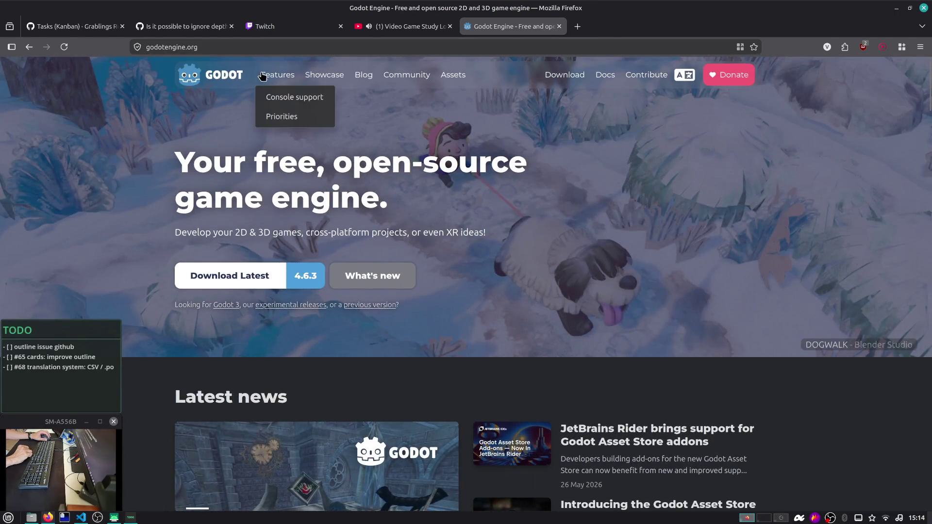
{"action": "left_click", "coordinate": [31, 517]}
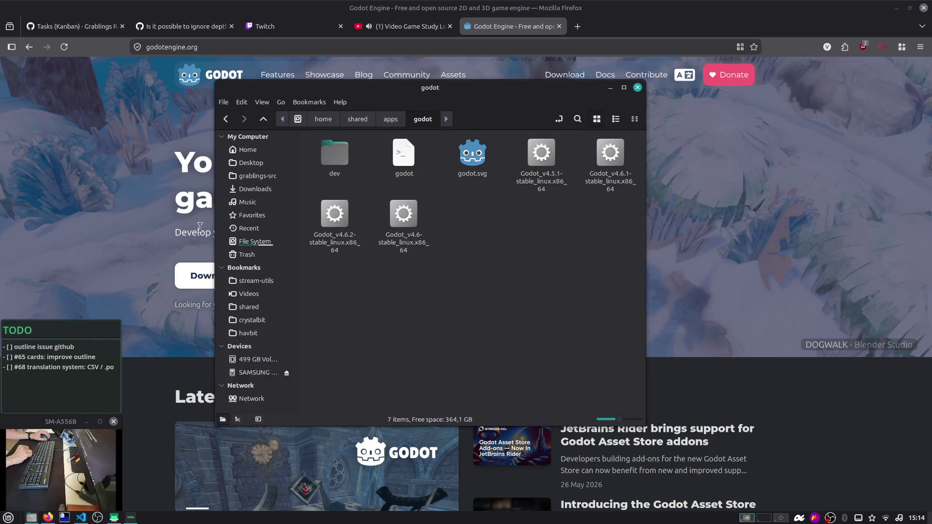
{"action": "key", "text": "F3"}
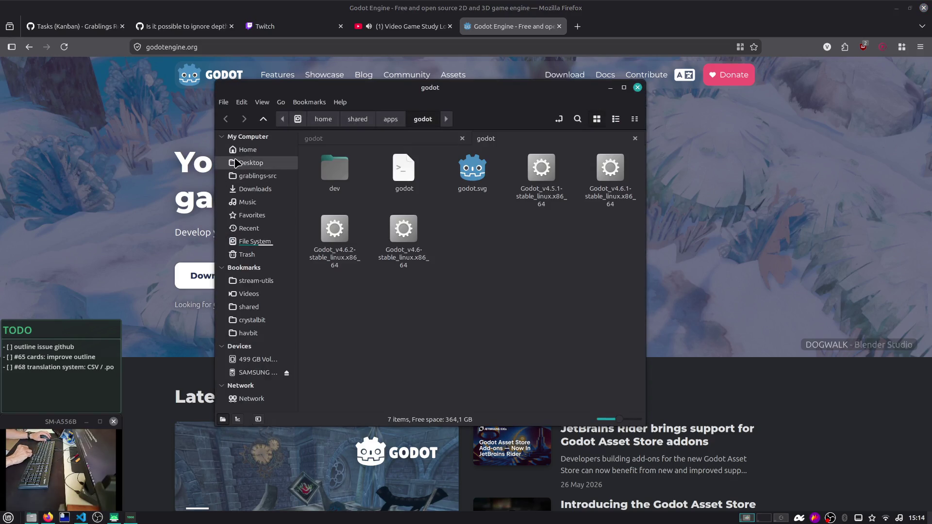
{"action": "left_click", "coordinate": [239, 163]}
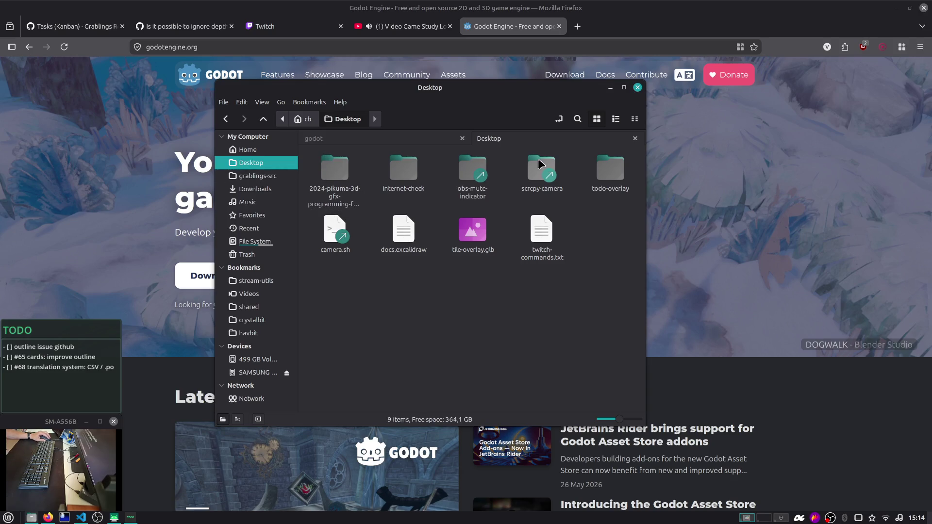
{"action": "left_click", "coordinate": [637, 87]}
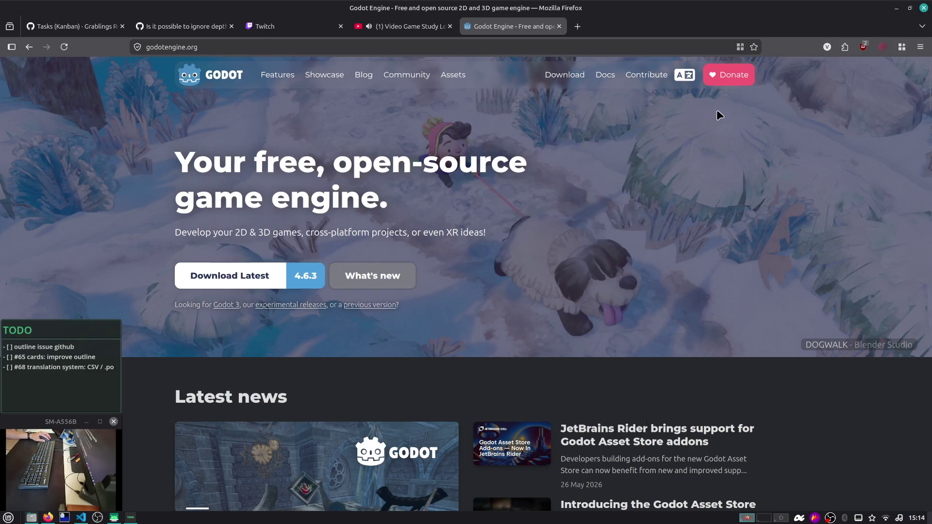
Step: Start downloading Godot 4.6.3 for Linux from the website's download page
{"action": "left_click", "coordinate": [364, 78]}
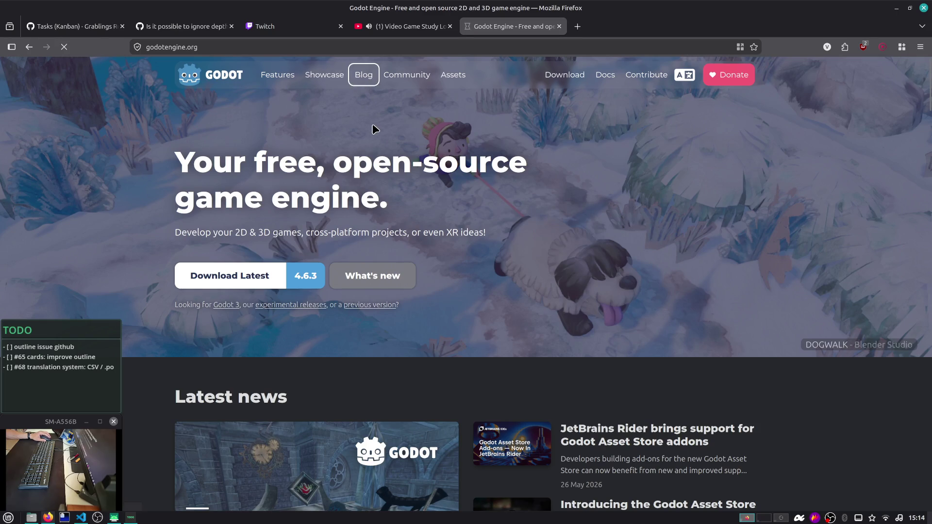
{"action": "scroll", "coordinate": [393, 190], "scroll_direction": "down", "scroll_amount": 5}
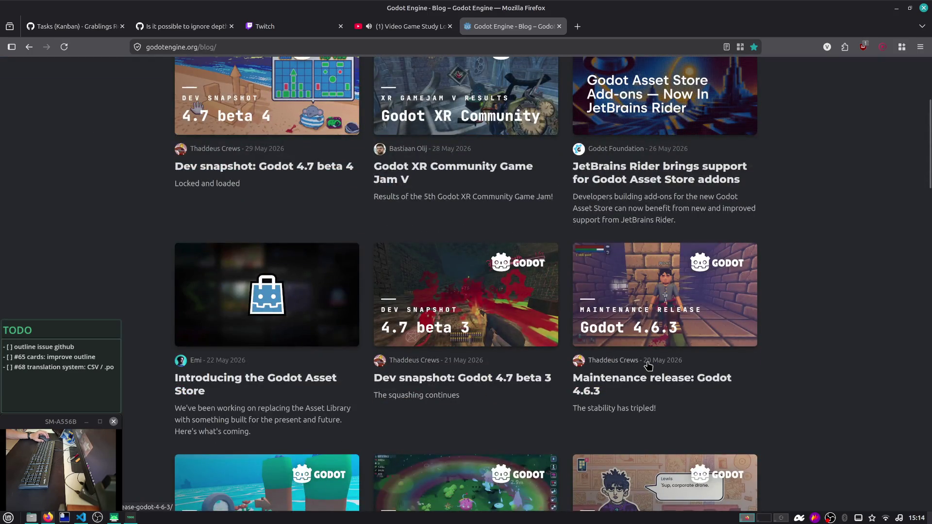
{"action": "scroll", "coordinate": [343, 172], "scroll_direction": "up", "scroll_amount": 4}
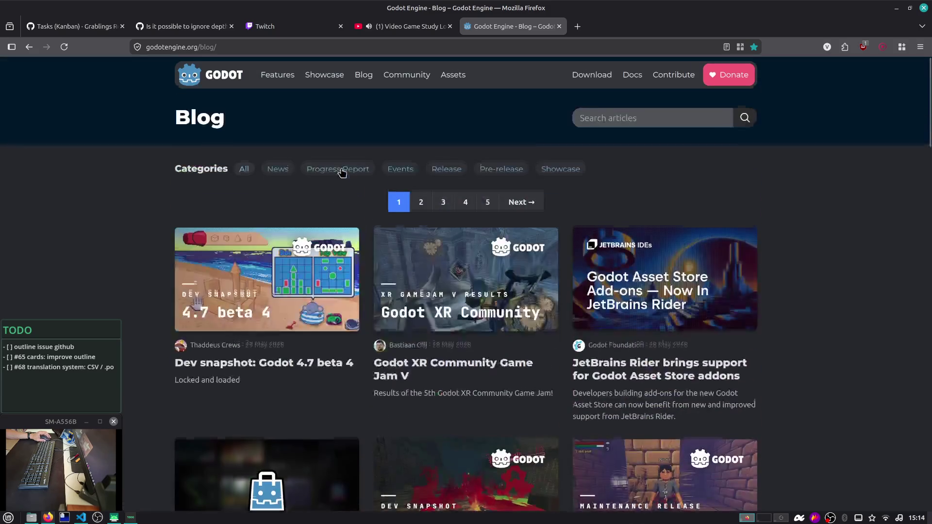
{"action": "mouse_move", "coordinate": [294, 77]}
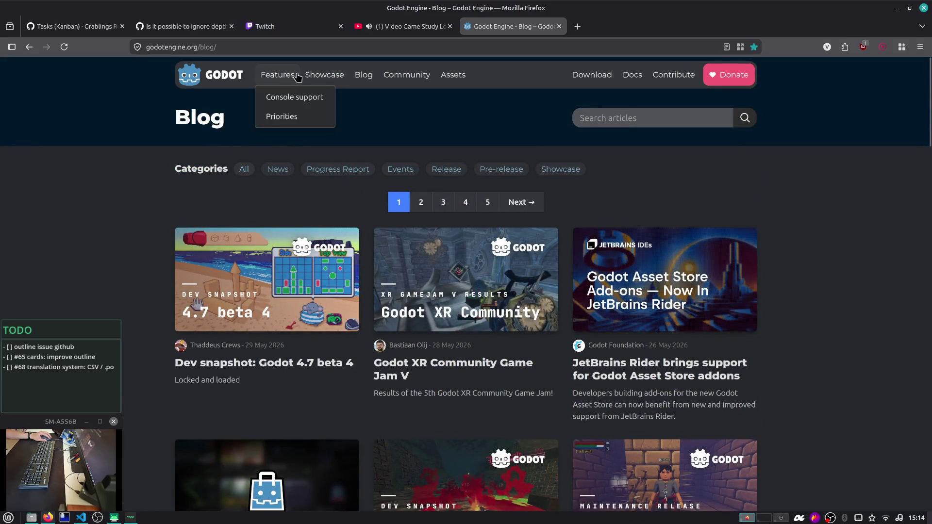
{"action": "left_click", "coordinate": [575, 76]}
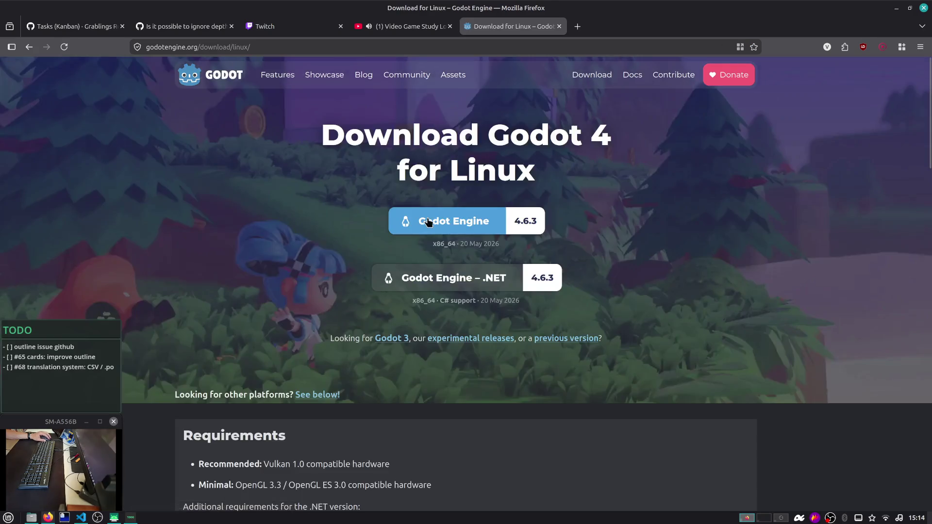
{"action": "scroll", "coordinate": [428, 222], "scroll_direction": "down", "scroll_amount": 2}
{"action": "left_click", "coordinate": [435, 157]}
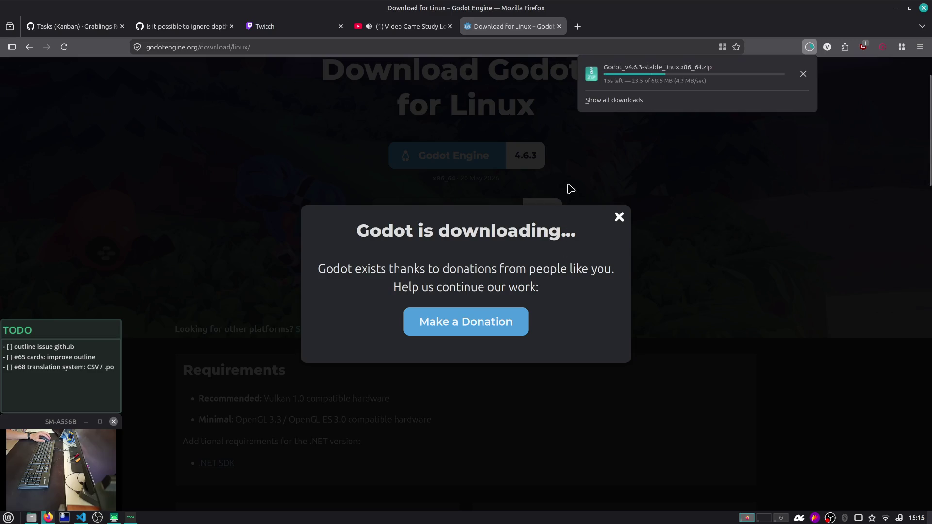
{"action": "left_click", "coordinate": [32, 518]}
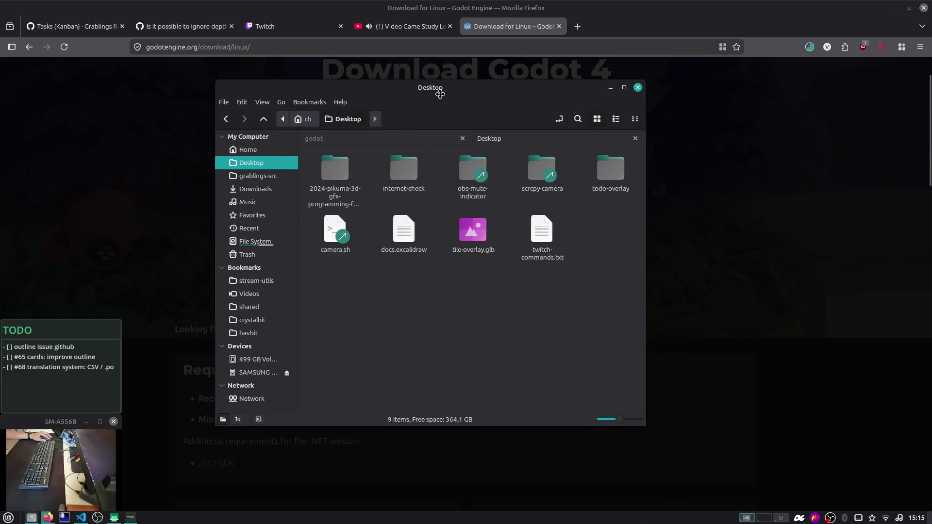
Step: Move Godot_v4.6.3-stable_linux.x86_64.zip from Downloads into ~/apps/godot in the terminal
{"action": "left_click_drag", "start_coordinate": [440, 94], "coordinate": [468, 120]}
{"action": "key", "text": "ctrl+w"}
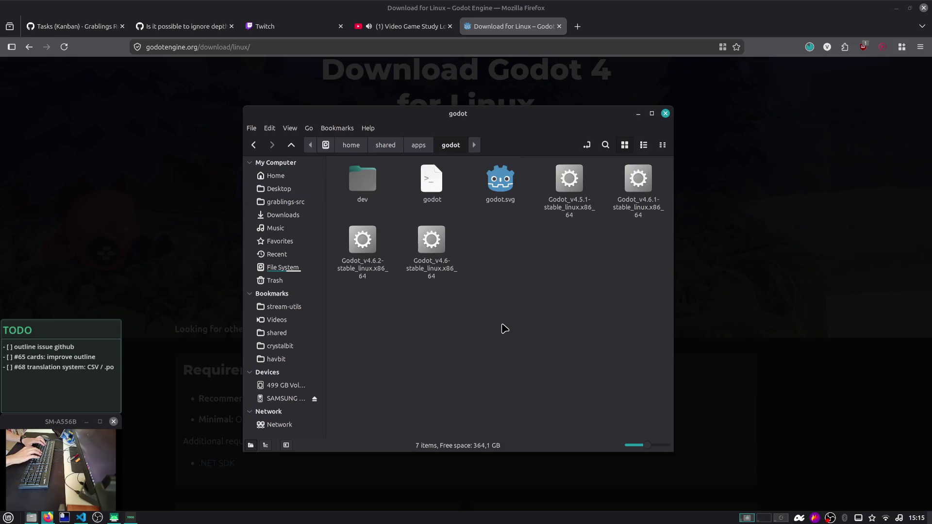
{"action": "key", "text": "ctrl+t"}
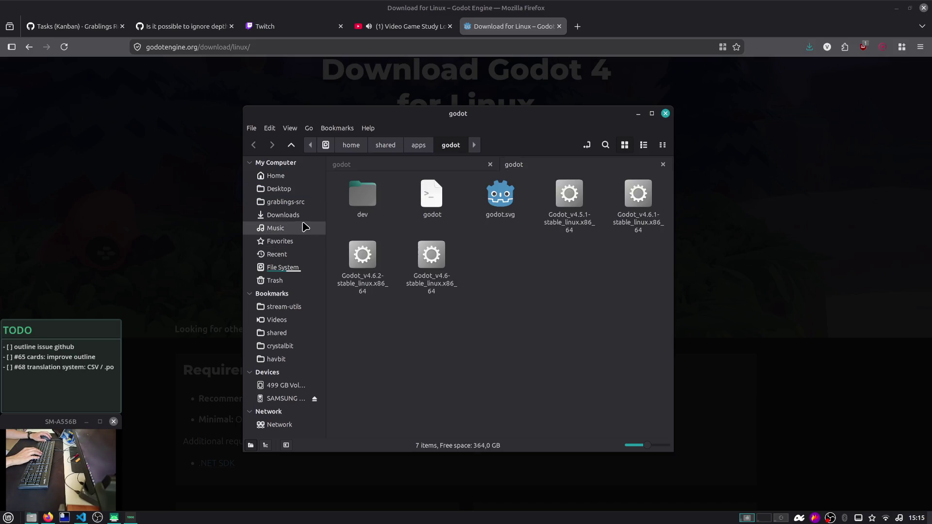
{"action": "key", "text": "ctrl+alt+t"}
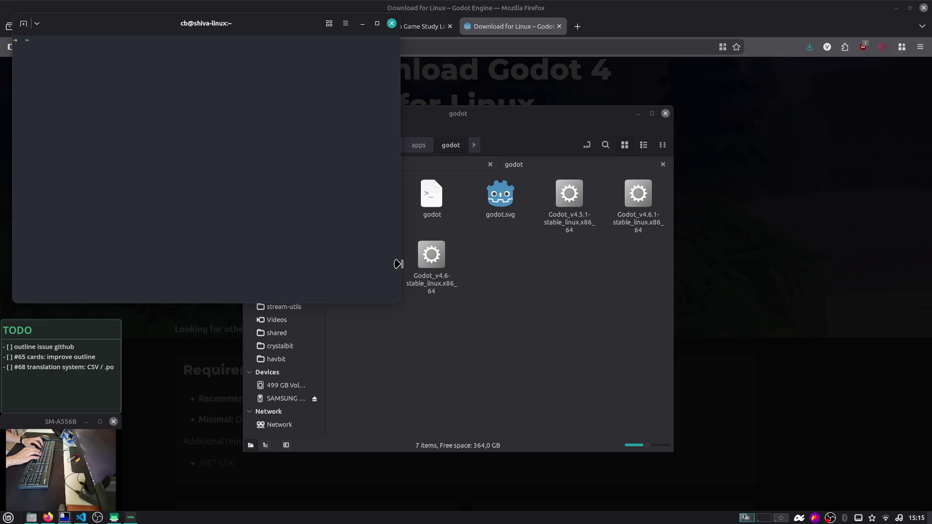
{"action": "type", "text": "mv ~/Downloads/Godot"}
{"action": "key", "text": "Tab"}
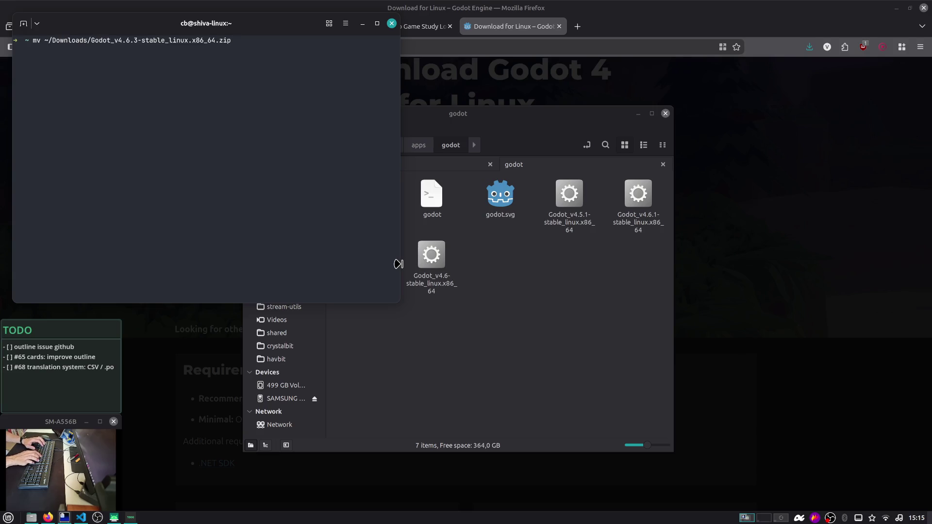
{"action": "key", "text": "alt+Tab"}
{"action": "type", "text": "godo"}
{"action": "key", "text": "Return"}
Step: Unzip Godot_v4.6.3-stable_linux.x86_64.zip inside the apps/godot folder
{"action": "type", "text": "cd"}
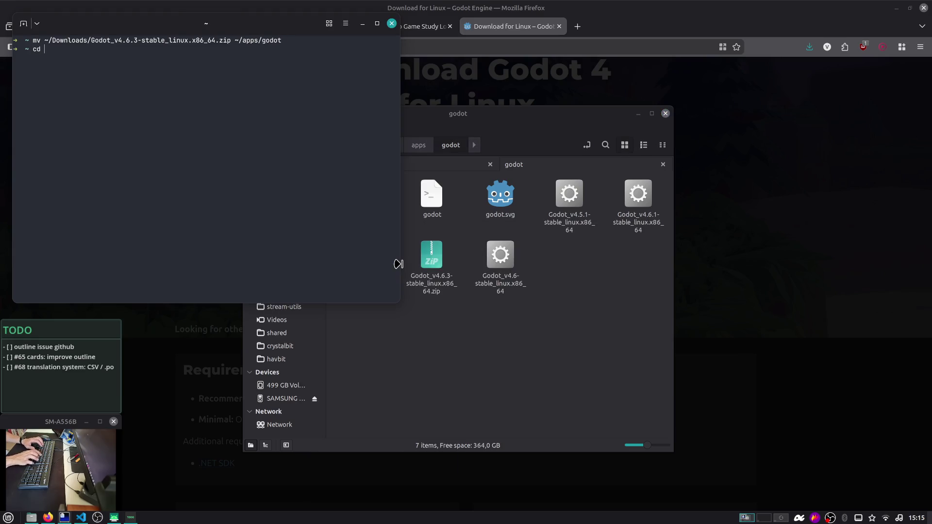
{"action": "type", "text": "dot"}
{"action": "key", "text": "Return"}
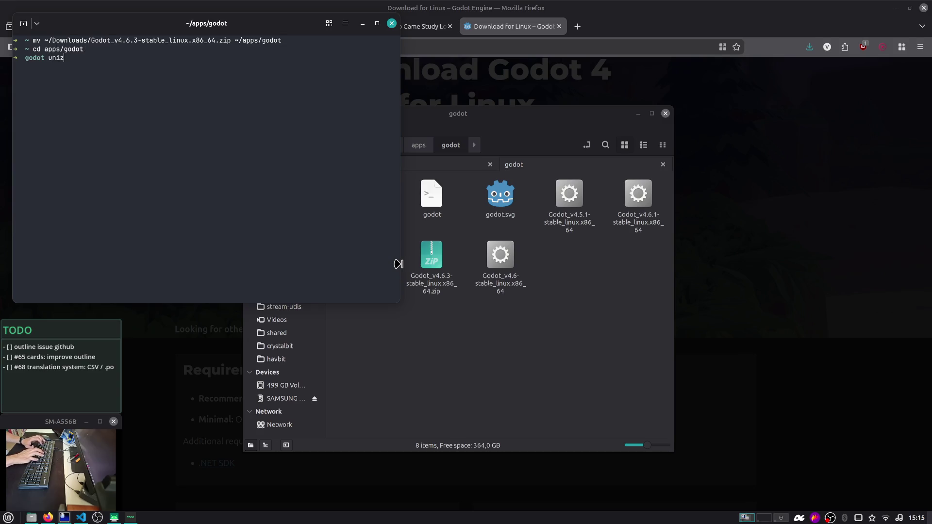
{"action": "key", "text": "BackSpace"}
{"action": "key", "text": "BackSpace"}
{"action": "key", "text": "BackSpace"}
{"action": "type", "text": "Godot_v4.6.3-stable_linux.x86_64.zip"}
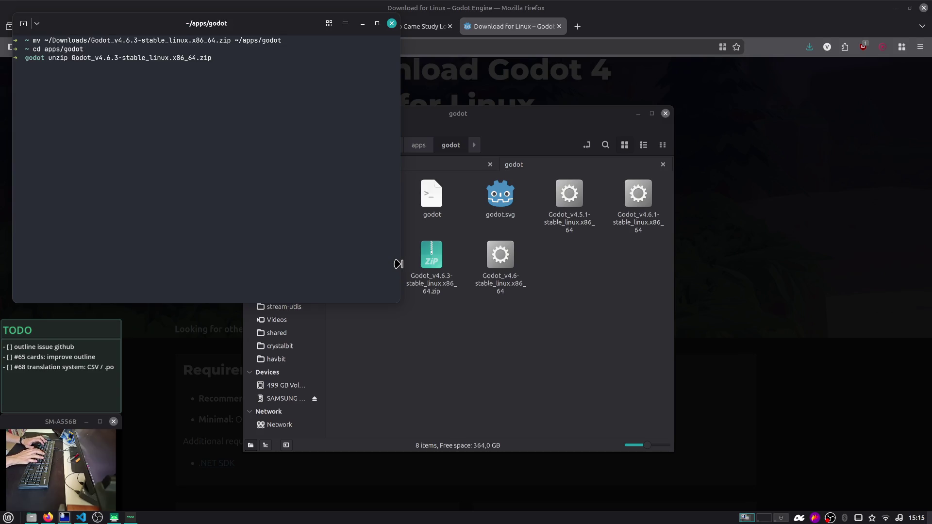
{"action": "key", "text": "Return"}
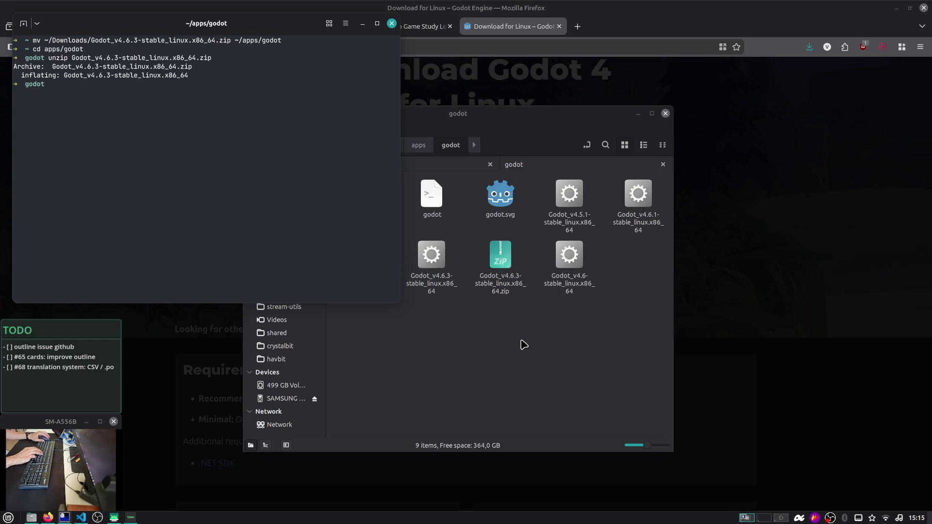
Step: Close the terminal window
{"action": "right_click", "coordinate": [393, 24]}
{"action": "left_click", "coordinate": [358, 46]}
{"action": "left_click", "coordinate": [391, 24]}
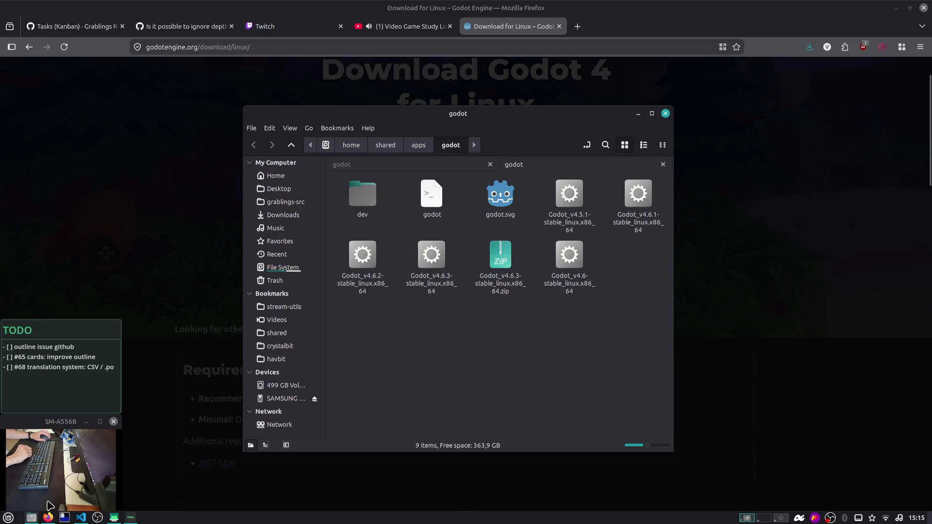
{"action": "left_click", "coordinate": [8, 517]}
{"action": "right_click", "coordinate": [8, 518]}
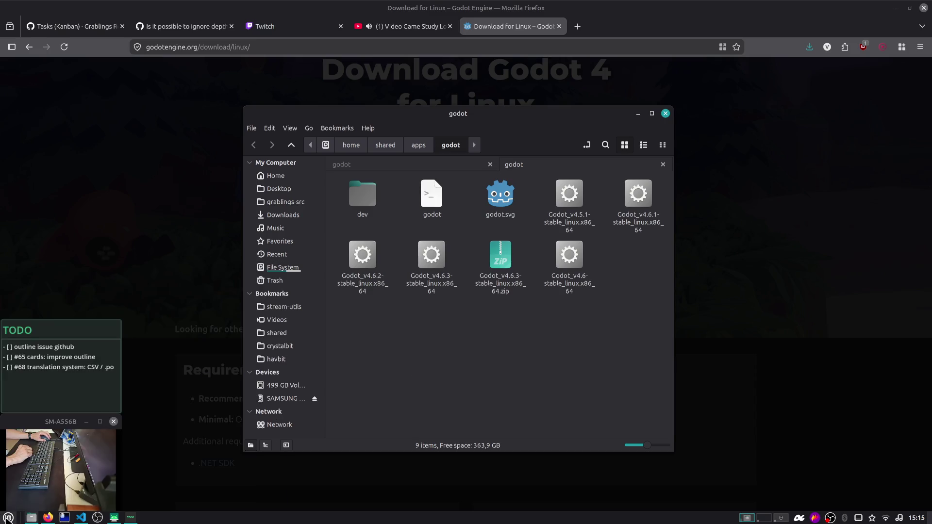
Step: Point the Games > Godot 4.6.x launcher at apps/godot/Godot_v4.6.3, then launch it
{"action": "left_click", "coordinate": [36, 453]}
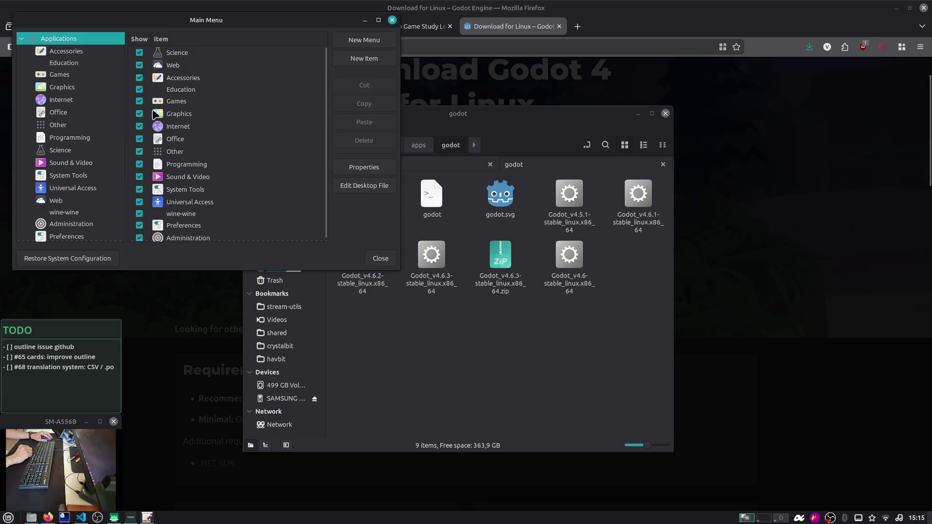
{"action": "left_click", "coordinate": [76, 75]}
{"action": "double_click", "coordinate": [197, 82]}
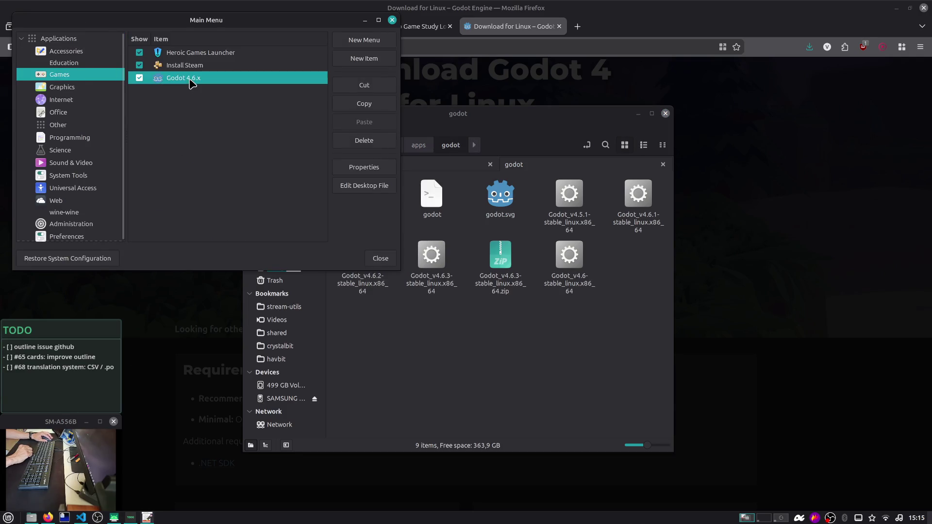
{"action": "left_click", "coordinate": [539, 245]}
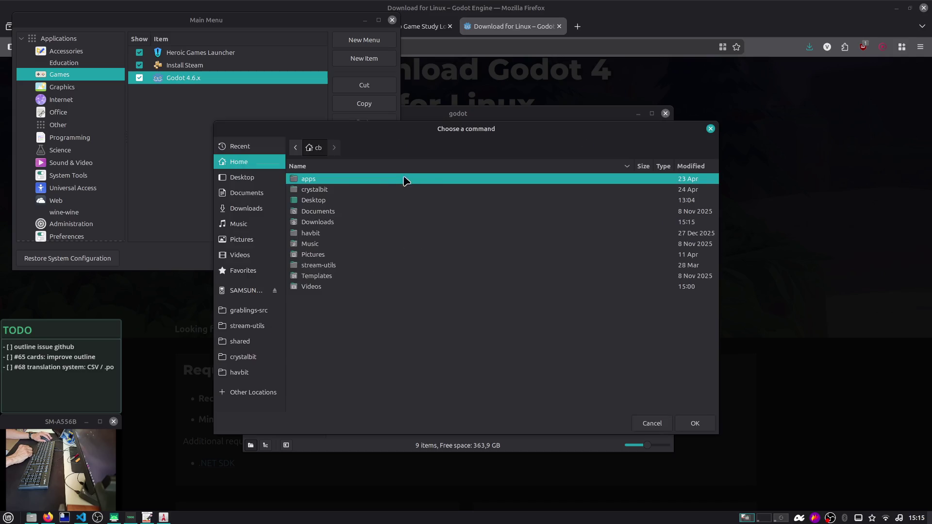
{"action": "double_click", "coordinate": [308, 180]}
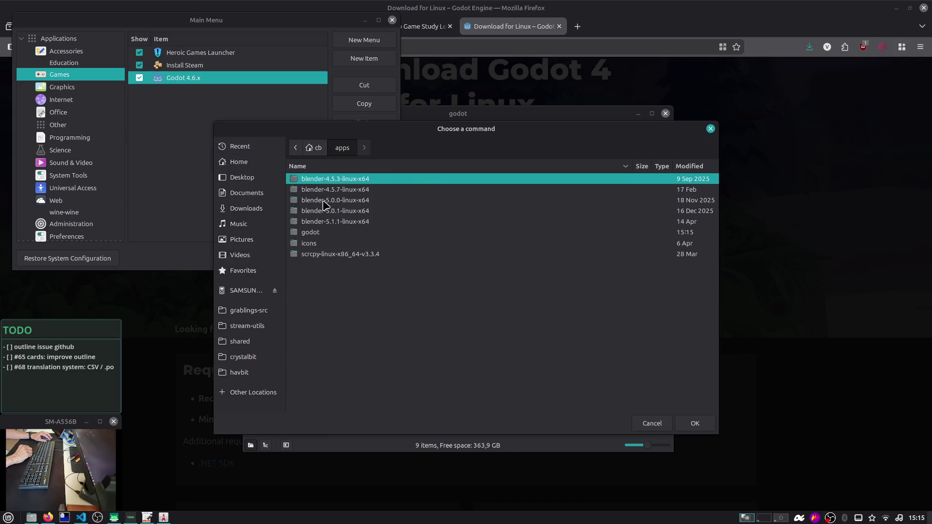
{"action": "double_click", "coordinate": [325, 233]}
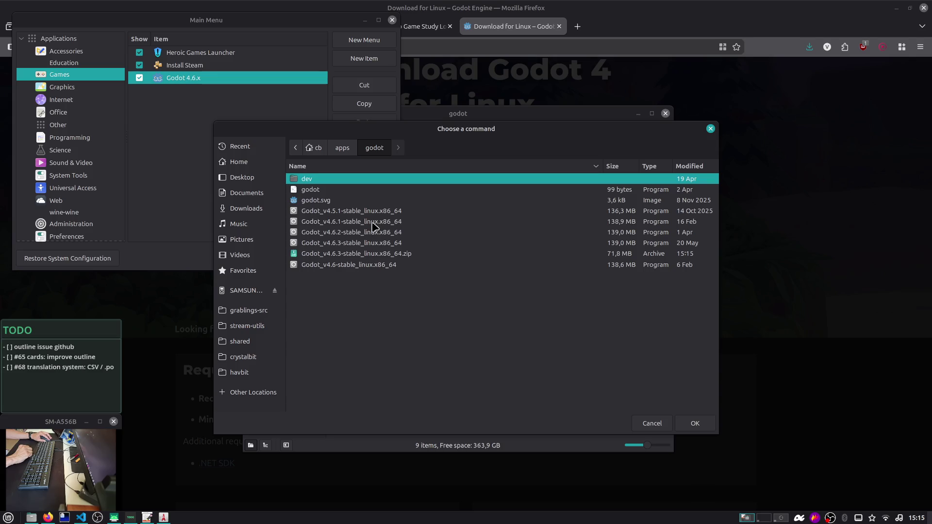
{"action": "double_click", "coordinate": [367, 243]}
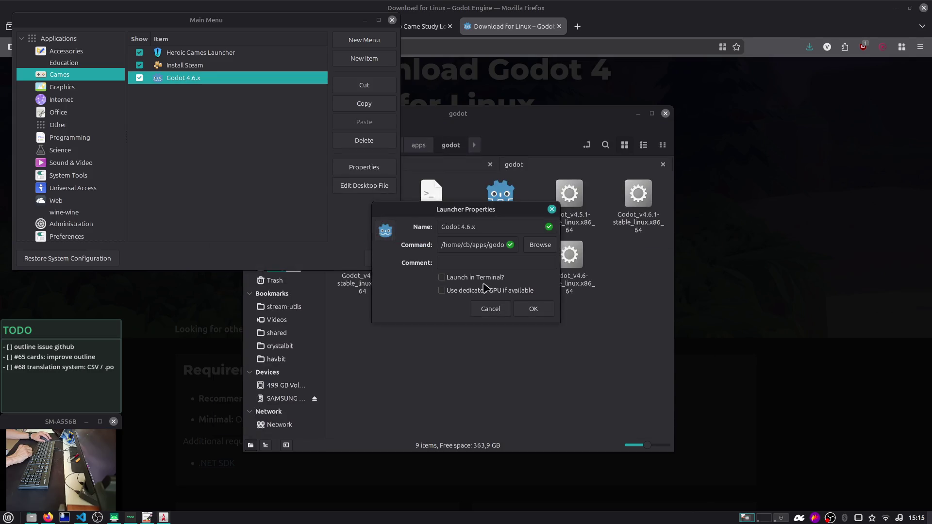
{"action": "left_click", "coordinate": [530, 308]}
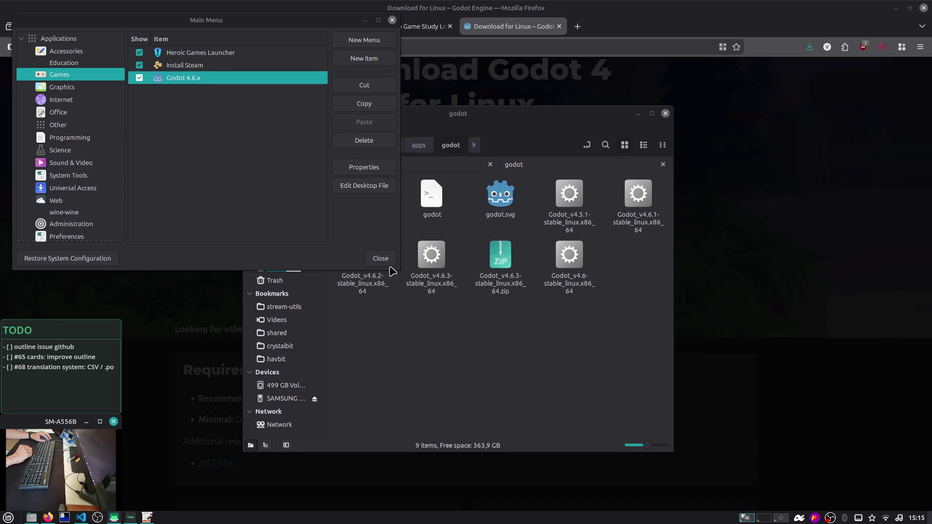
{"action": "left_click", "coordinate": [388, 261]}
{"action": "type", "text": "go"}
{"action": "key", "text": "Return"}
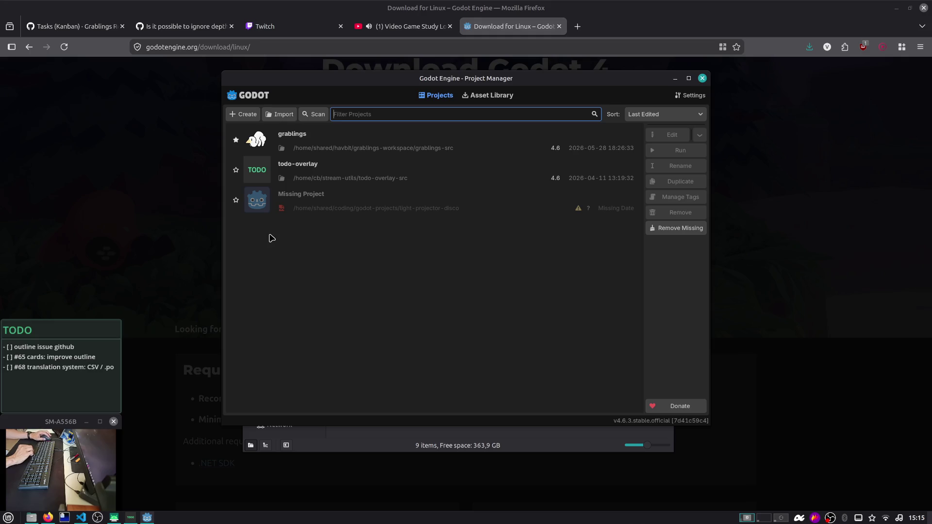
Step: Open the grablings project and orbit and zoom around the torus in demo_outline
{"action": "left_click", "coordinate": [330, 129]}
{"action": "double_click", "coordinate": [330, 129]}
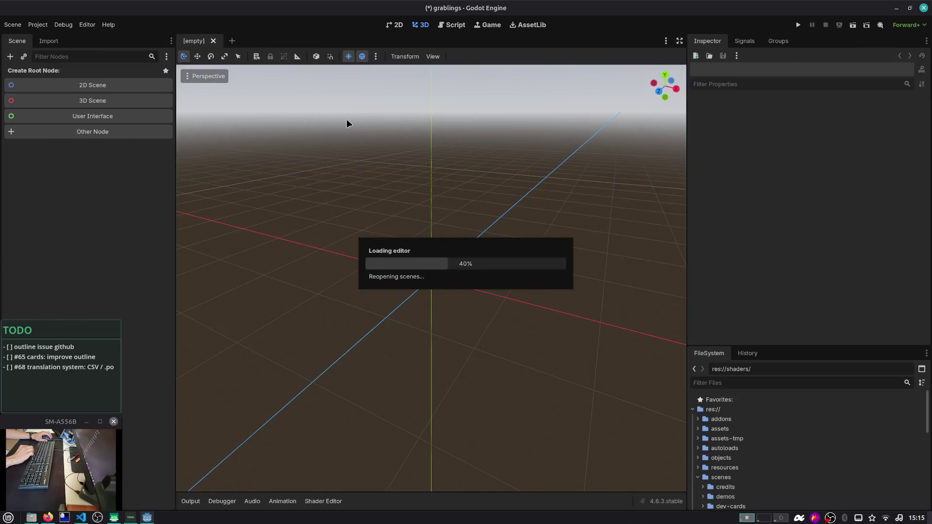
{"action": "scroll", "coordinate": [347, 123], "scroll_direction": "down", "scroll_amount": 15}
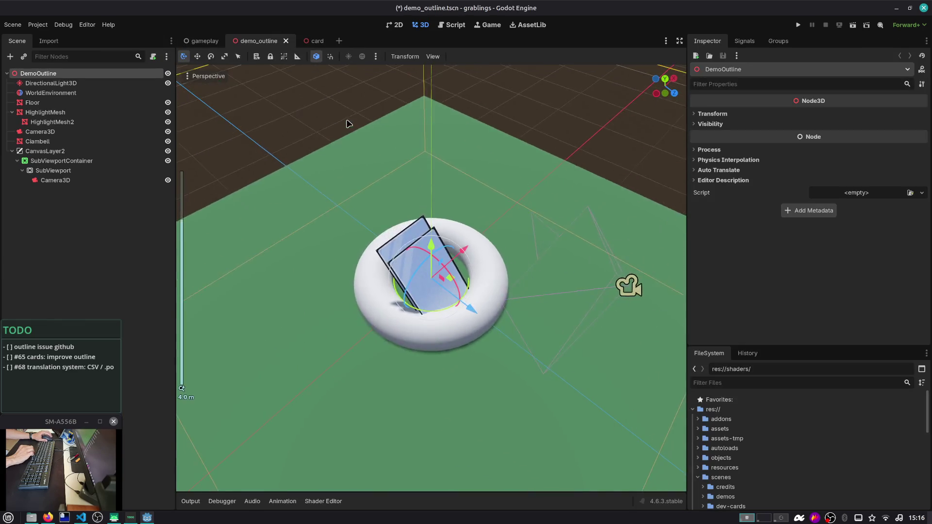
{"action": "mouse_move", "coordinate": [488, 206]}
{"action": "left_mouse_down"}
{"action": "mouse_move", "coordinate": [392, 205]}
{"action": "mouse_move", "coordinate": [446, 211]}
{"action": "left_mouse_up"}
{"action": "scroll", "coordinate": [427, 206], "scroll_direction": "up", "scroll_amount": 4}
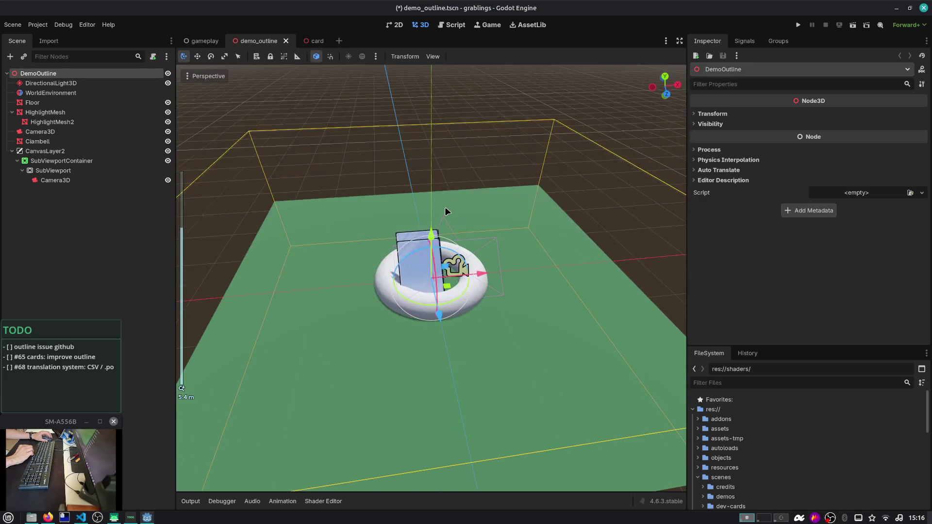
{"action": "scroll", "coordinate": [448, 208], "scroll_direction": "down", "scroll_amount": 2}
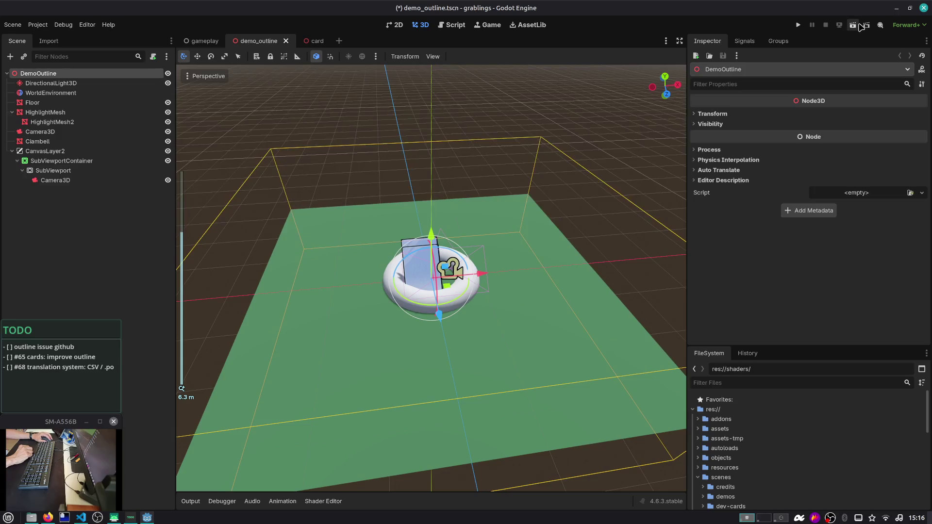
{"action": "key", "text": "alt+Tab"}
{"action": "key", "text": "alt+Tab"}
{"action": "key", "text": "alt+Tab"}
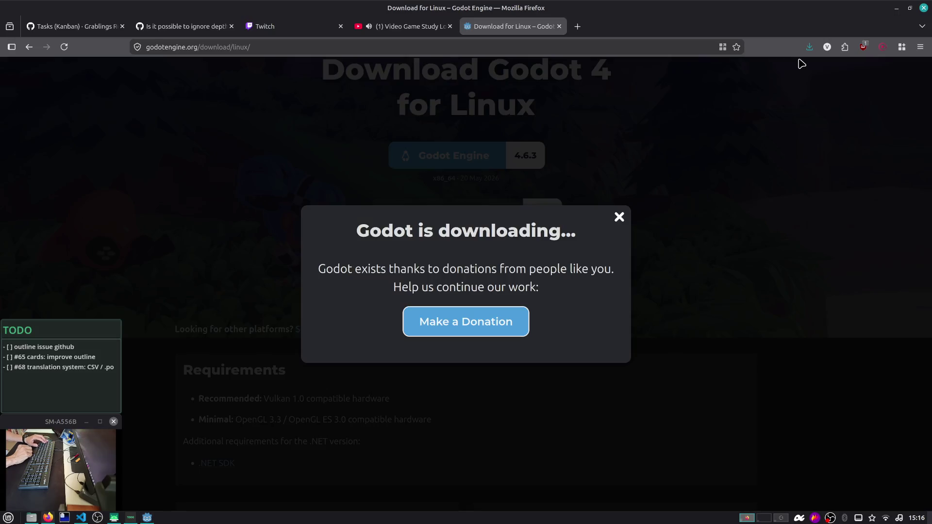
Step: Replay the issue's demo video and read the reply suggesting the Write Depth Fail stencil flag
{"action": "key", "text": "alt+2"}
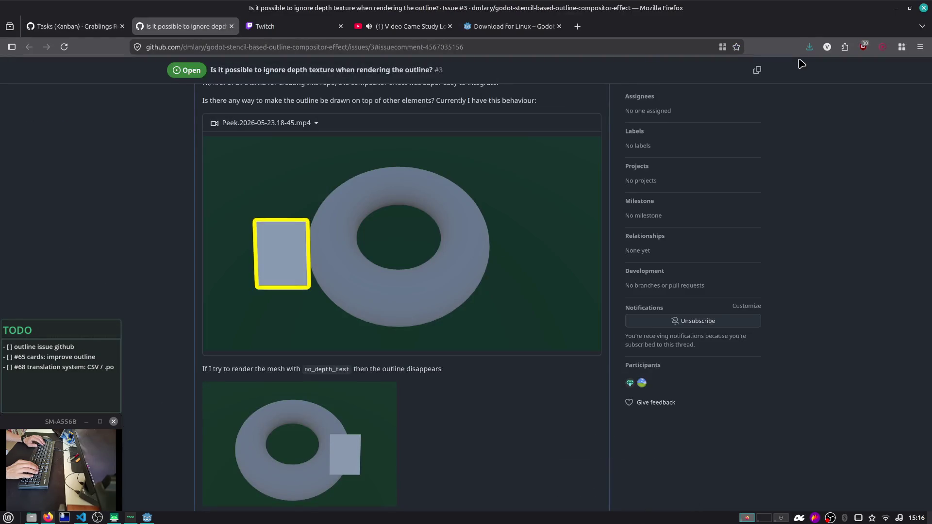
{"action": "scroll", "coordinate": [397, 176], "scroll_direction": "down", "scroll_amount": 2}
{"action": "left_click", "coordinate": [376, 175]}
{"action": "left_click", "coordinate": [216, 280]}
{"action": "key", "text": "alt+Tab"}
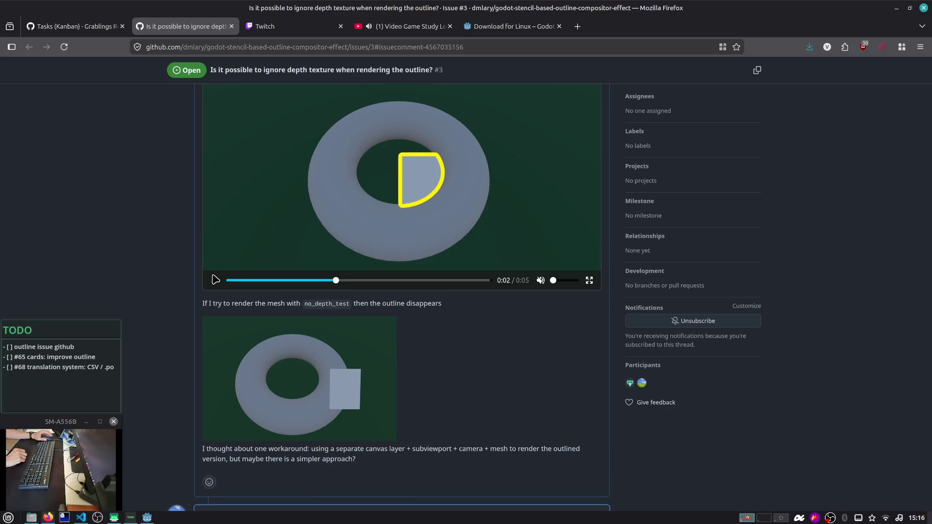
{"action": "scroll", "coordinate": [213, 279], "scroll_direction": "down", "scroll_amount": 7}
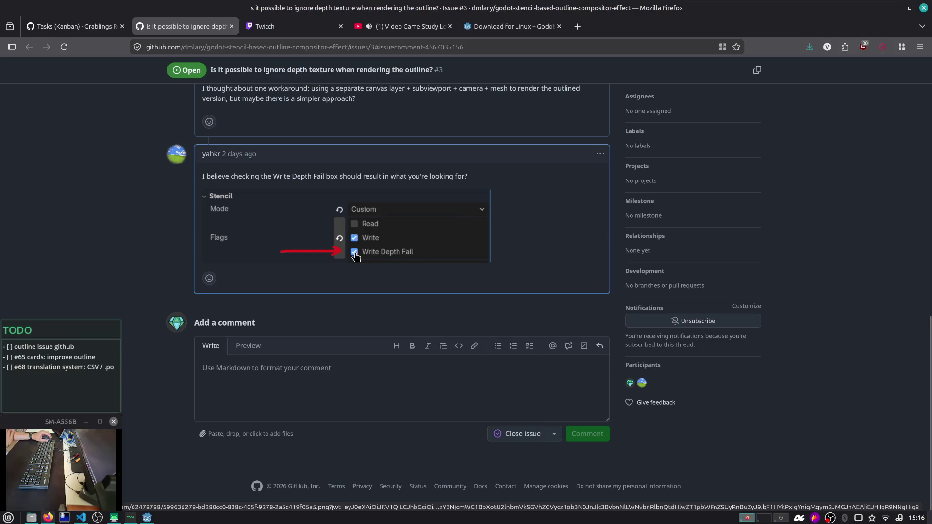
{"action": "scroll", "coordinate": [366, 258], "scroll_direction": "up", "scroll_amount": 7}
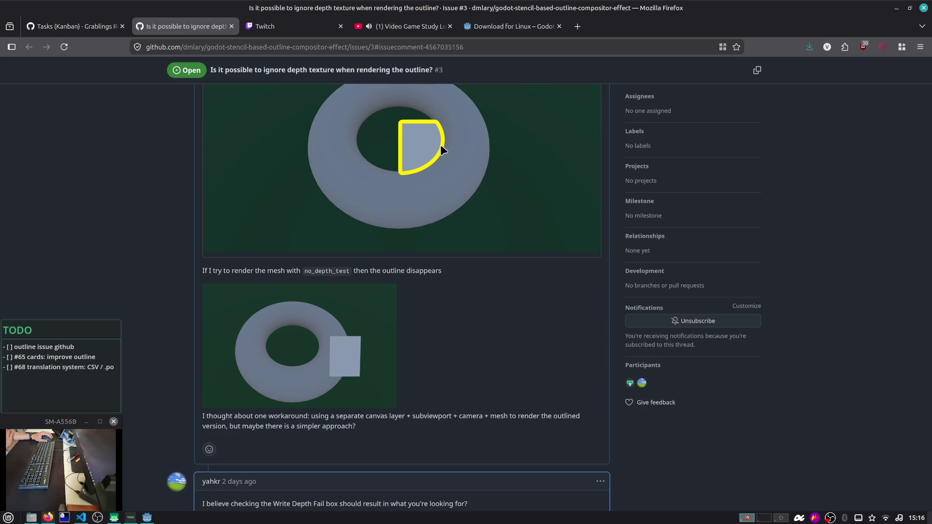
{"action": "scroll", "coordinate": [322, 349], "scroll_direction": "down", "scroll_amount": 5}
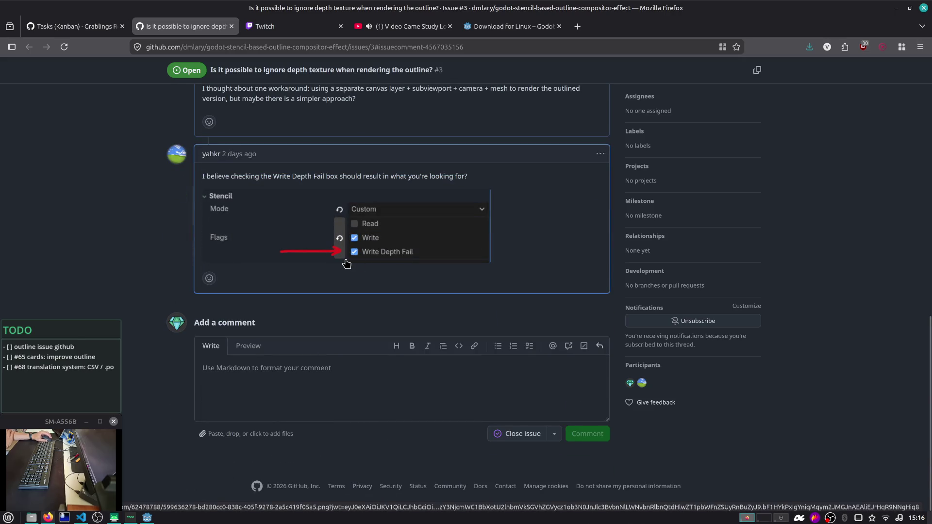
{"action": "key", "text": "alt+Tab"}
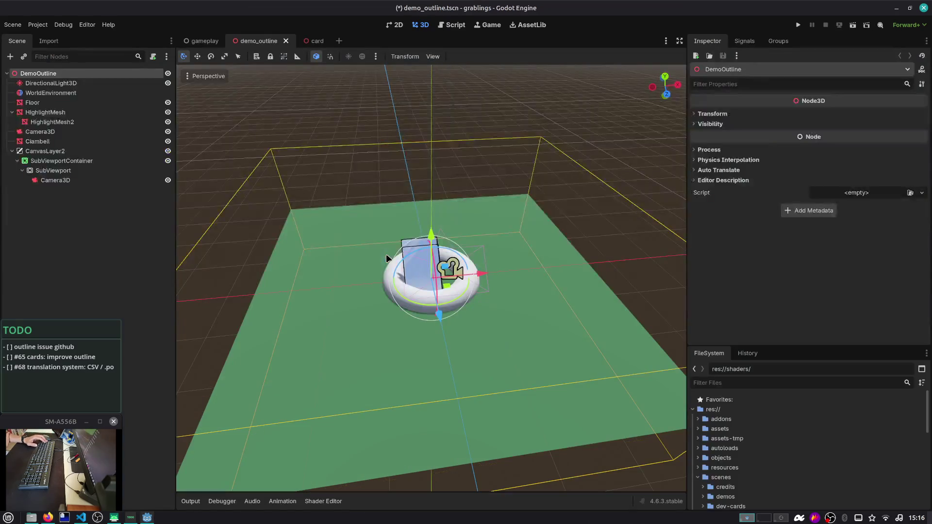
Step: Run demo_outline twice to check the card's thick yellow outline, stopping each run, then deselect
{"action": "left_click", "coordinate": [853, 25]}
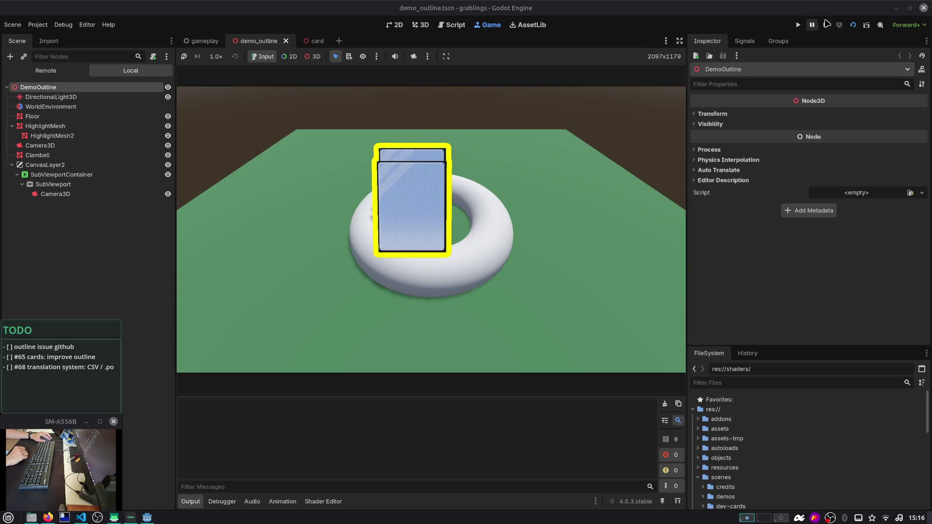
{"action": "left_click", "coordinate": [825, 25]}
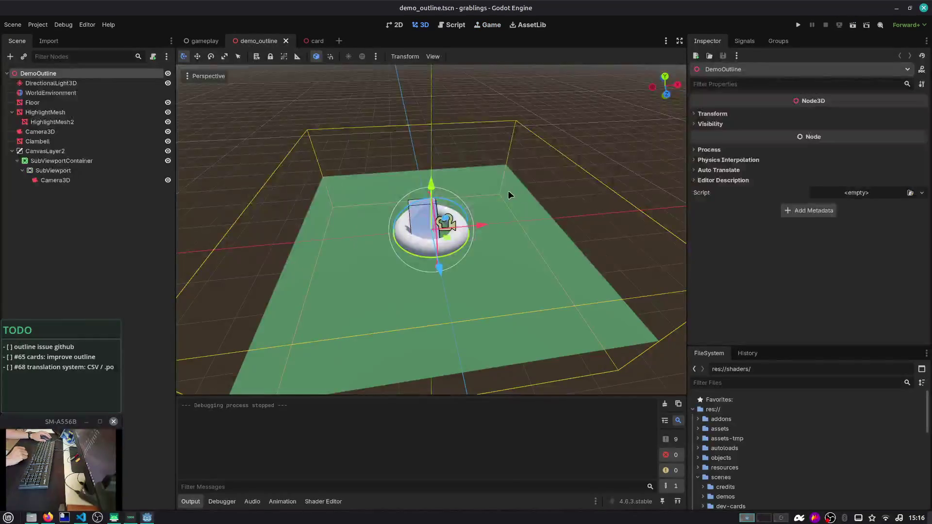
{"action": "left_click_drag", "start_coordinate": [508, 190], "coordinate": [543, 170]}
{"action": "scroll", "coordinate": [518, 196], "scroll_direction": "up", "scroll_amount": 5}
{"action": "scroll", "coordinate": [458, 208], "scroll_direction": "up", "scroll_amount": 3}
{"action": "mouse_move", "coordinate": [458, 208]}
{"action": "left_mouse_down"}
{"action": "mouse_move", "coordinate": [474, 251]}
{"action": "mouse_move", "coordinate": [544, 135]}
{"action": "left_mouse_up"}
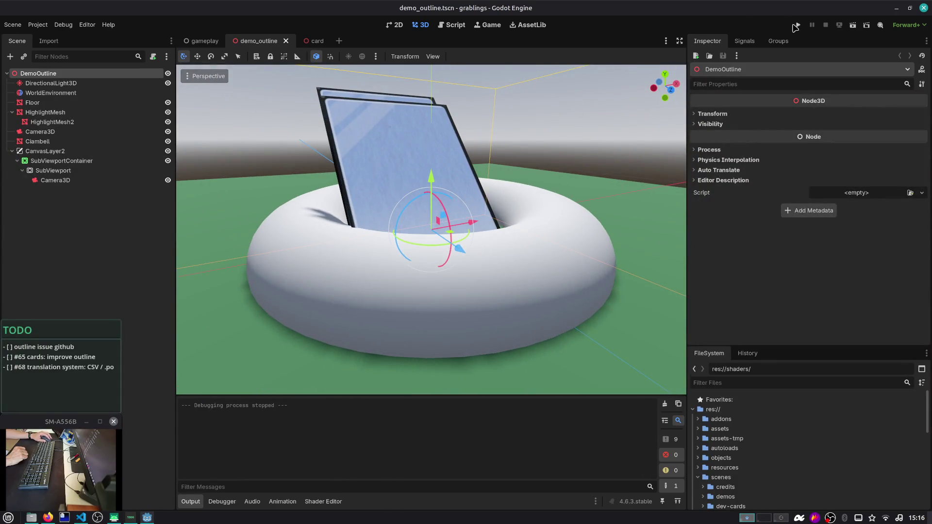
{"action": "left_click", "coordinate": [796, 25]}
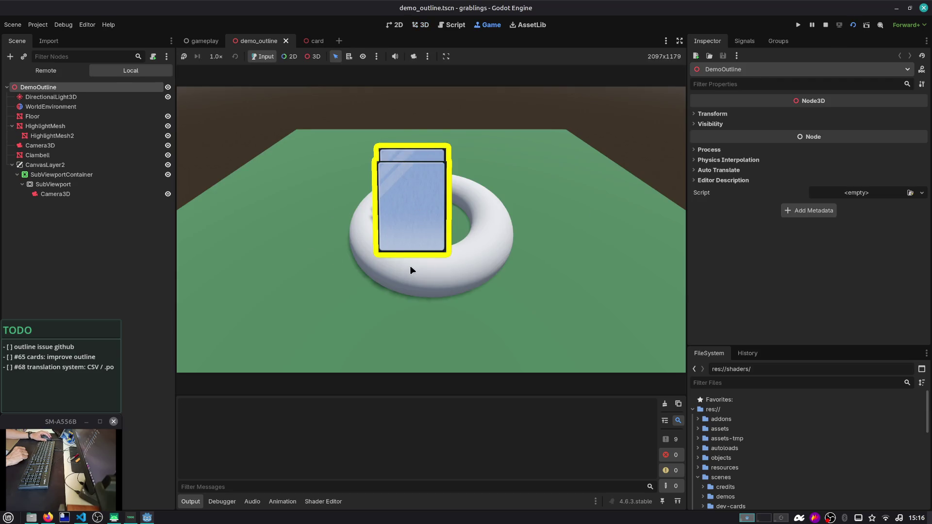
{"action": "left_click", "coordinate": [825, 27]}
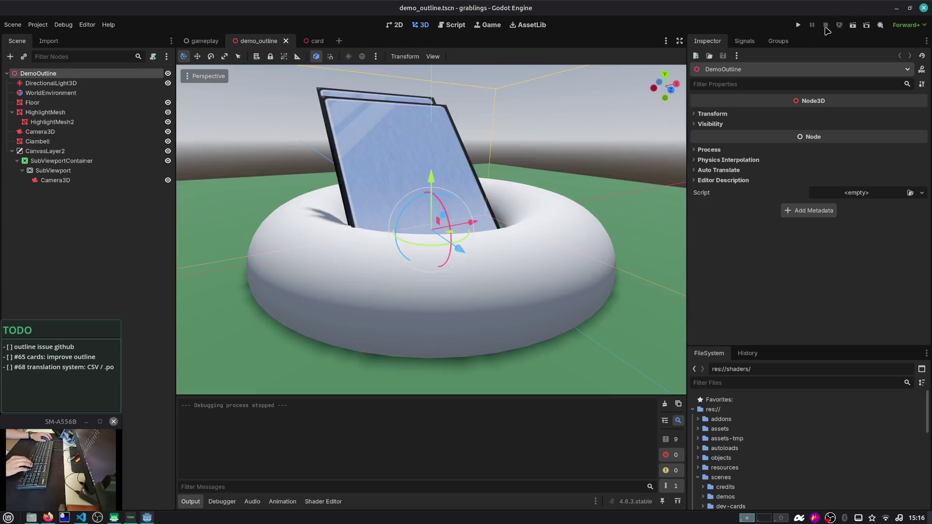
{"action": "left_click", "coordinate": [89, 245]}
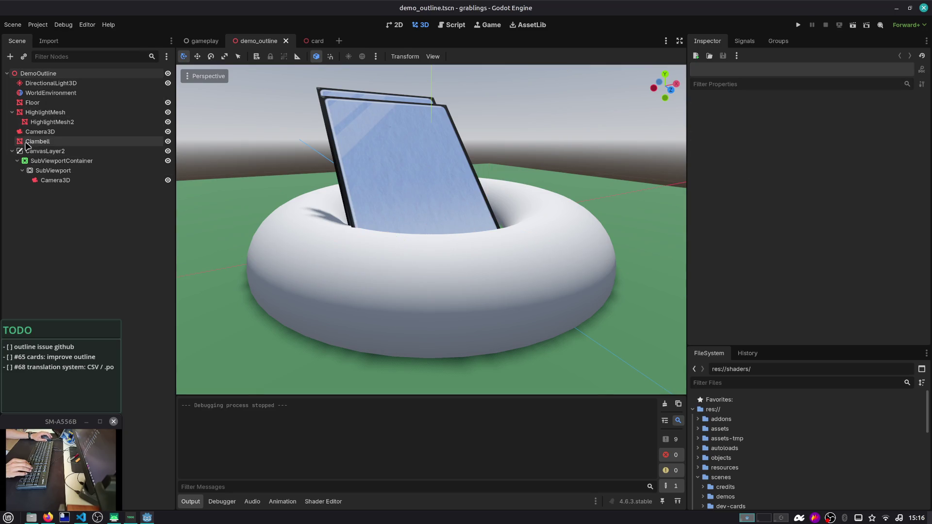
Step: Inspect the SubViewport Camera3D's compositor effect settings
{"action": "left_click", "coordinate": [56, 180]}
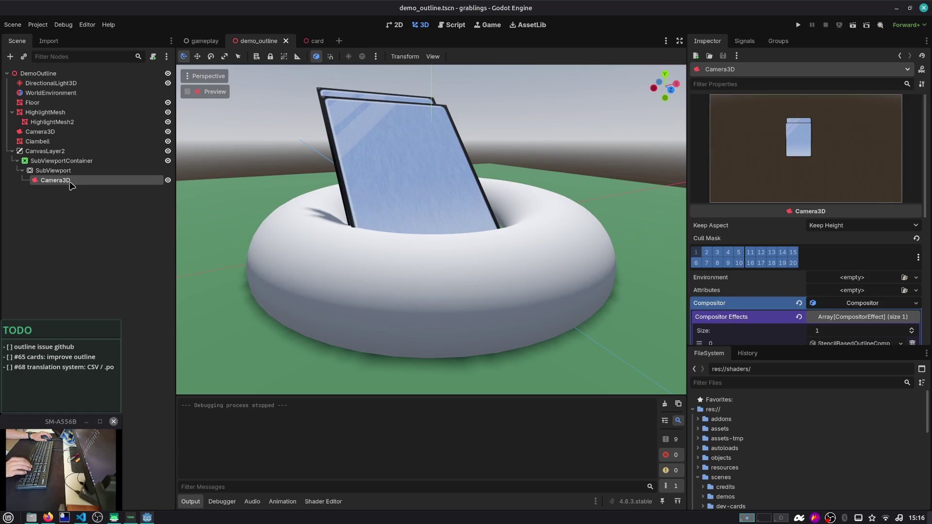
{"action": "scroll", "coordinate": [823, 323], "scroll_direction": "down", "scroll_amount": 1}
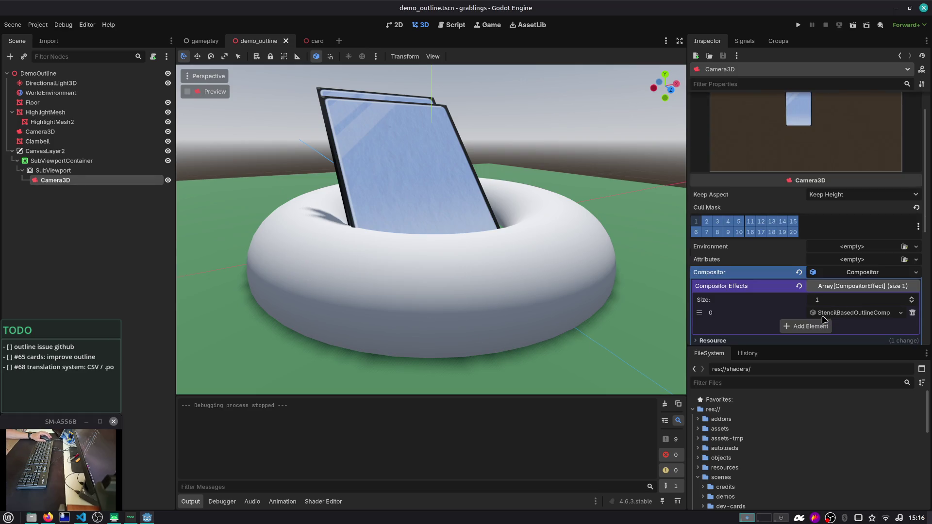
{"action": "left_click_drag", "start_coordinate": [806, 345], "coordinate": [806, 421]}
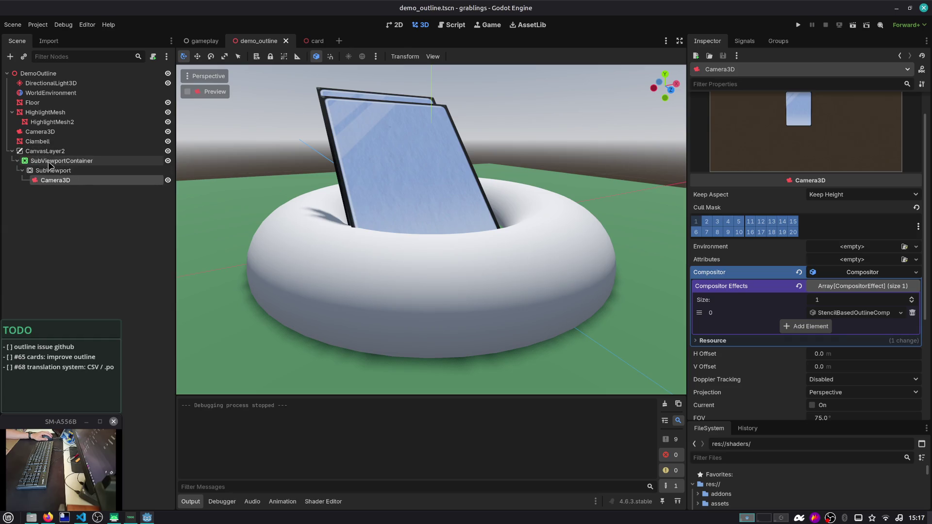
Step: Inspect the Ciambell torus mesh, its surface material override and Geometry settings
{"action": "left_click", "coordinate": [12, 112]}
{"action": "left_click", "coordinate": [37, 132]}
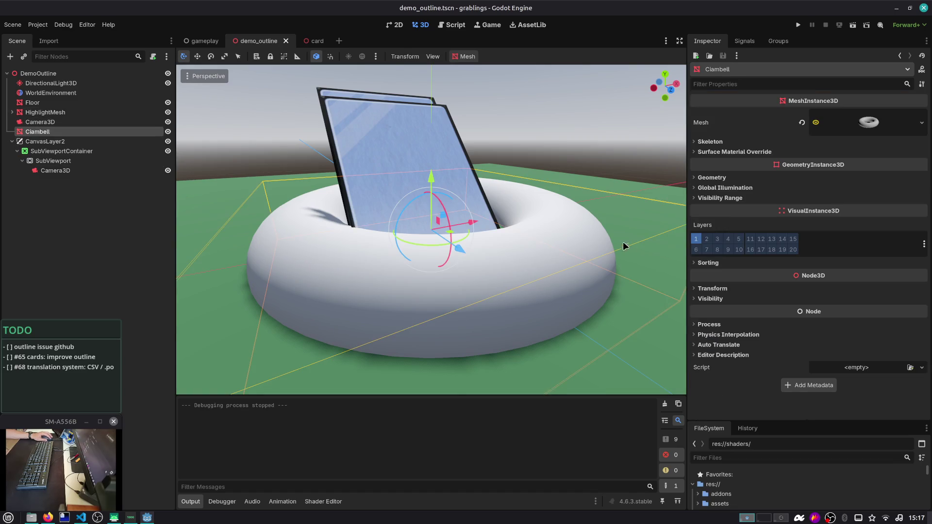
{"action": "left_click", "coordinate": [864, 122]}
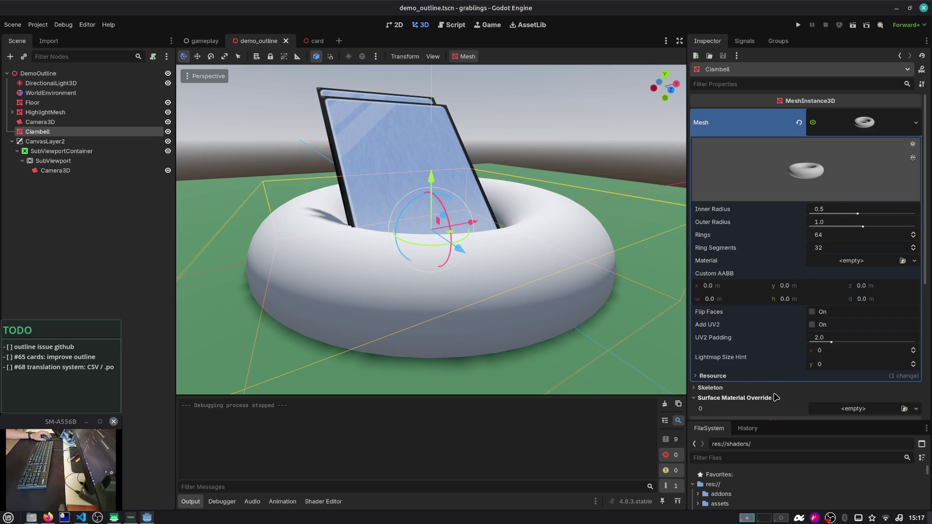
{"action": "left_click", "coordinate": [734, 397]}
{"action": "scroll", "coordinate": [737, 391], "scroll_direction": "down", "scroll_amount": 4}
{"action": "left_click", "coordinate": [759, 273]}
{"action": "left_click", "coordinate": [759, 273]}
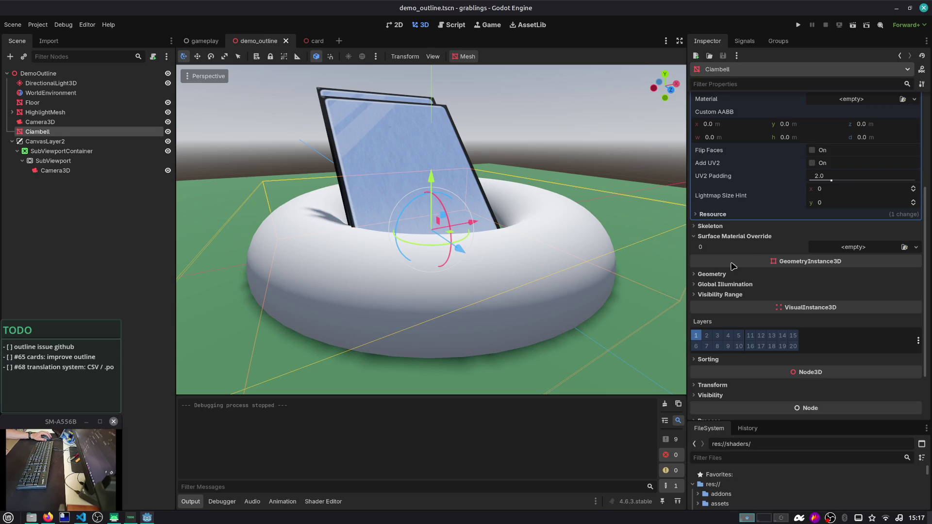
Step: Inspect HighlightMesh2's plane mesh, then HighlightMesh's Material Overlay for comparison
{"action": "left_click", "coordinate": [86, 113]}
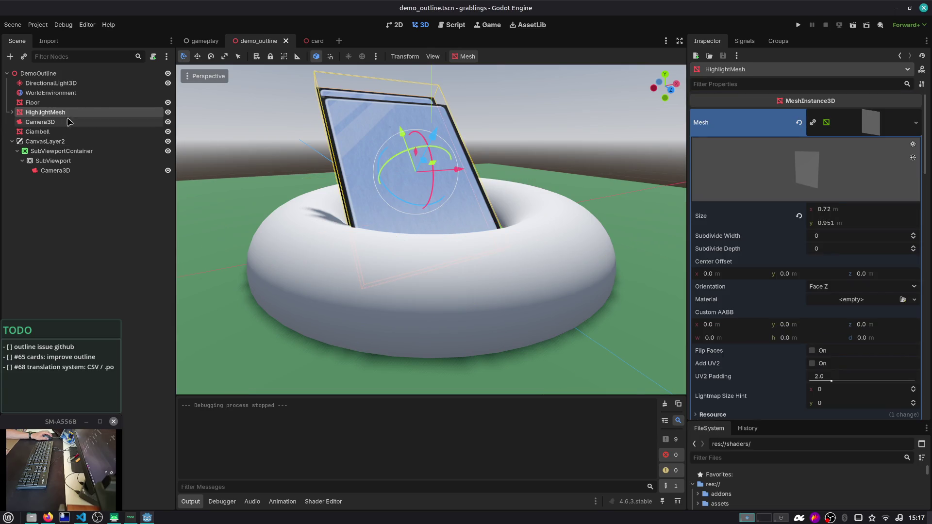
{"action": "left_click", "coordinate": [12, 113]}
{"action": "left_click", "coordinate": [32, 122]}
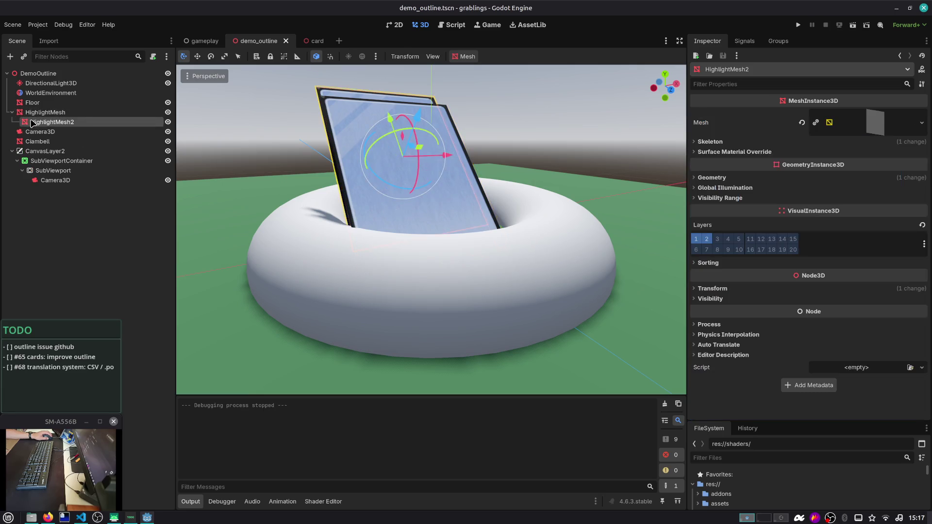
{"action": "left_click", "coordinate": [854, 122]}
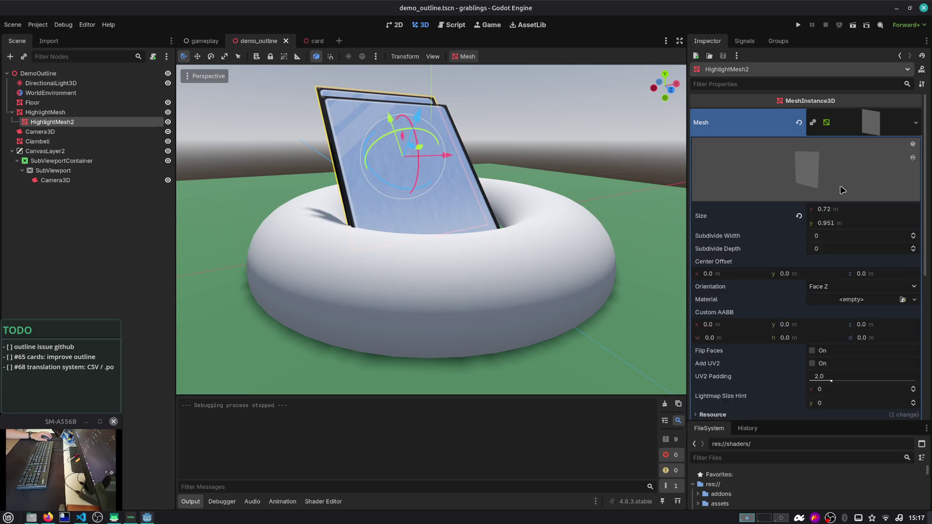
{"action": "scroll", "coordinate": [731, 357], "scroll_direction": "down", "scroll_amount": 5}
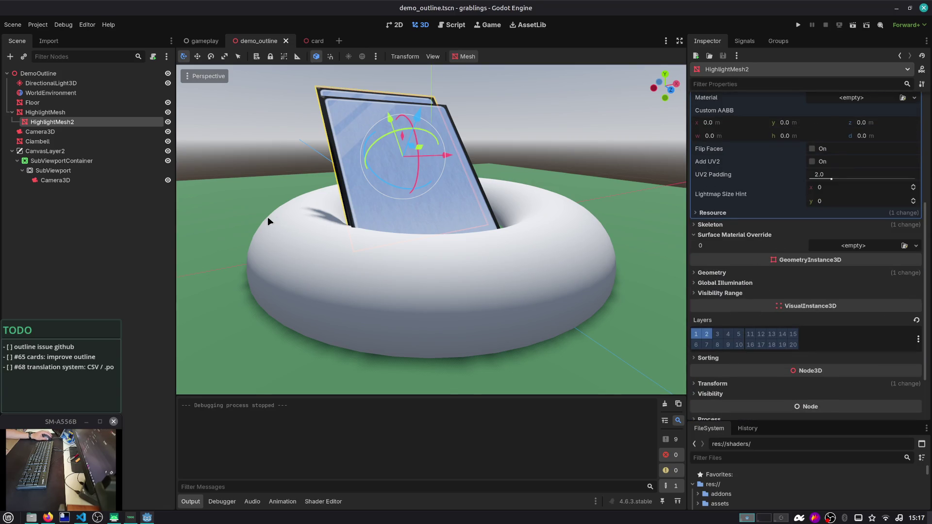
{"action": "left_click", "coordinate": [63, 116]}
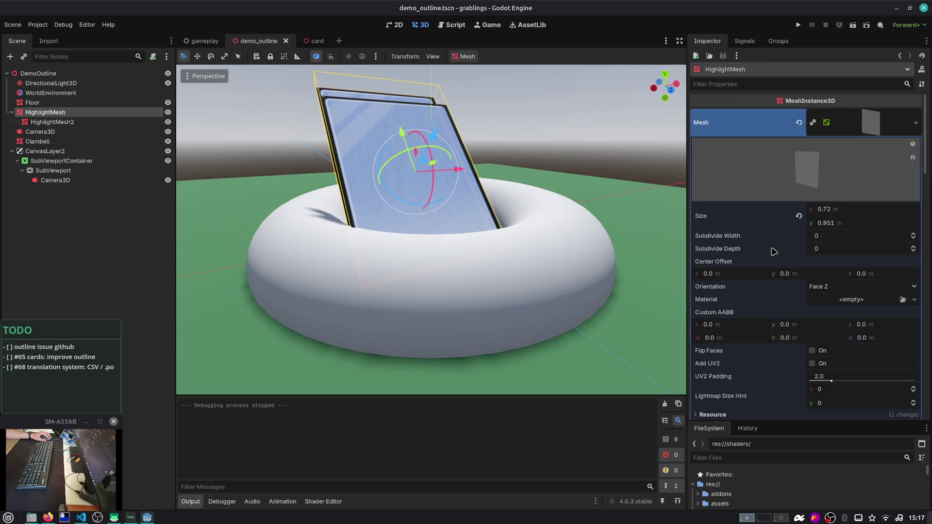
{"action": "scroll", "coordinate": [778, 252], "scroll_direction": "down", "scroll_amount": 3}
{"action": "scroll", "coordinate": [778, 255], "scroll_direction": "down", "scroll_amount": 1}
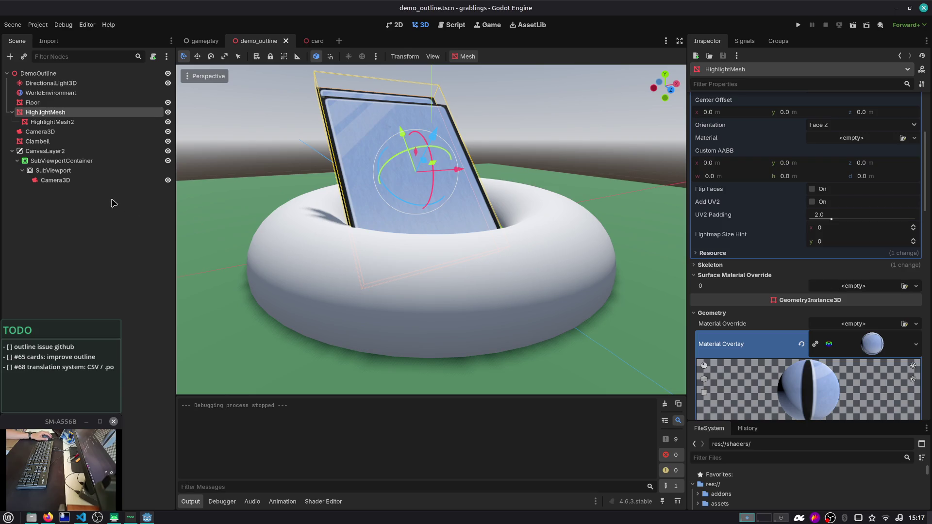
Step: Re-examine HighlightMesh2's 0.72 × 0.951 m quad mesh properties
{"action": "left_click", "coordinate": [57, 122]}
{"action": "scroll", "coordinate": [849, 224], "scroll_direction": "up", "scroll_amount": 5}
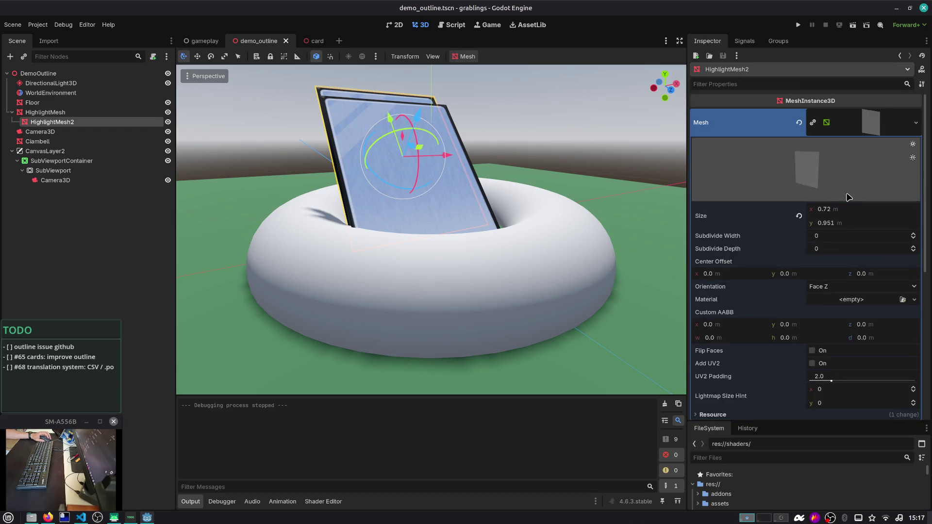
{"action": "scroll", "coordinate": [817, 273], "scroll_direction": "down", "scroll_amount": 5}
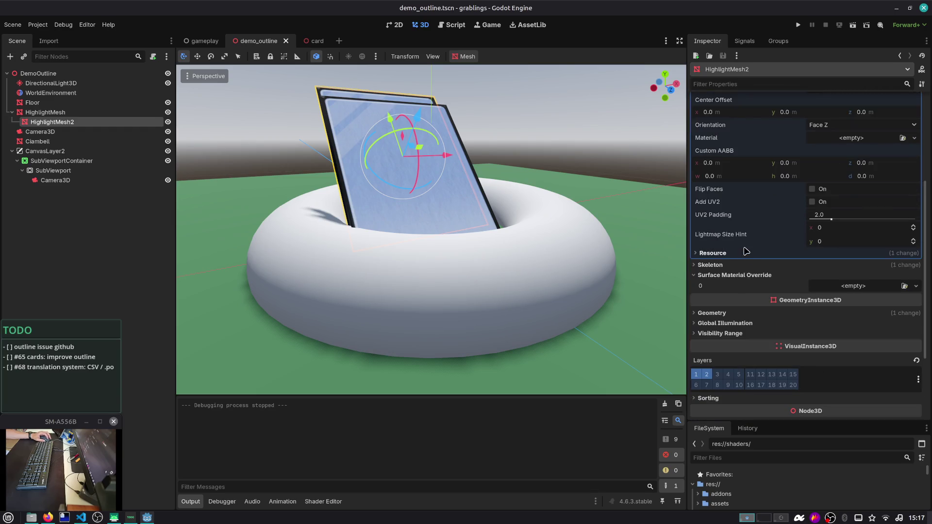
{"action": "scroll", "coordinate": [746, 250], "scroll_direction": "up", "scroll_amount": 3}
{"action": "scroll", "coordinate": [757, 233], "scroll_direction": "down", "scroll_amount": 3}
{"action": "scroll", "coordinate": [779, 176], "scroll_direction": "up", "scroll_amount": 5}
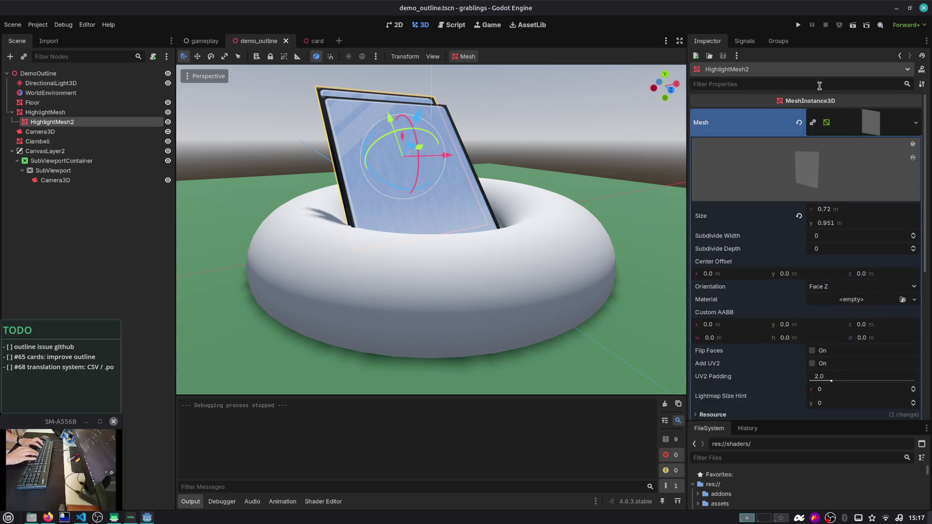
Step: Filter the Inspector for 'material' and open HighlightMesh2's Material Overlay stencil settings
{"action": "type", "text": "material"}
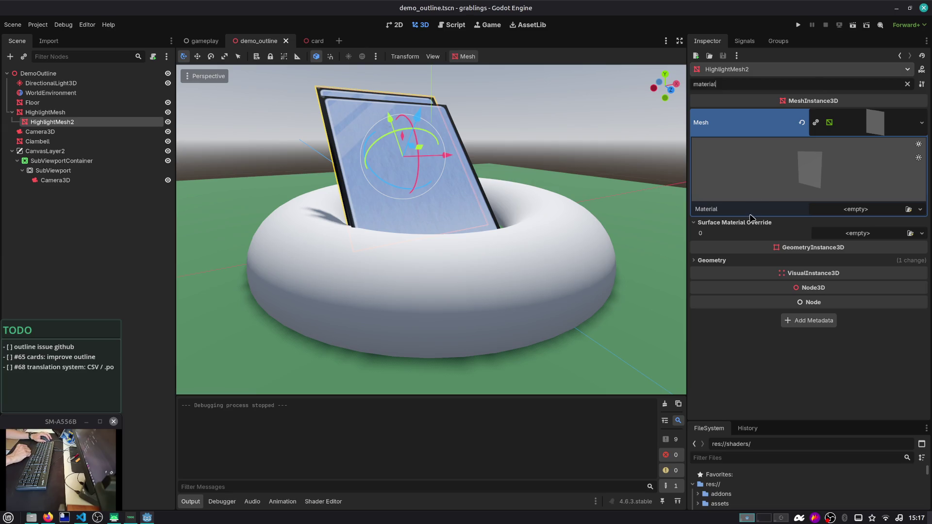
{"action": "left_click", "coordinate": [755, 261]}
{"action": "left_click", "coordinate": [879, 291]}
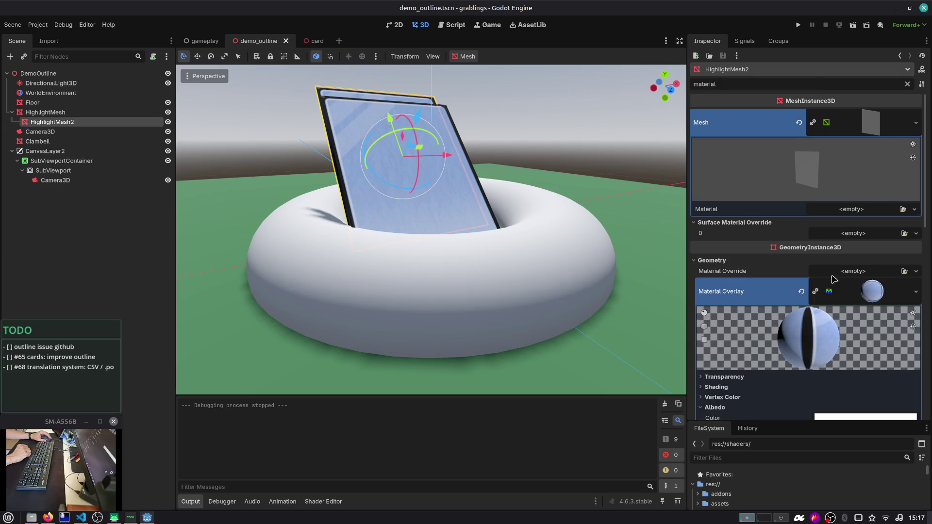
{"action": "scroll", "coordinate": [834, 279], "scroll_direction": "down", "scroll_amount": 10}
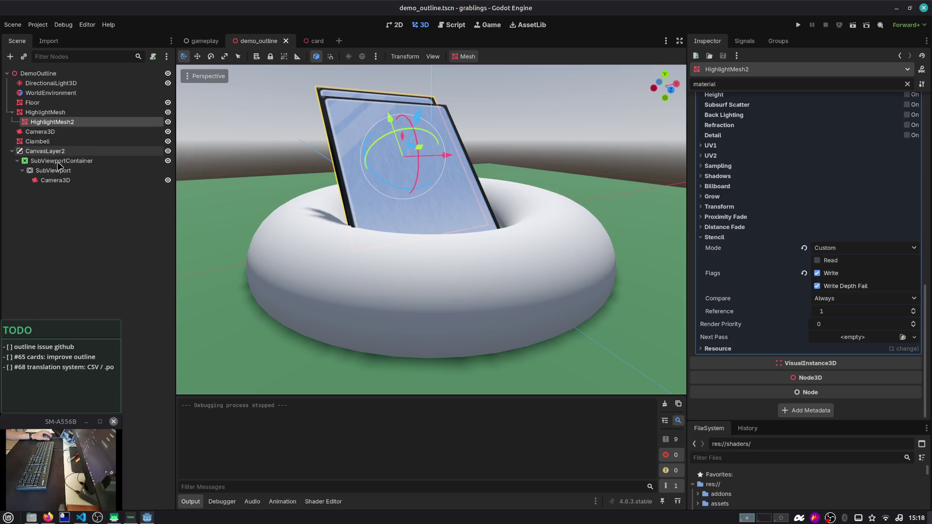
Step: Hide CanvasLayer2, run the demo scene, and copy the SubViewport Camera3D's Compositor resource
{"action": "left_click", "coordinate": [168, 152]}
{"action": "left_click", "coordinate": [850, 28]}
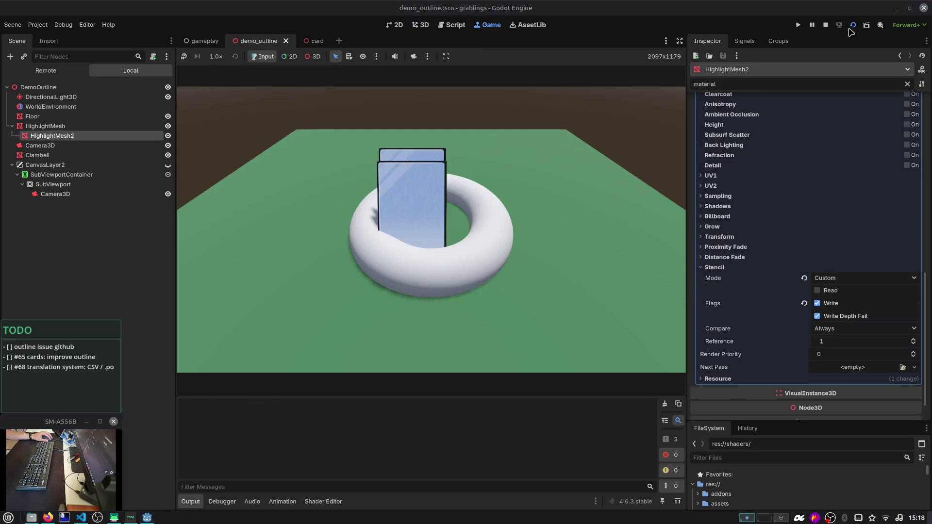
{"action": "left_click", "coordinate": [47, 195]}
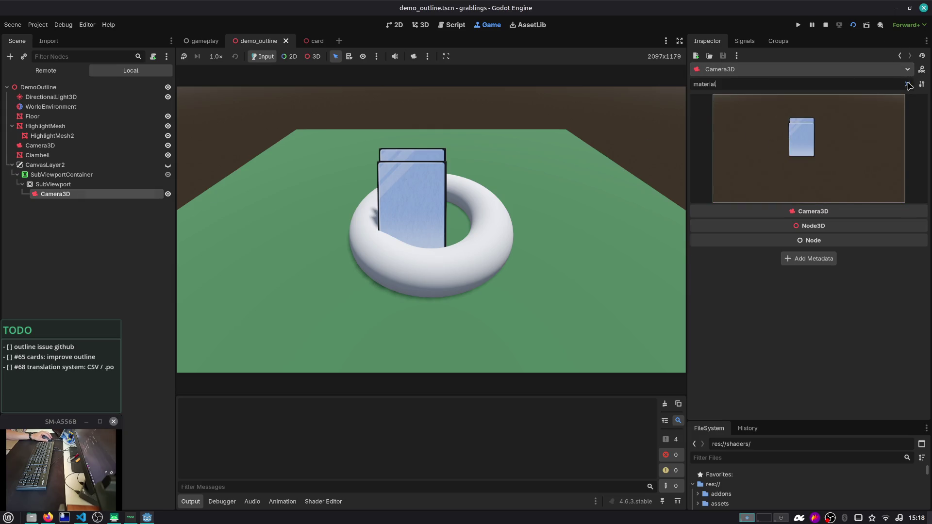
{"action": "left_click", "coordinate": [909, 85]}
{"action": "left_click", "coordinate": [824, 303]}
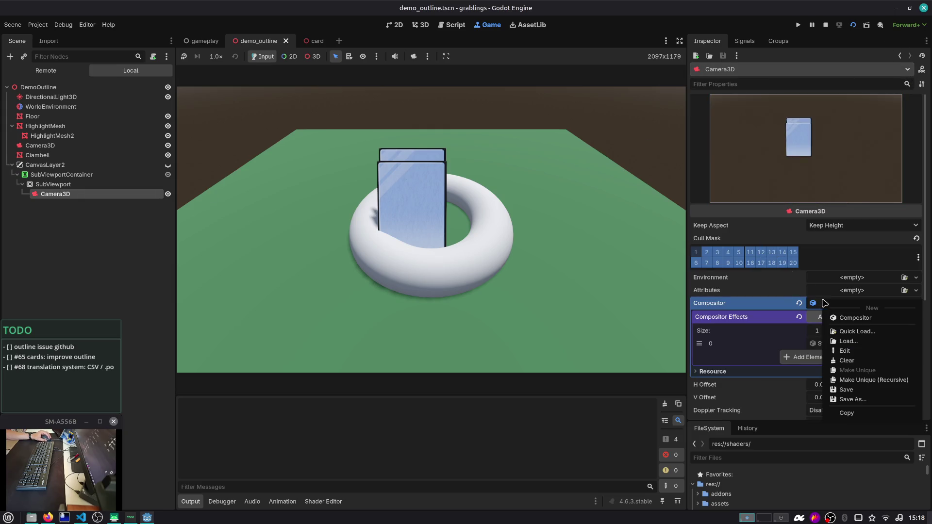
{"action": "left_click", "coordinate": [849, 412]}
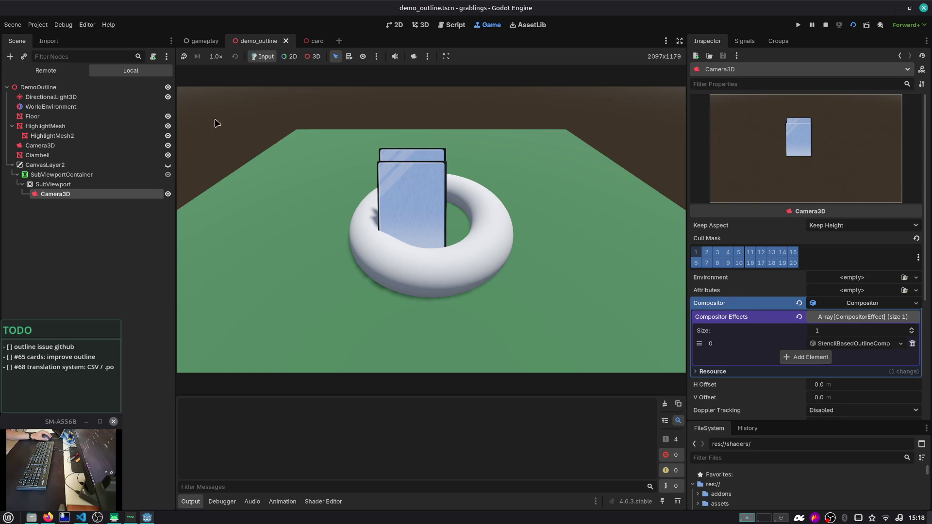
{"action": "left_click", "coordinate": [80, 146]}
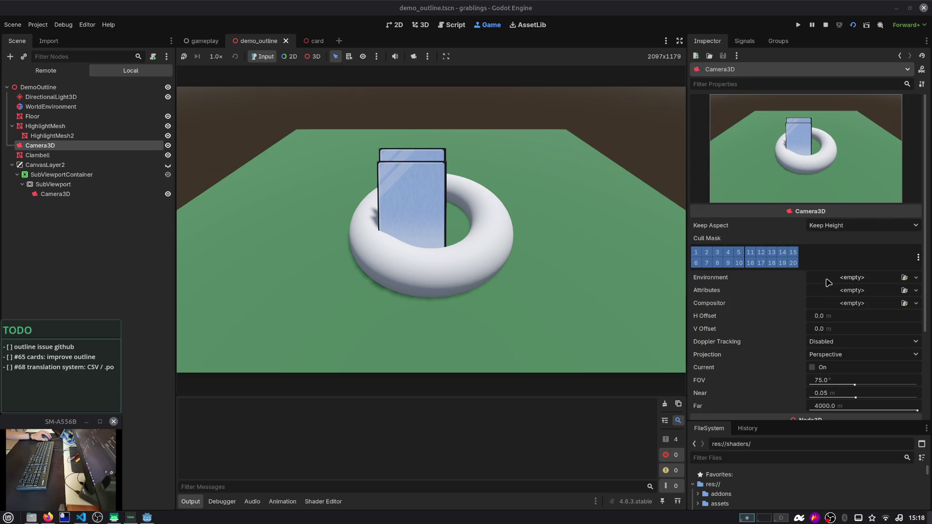
Step: Visit the gameplay scene, collapse LayerOnTopOfBoard, and return to demo_outline
{"action": "left_click", "coordinate": [204, 41]}
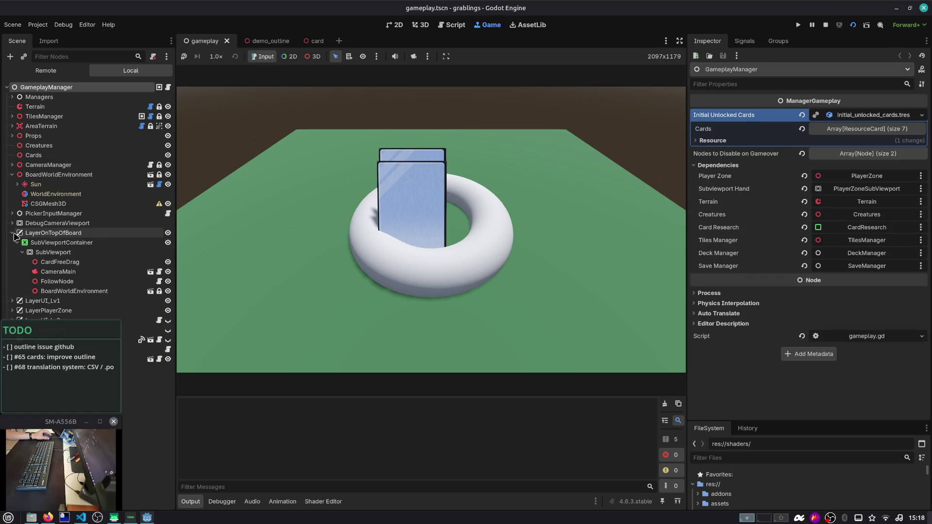
{"action": "left_click", "coordinate": [12, 232]}
{"action": "left_click", "coordinate": [268, 41]}
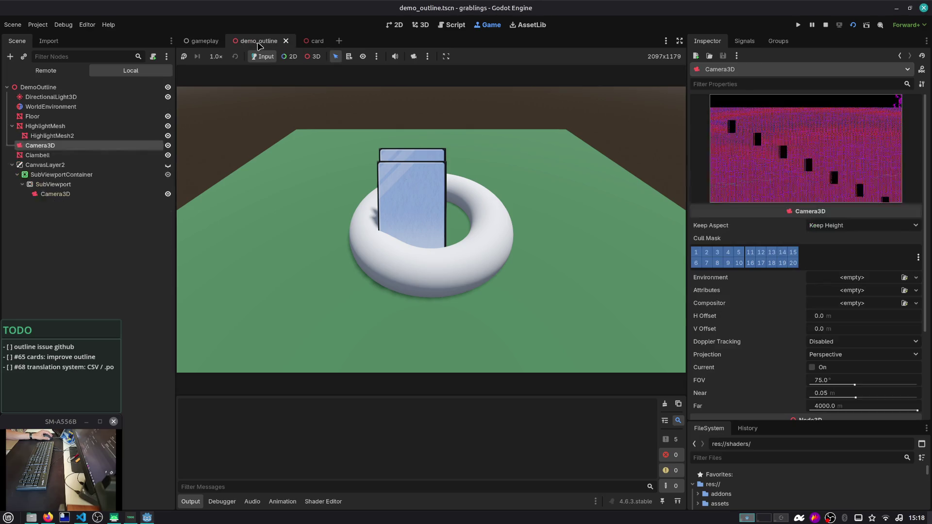
Step: Paste the compositor as a unique copy onto the main Camera3D, then save and rerun
{"action": "left_click", "coordinate": [850, 302]}
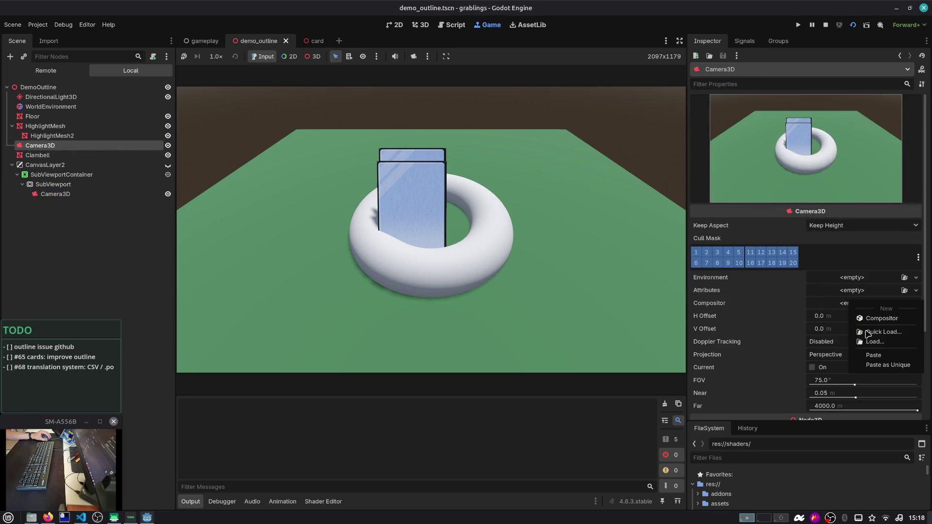
{"action": "left_click", "coordinate": [876, 365]}
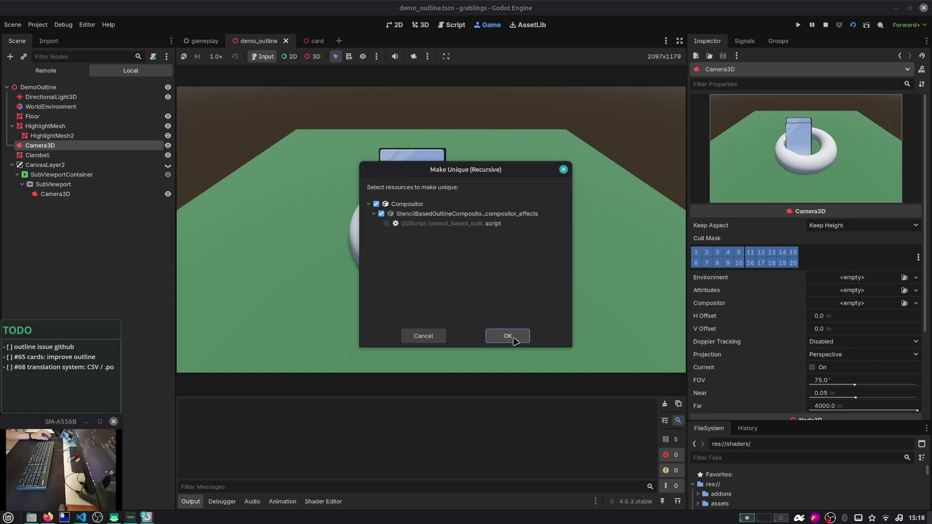
{"action": "left_click", "coordinate": [506, 335]}
{"action": "left_click", "coordinate": [853, 27]}
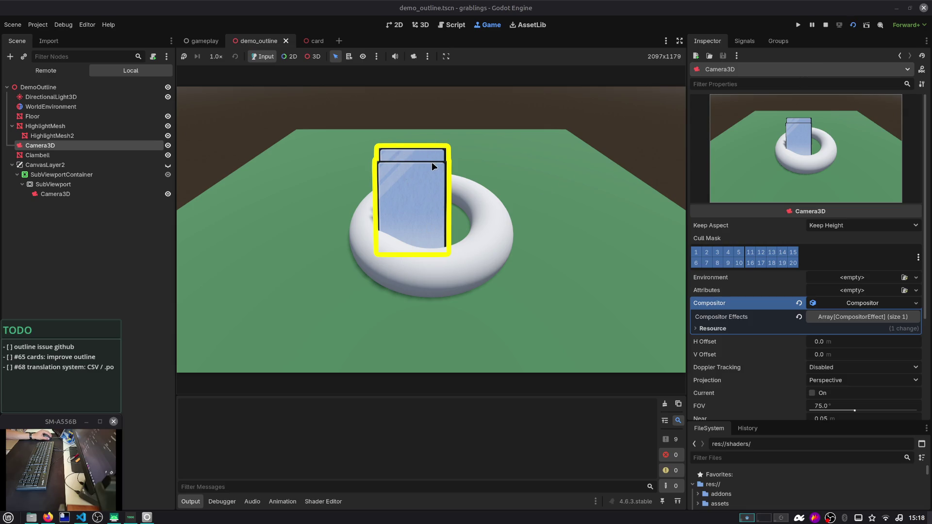
{"action": "key", "text": "Print"}
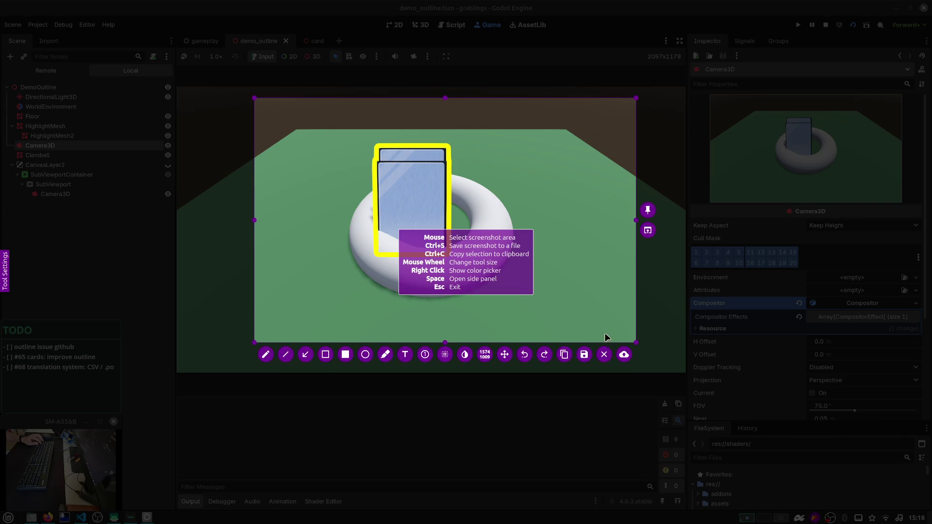
Step: Capture the yellow-outlined card with Flameshot and bring up the GitHub issue in Firefox
{"action": "mouse_move", "coordinate": [636, 342]}
{"action": "left_mouse_down"}
{"action": "mouse_move", "coordinate": [507, 276]}
{"action": "mouse_move", "coordinate": [519, 297]}
{"action": "mouse_move", "coordinate": [526, 289]}
{"action": "left_mouse_up"}
{"action": "key", "text": "Return"}
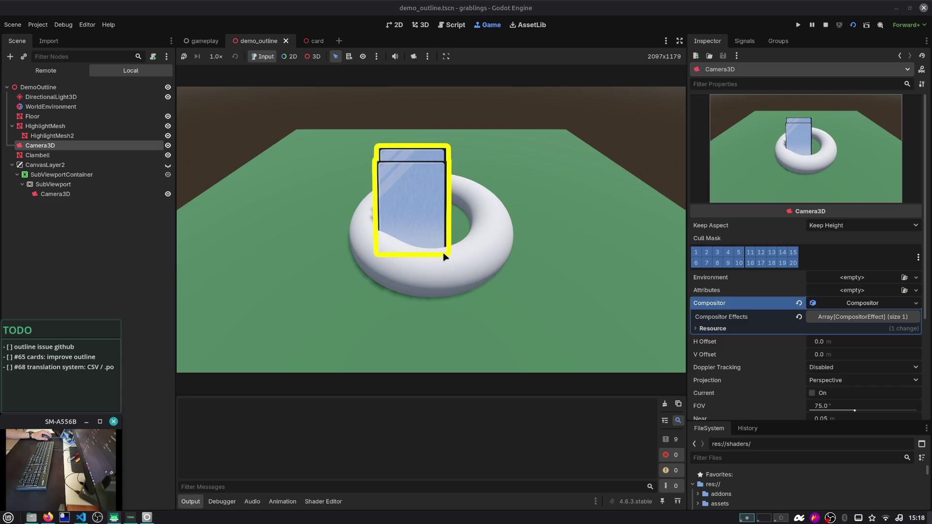
{"action": "key", "text": "alt+Tab"}
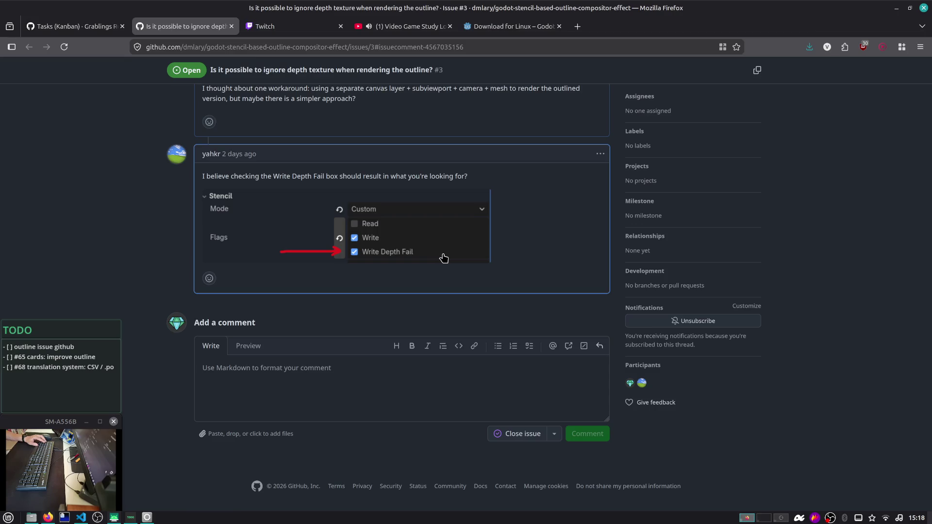
Step: Start the reply confirming the fix works and add 'I leave a note just for future reference:'
{"action": "left_click", "coordinate": [416, 410]}
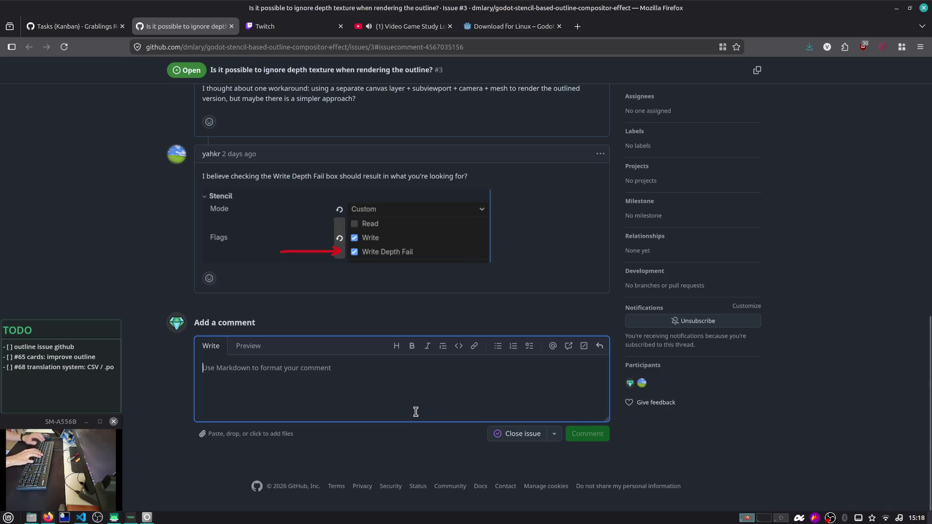
{"action": "type", "text": "Yes that works fine, thanks!"}
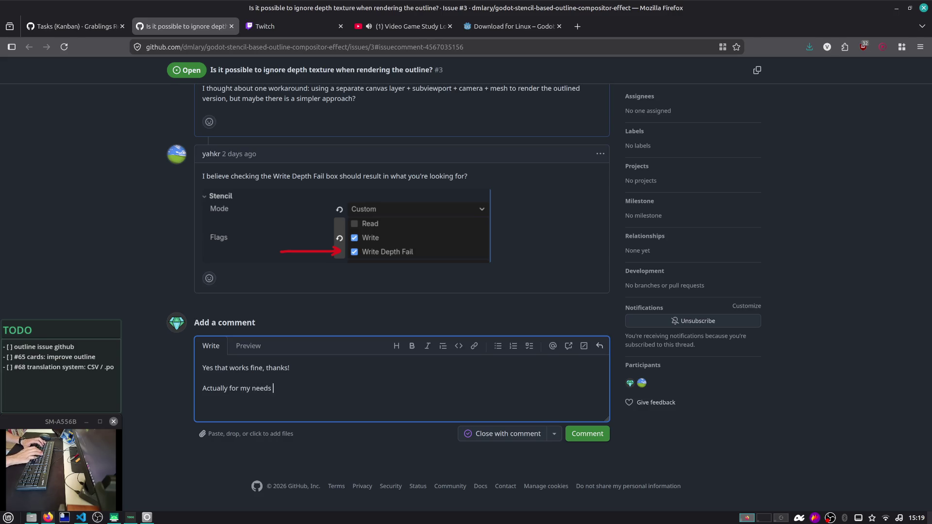
{"action": "key", "text": "ctrl+shift+Left"}
{"action": "key", "text": "ctrl+shift+Left"}
{"action": "type", "text": "me I would lik"}
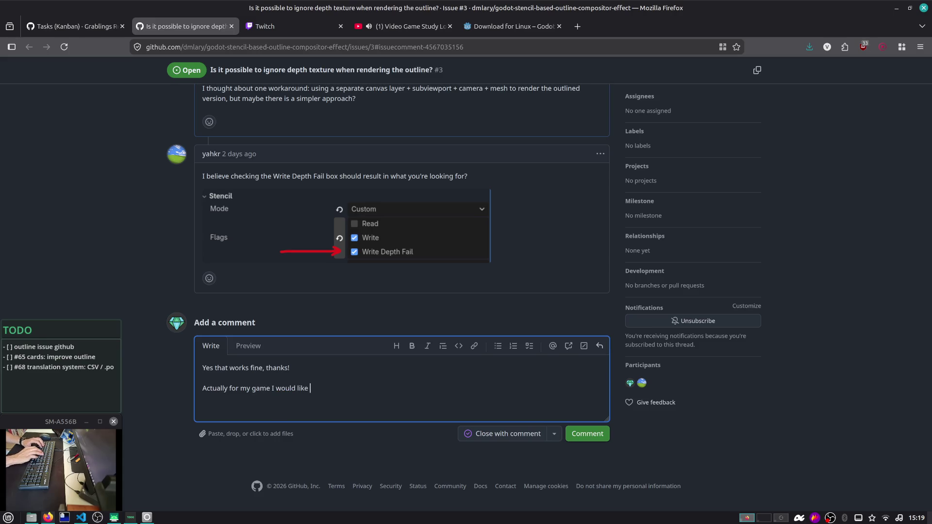
{"action": "type", "text": "I leave a note just for future reference:"}
{"action": "key", "text": "Delete"}
{"action": "key", "text": "Delete"}
{"action": "key", "text": "Delete"}
{"action": "key", "text": "Delete"}
{"action": "key", "text": "End"}
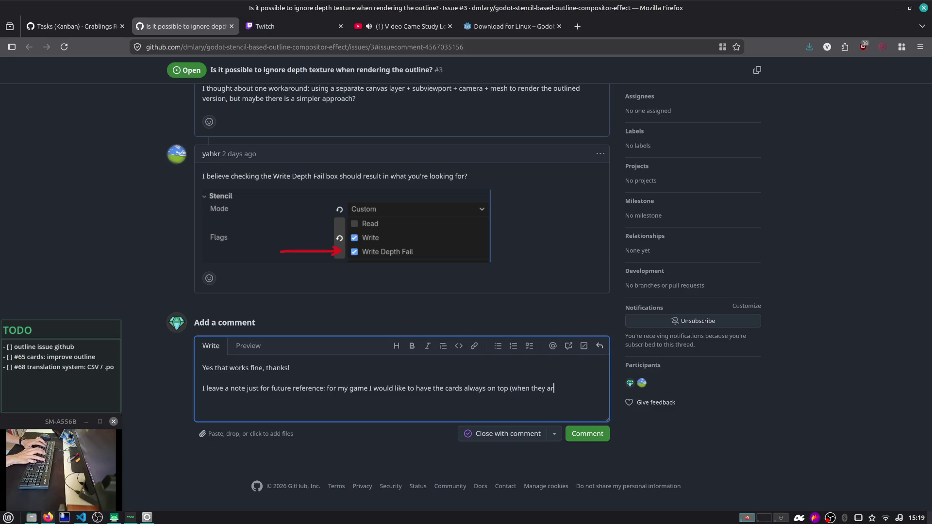
Step: Add 'hovered' before outlined, note needing another layer, and paste the screenshot
{"action": "key", "text": "ctrl+Left"}
{"action": "type", "text": "hovered/"}
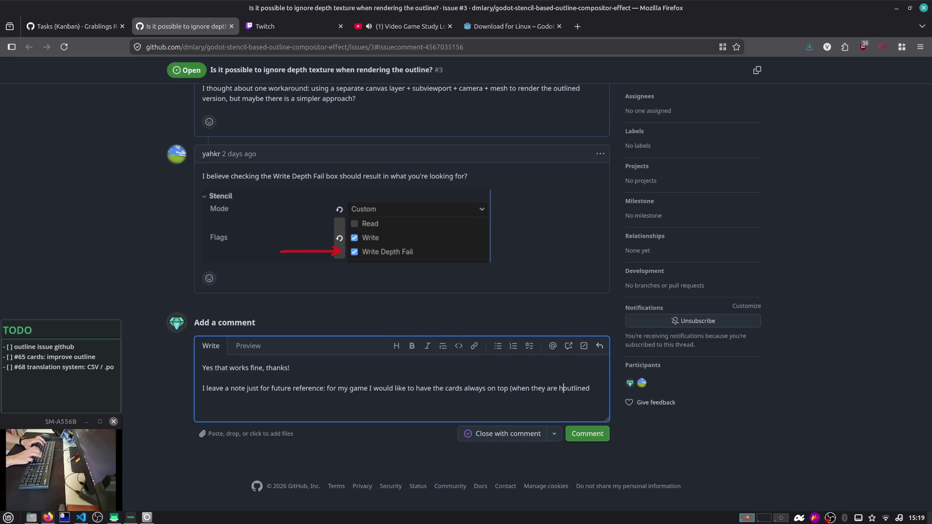
{"action": "type", "text": ")"}
{"action": "key", "text": "BackSpace"}
{"action": "type", "text": "+o"}
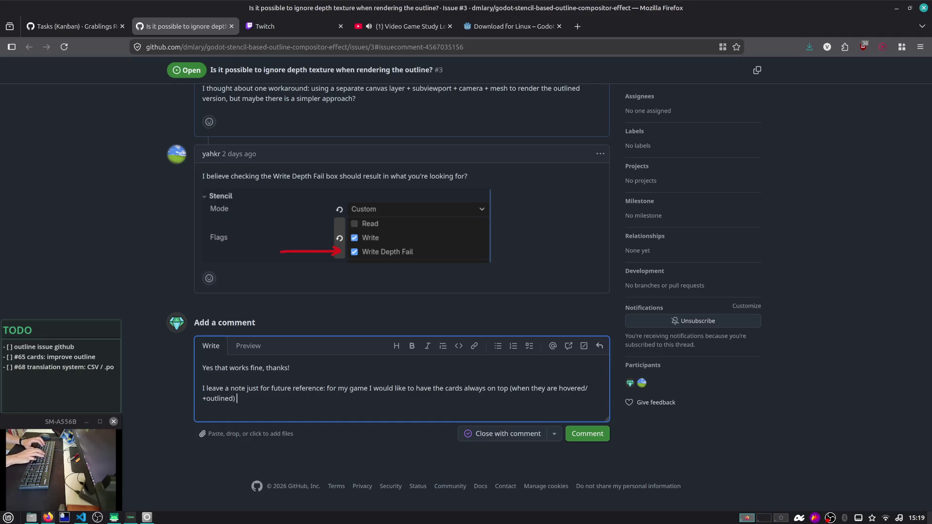
{"action": "type", "text": "ad to c"}
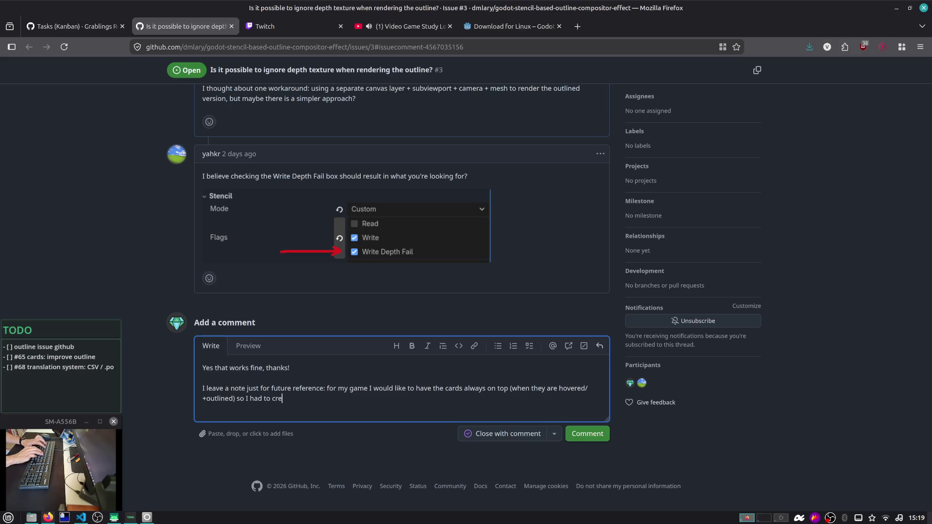
{"action": "key", "text": "BackSpace"}
{"action": "type", "text": "actually"}
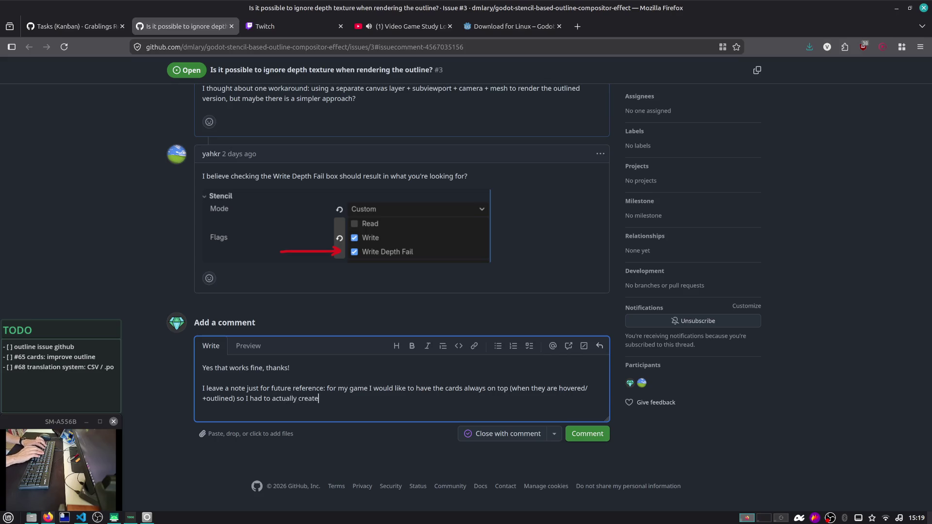
{"action": "key", "text": "BackSpace"}
{"action": "type", "text": "nother layer like this"}
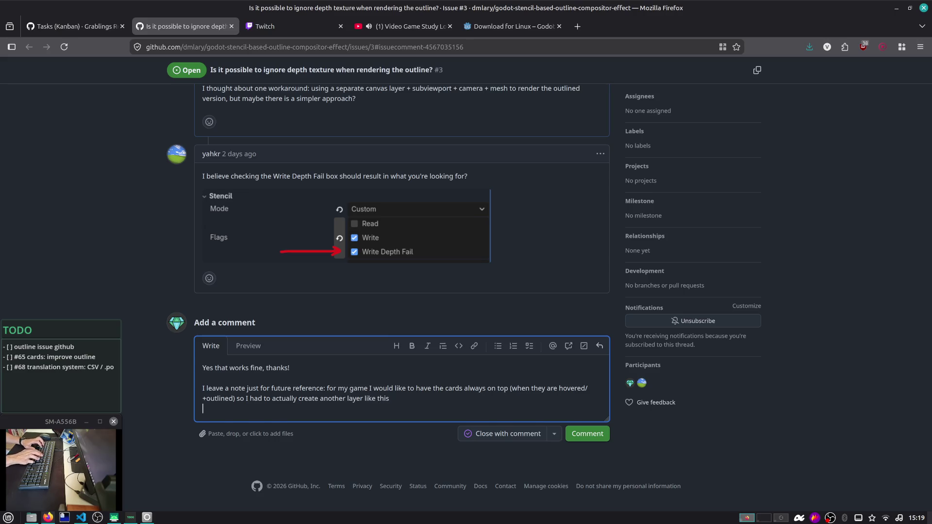
{"action": "key", "text": "Return"}
{"action": "key", "text": "ctrl+v"}
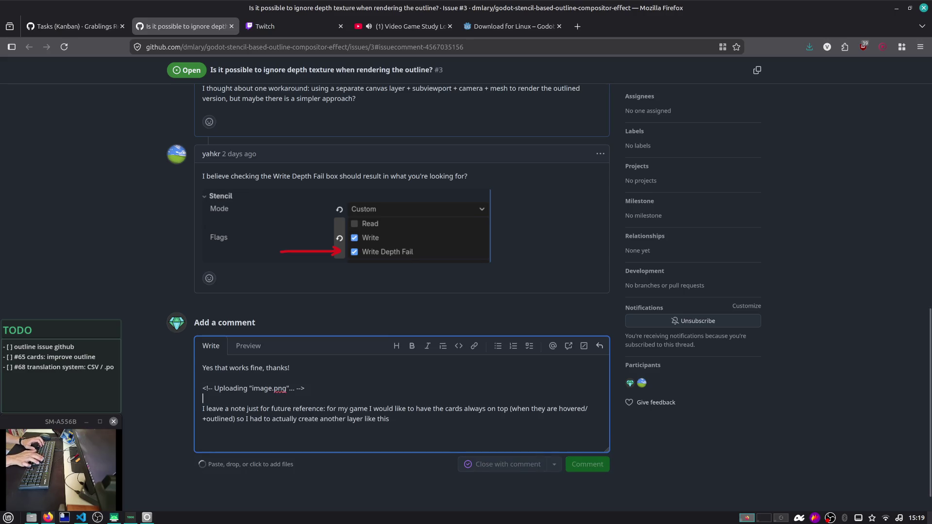
Step: Set the pasted image's width to 400, drop its height, and add blank lines below
{"action": "left_click", "coordinate": [203, 408]}
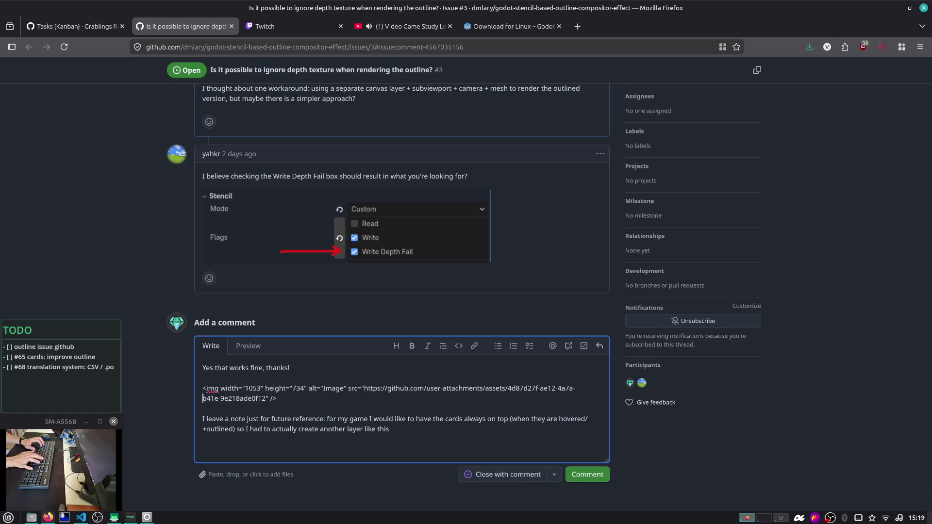
{"action": "key", "text": "ctrl+shift+Right"}
{"action": "type", "text": "400"}
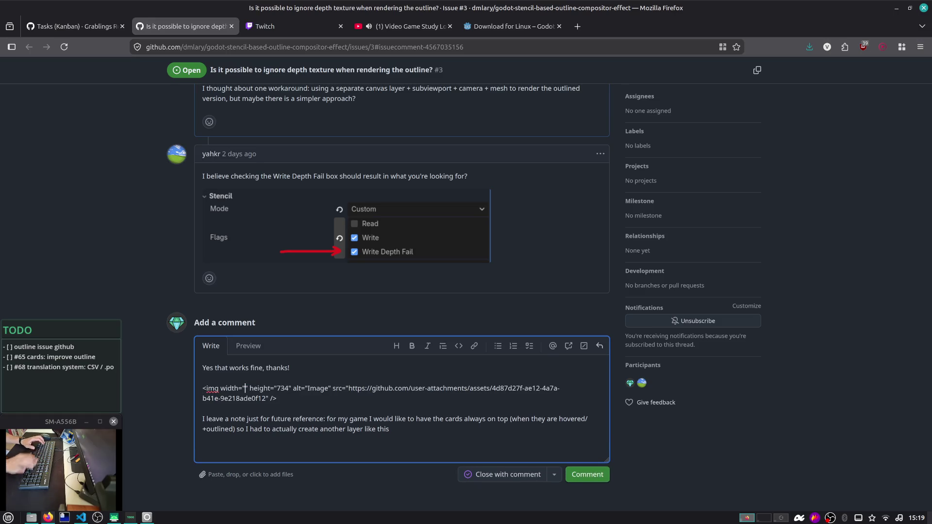
{"action": "key", "text": "ctrl+shift+Right"}
{"action": "key", "text": "ctrl+shift+Right"}
{"action": "key", "text": "Delete"}
{"action": "key", "text": "End"}
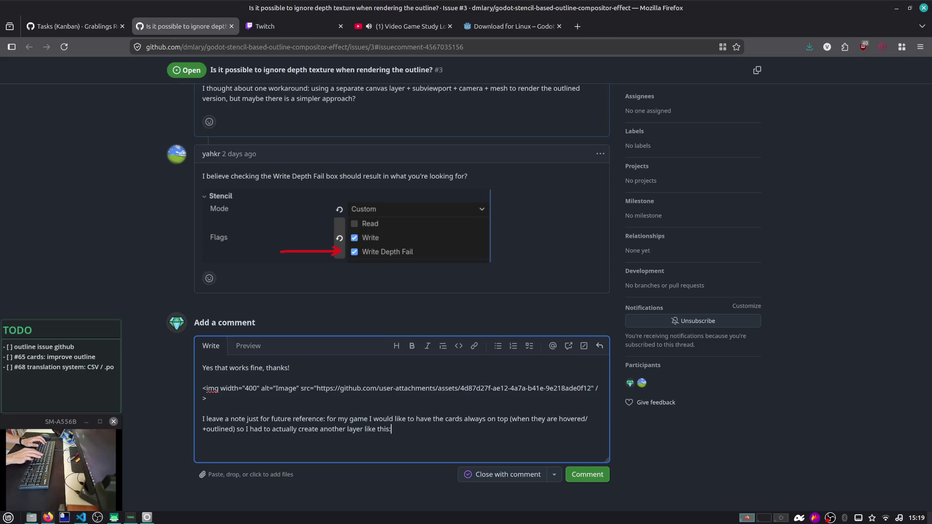
{"action": "key", "text": "Return"}
{"action": "key", "text": "Return"}
{"action": "key", "text": "alt+Tab"}
{"action": "key", "text": "alt+Tab"}
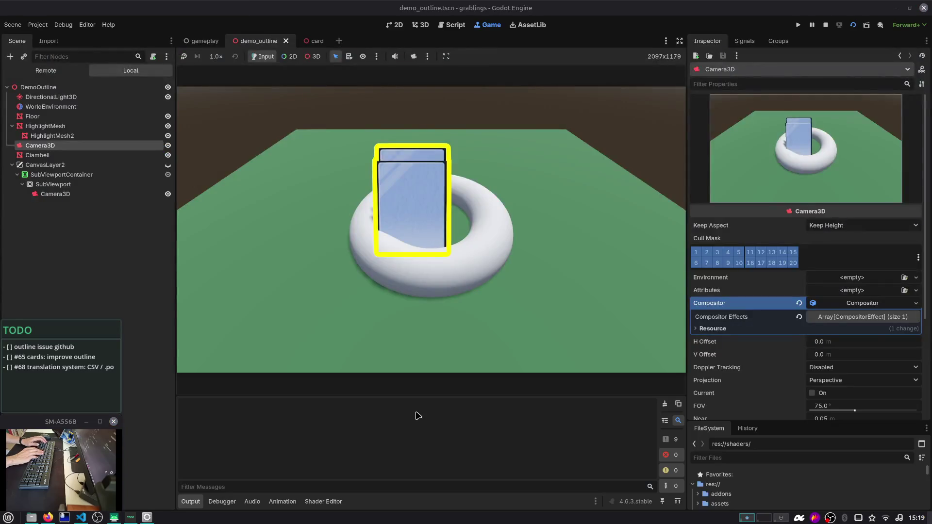
Step: Screenshot the CanvasLayer2 rows of the Scene dock and paste the image into the GitHub comment
{"action": "key", "text": "Print"}
{"action": "left_click_drag", "start_coordinate": [416, 174], "coordinate": [123, 199]}
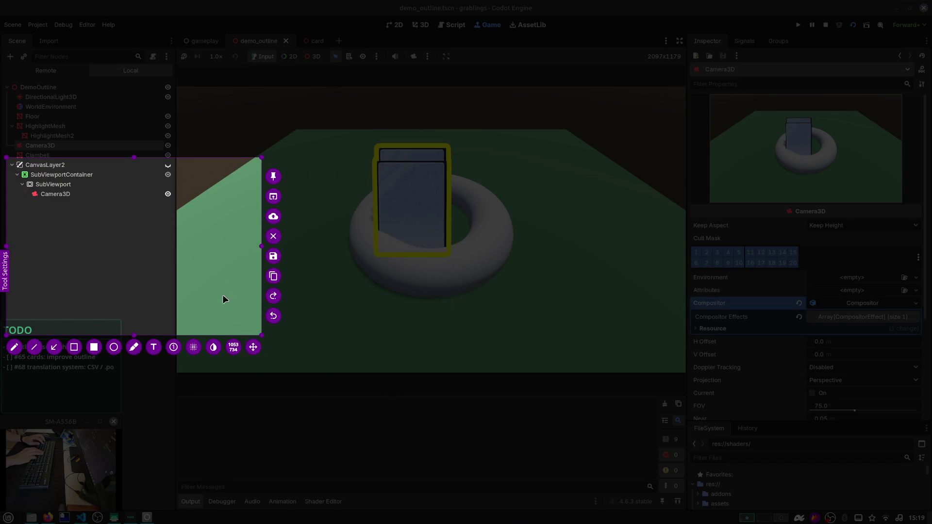
{"action": "mouse_move", "coordinate": [261, 334]}
{"action": "left_mouse_down"}
{"action": "mouse_move", "coordinate": [177, 266]}
{"action": "mouse_move", "coordinate": [150, 204]}
{"action": "mouse_move", "coordinate": [168, 206]}
{"action": "mouse_move", "coordinate": [175, 183]}
{"action": "left_mouse_up"}
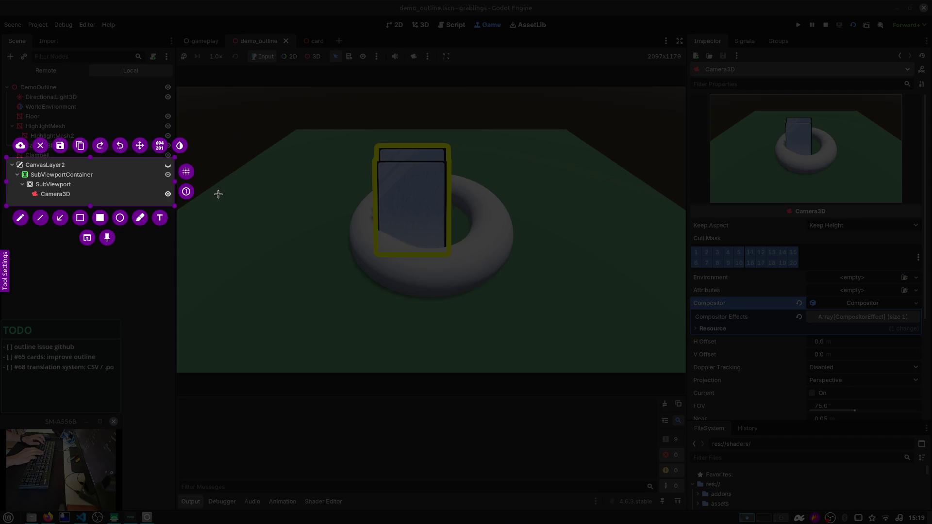
{"action": "key", "text": "ctrl+c"}
{"action": "key", "text": "alt+Tab"}
{"action": "key", "text": "ctrl+v"}
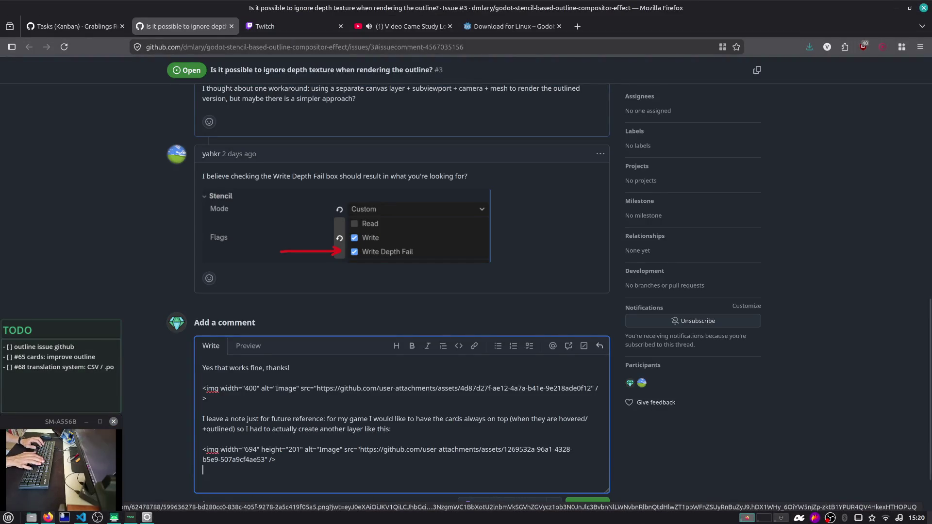
Step: Set the second image to width 400 with no height and begin the 'In this way' sentence
{"action": "double_click", "coordinate": [252, 449]}
{"action": "type", "text": "400"}
{"action": "key", "text": "shift+ctrl+Right"}
{"action": "key", "text": "shift+ctrl+Right"}
{"action": "key", "text": "shift+ctrl+Right"}
{"action": "key", "text": "Delete"}
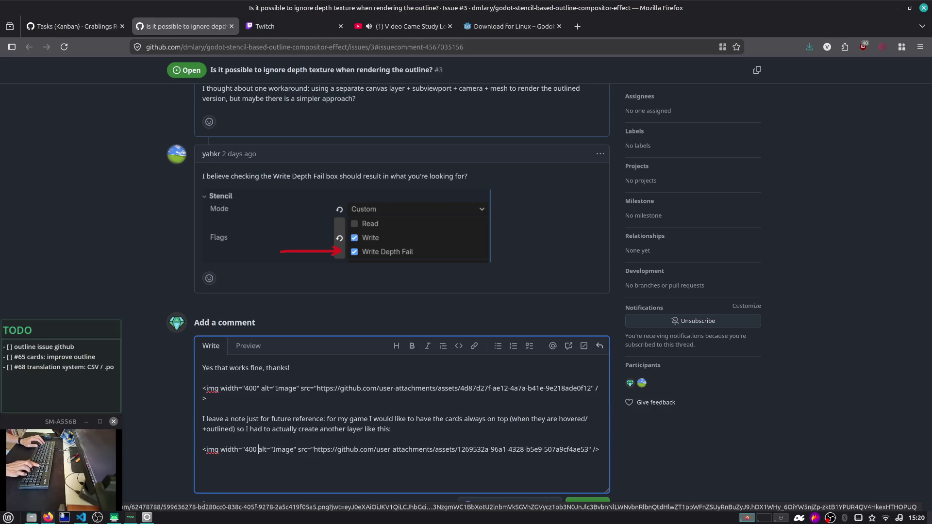
{"action": "key", "text": "ctrl+End"}
{"action": "key", "text": "Return"}
{"action": "type", "text": "In this way "}
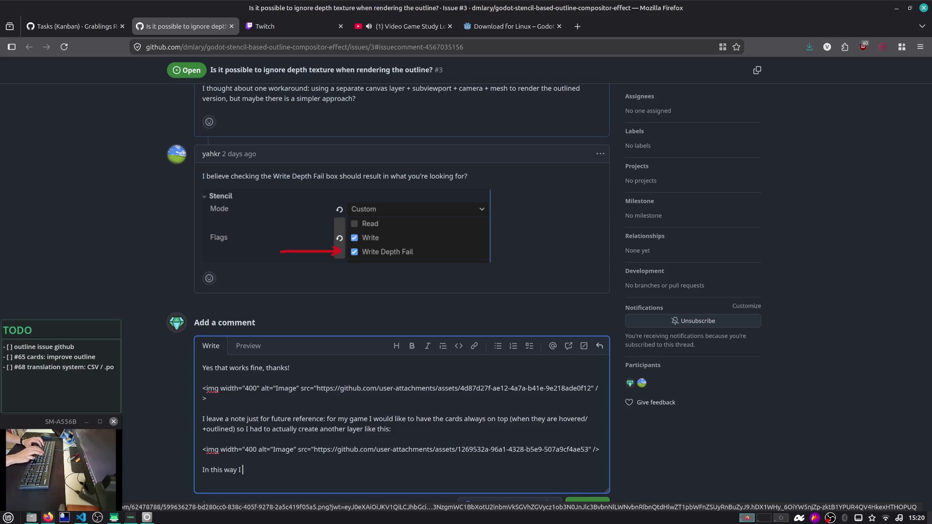
{"action": "type", "text": "n have"}
{"action": "key", "text": "alt+Tab"}
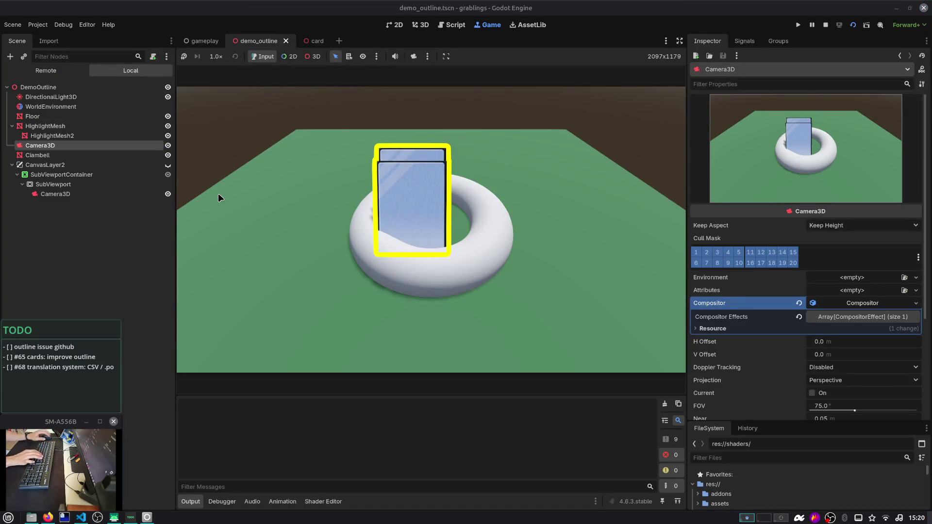
Step: Inspect the Camera3D under SubViewport, then return to the GitHub draft
{"action": "scroll", "coordinate": [752, 337], "scroll_direction": "down", "scroll_amount": 5}
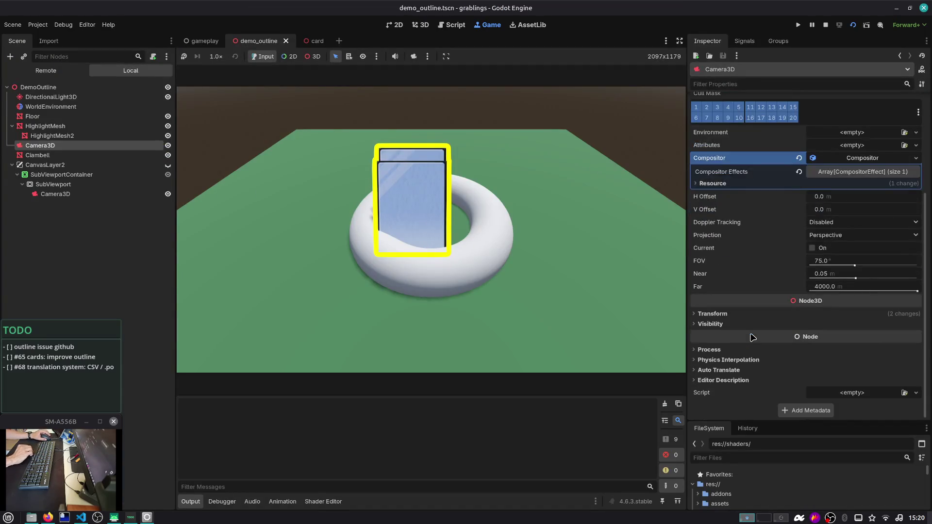
{"action": "scroll", "coordinate": [742, 243], "scroll_direction": "up", "scroll_amount": 5}
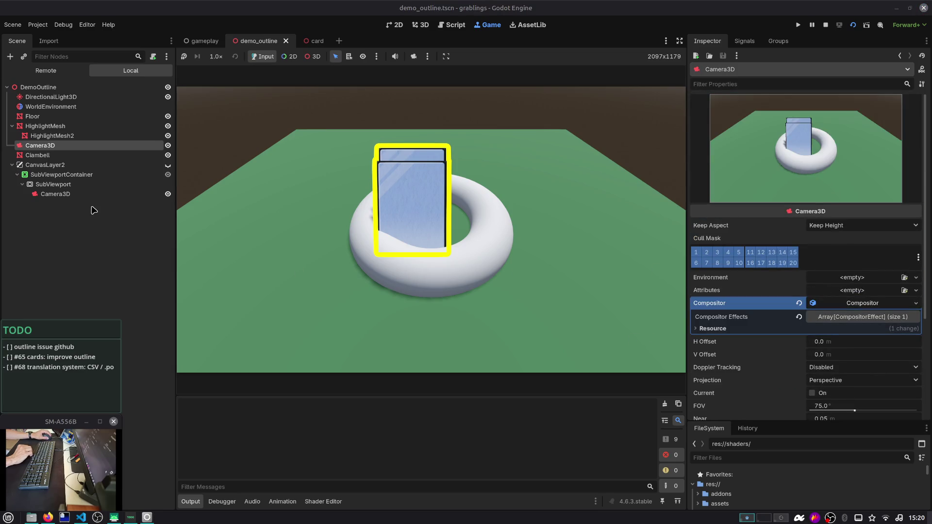
{"action": "left_click", "coordinate": [92, 196]}
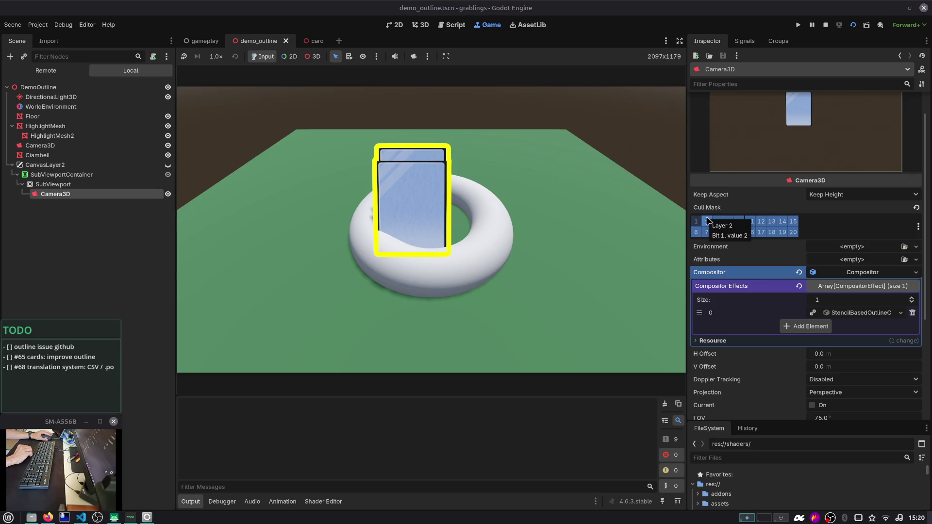
{"action": "key", "text": "alt+Tab"}
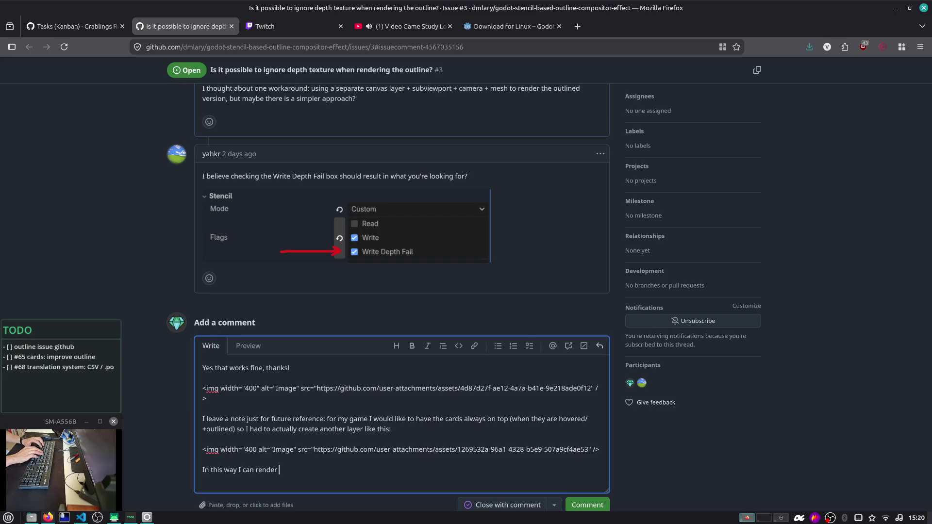
Step: Continue the sentence so the elements stay always on top and outlined
{"action": "type", "text": "only elements that I want to by"}
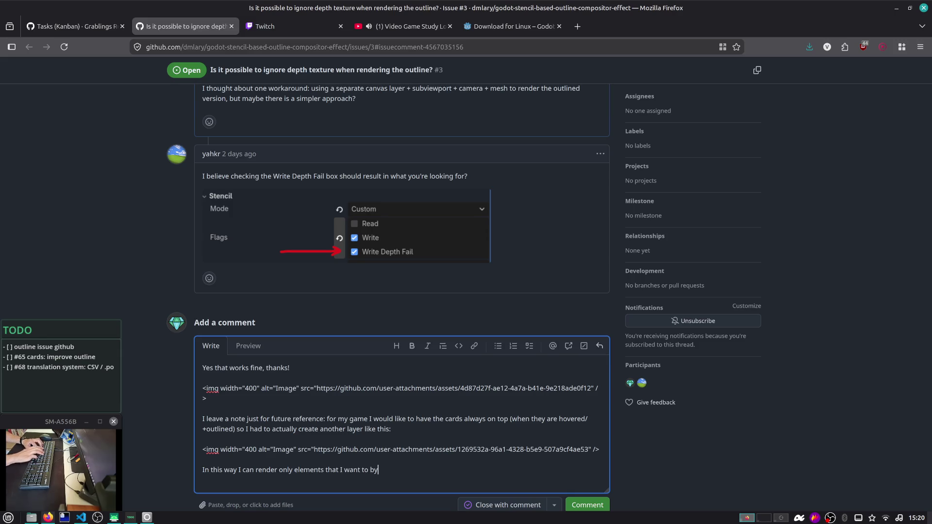
{"action": "key", "text": "BackSpace"}
{"action": "key", "text": "BackSpace"}
{"action": "type", "text": "render"}
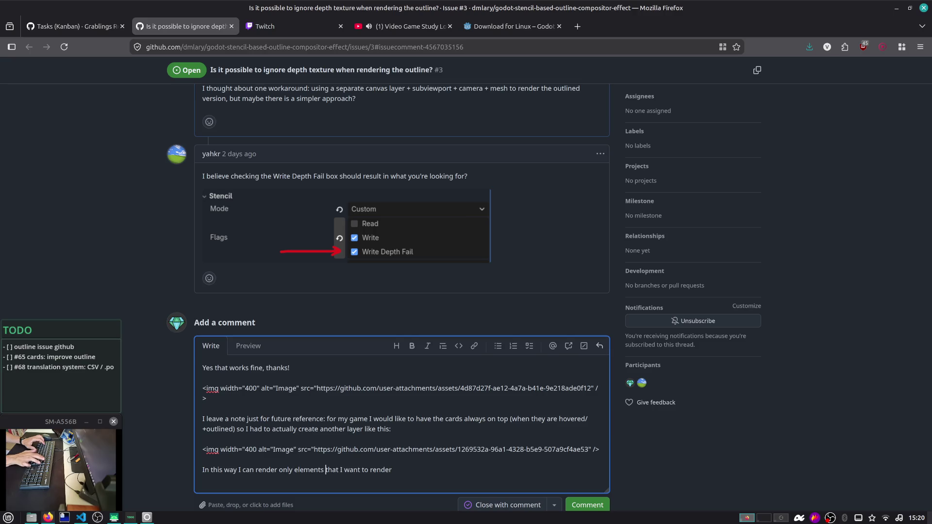
{"action": "key", "text": "shift+End"}
{"action": "key", "text": "Right"}
{"action": "key", "text": "ctrl+shift+Left"}
{"action": "key", "text": "ctrl+shift+Left"}
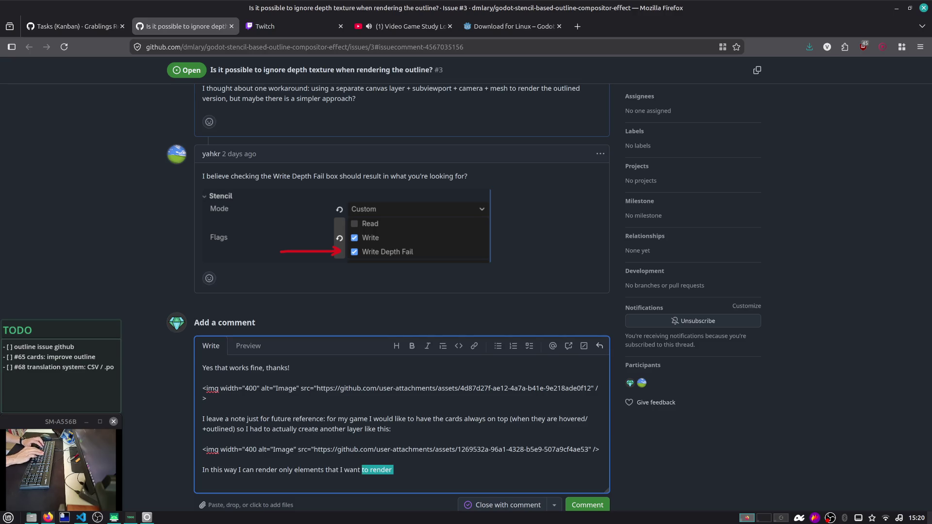
{"action": "type", "text": "be always"}
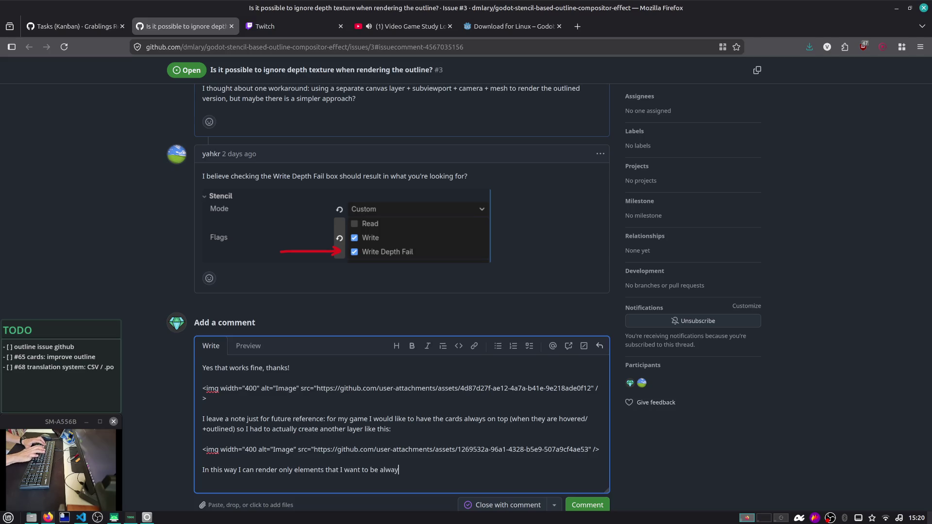
{"action": "type", "text": " on top and outlined. I use"}
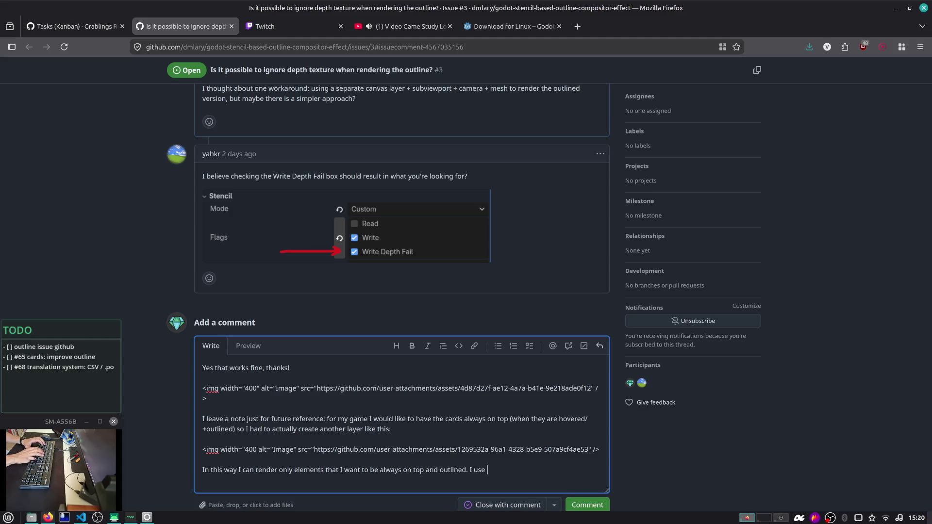
{"action": "type", "text": " layer"}
{"action": "key", "text": "BackSpace"}
{"action": "key", "text": "BackSpace"}
{"action": "key", "text": "BackSpace"}
{"action": "type", "text": "canvas layer"}
Step: Explain using cull mask layers to isolate objects and finish the workaround description
{"action": "double_click", "coordinate": [487, 469]}
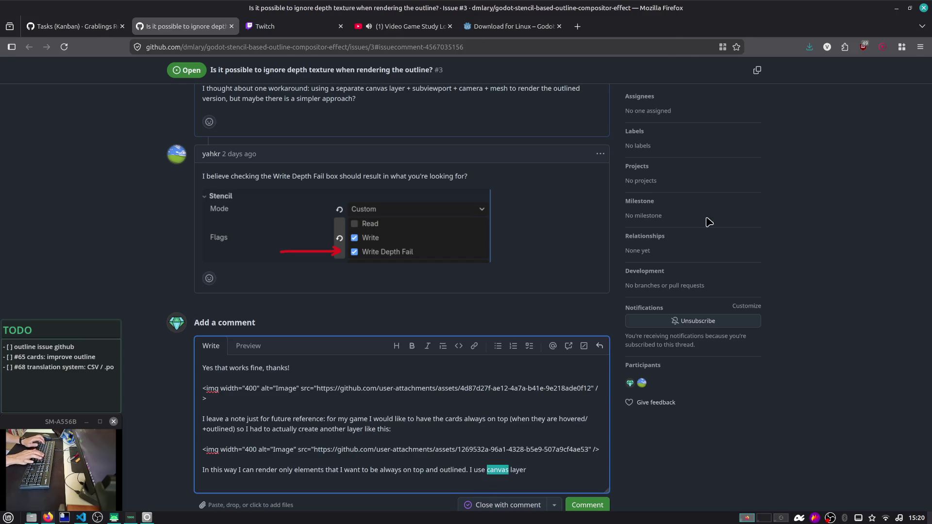
{"action": "type", "text": "cull masks"}
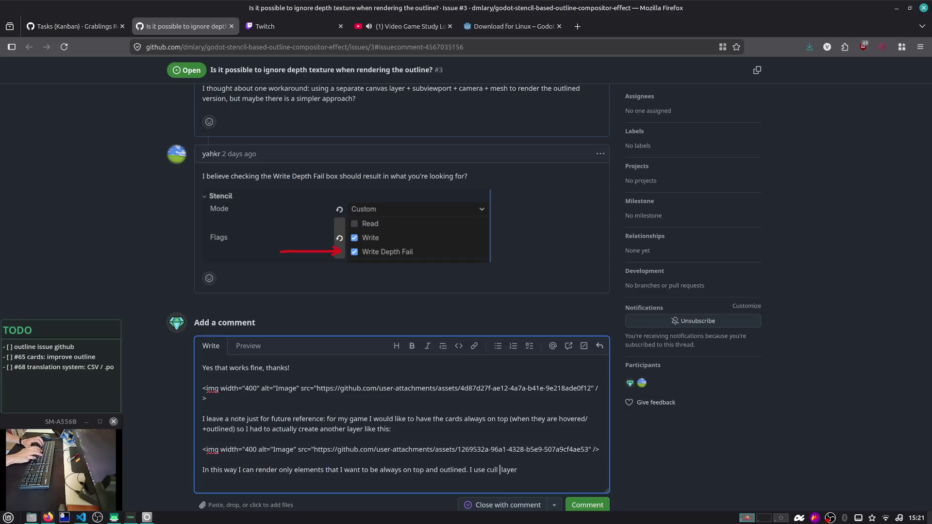
{"action": "key", "text": "End"}
{"action": "type", "text": "er"}
{"action": "type", "text": "s to isolate "}
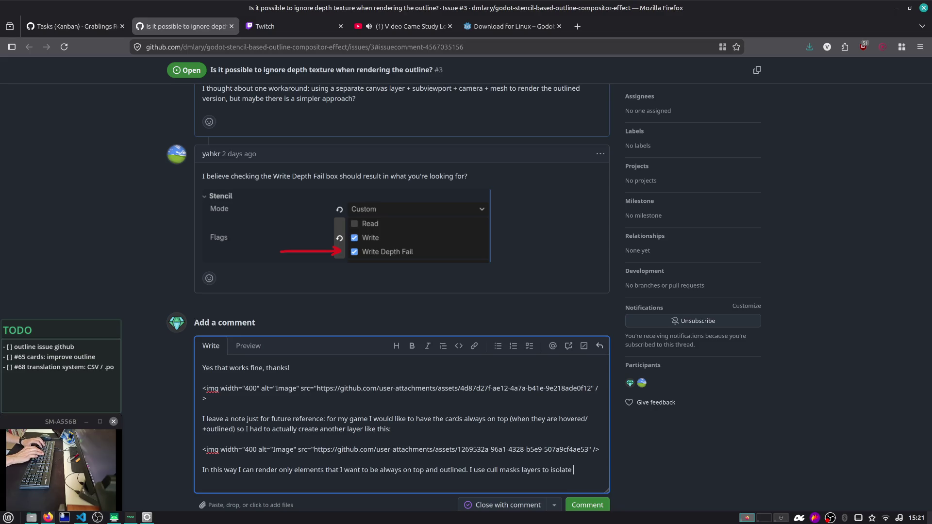
{"action": "type", "text": "objects adn I"}
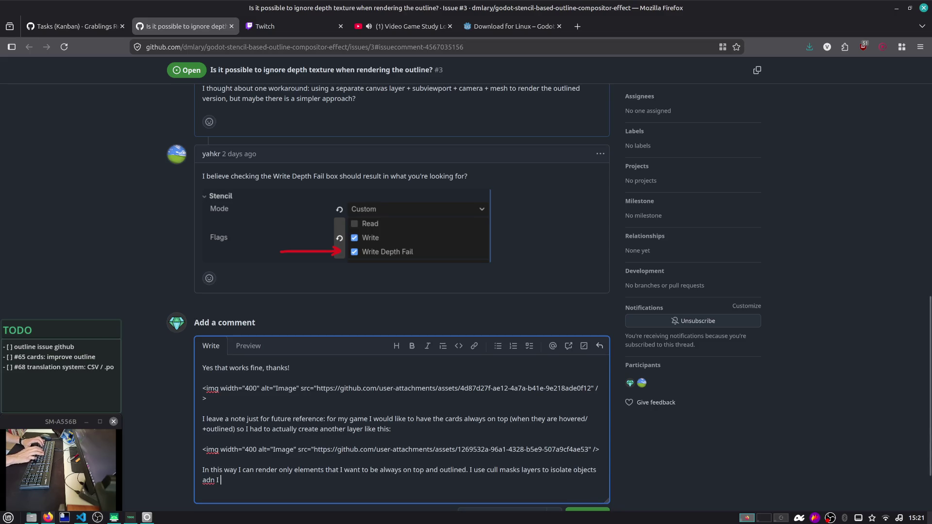
{"action": "key", "text": "BackSpace"}
{"action": "key", "text": "BackSpace"}
{"action": "key", "text": "BackSpace"}
{"action": "type", "text": "n"}
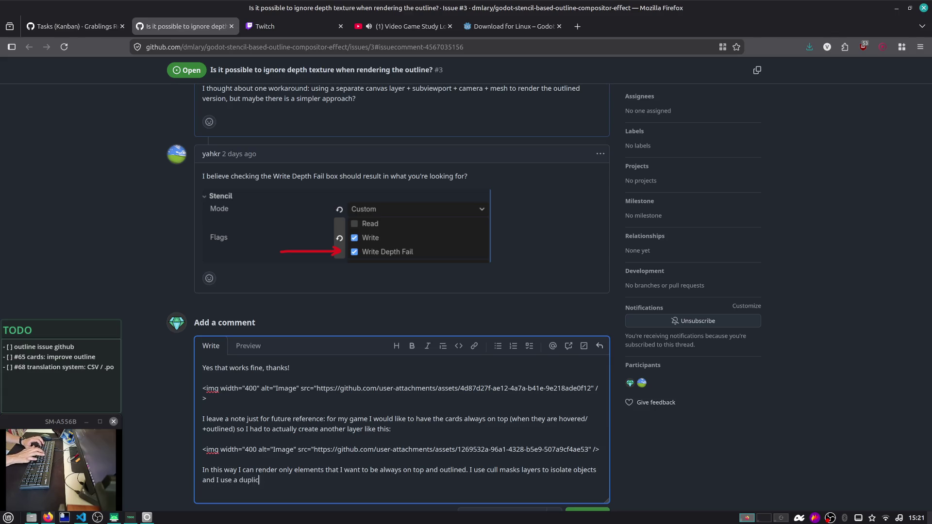
{"action": "type", "text": "amera"}
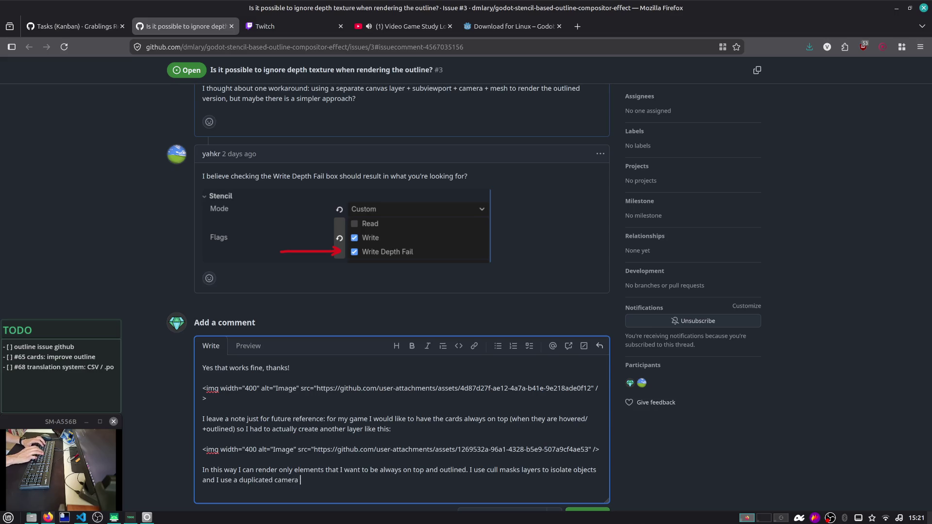
{"action": "type", "text": "the ma"}
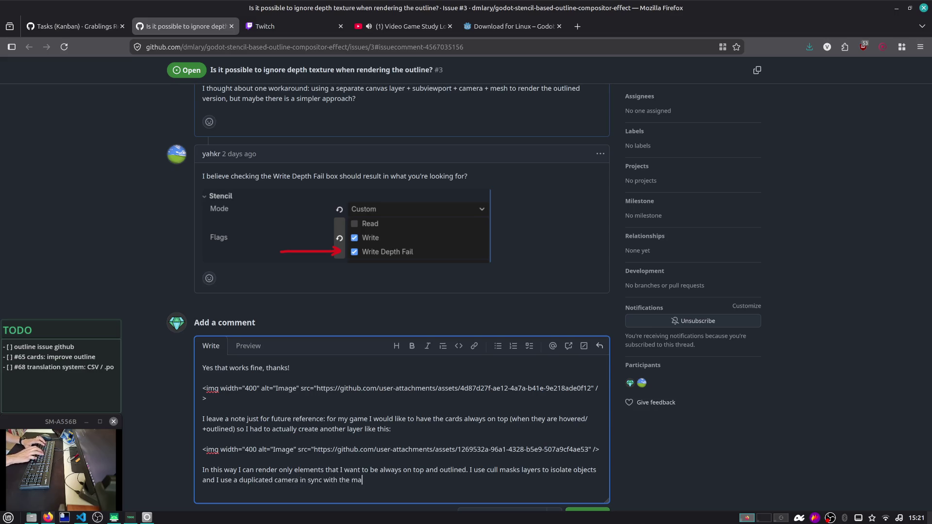
{"action": "type", "text": "in one. Sorry for"}
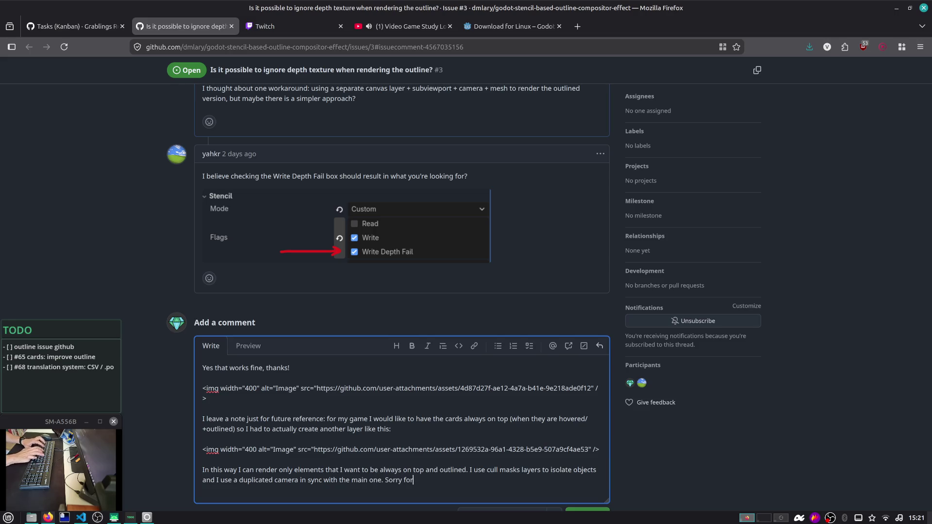
{"action": "type", "text": "ation, as I said is just"}
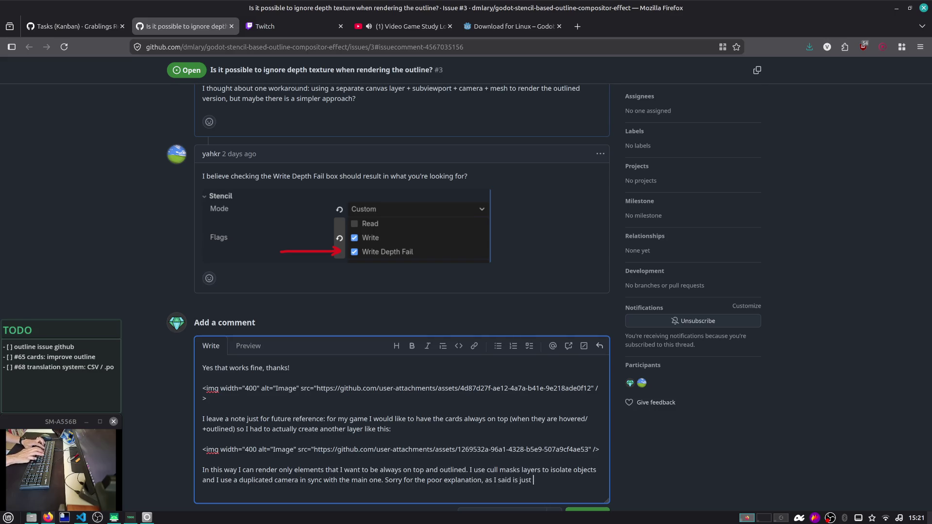
{"action": "type", "text": "r other po"}
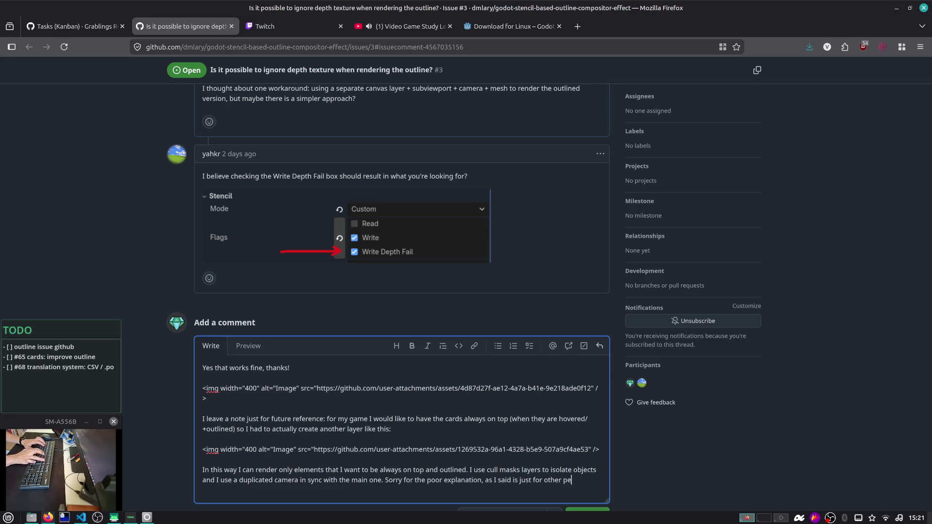
{"action": "type", "text": " that may le"}
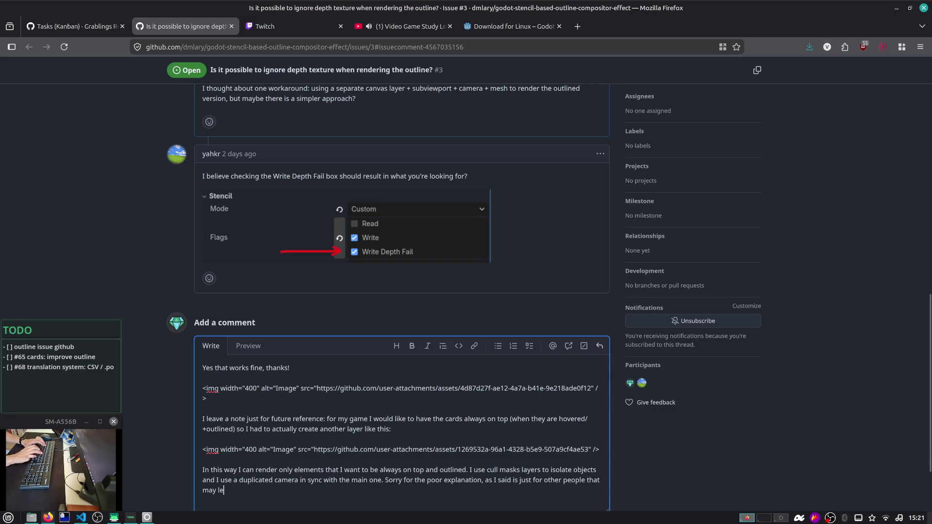
{"action": "key", "text": "BackSpace"}
{"action": "type", "text": "and here in the future >"}
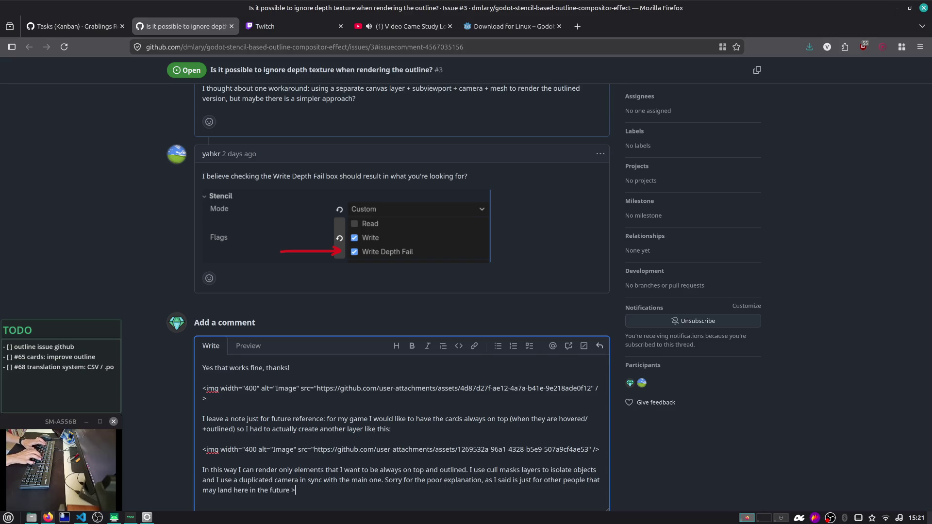
{"action": "type", "text": ")"}
Step: Add the 'Thanks again' line, then post the reply and close issue #3
{"action": "key", "text": "Return"}
{"action": "key", "text": "Return"}
{"action": "type", "text": "Than"}
{"action": "key", "text": "BackSpace"}
{"action": "type", "text": "gain for your compositor pass!"}
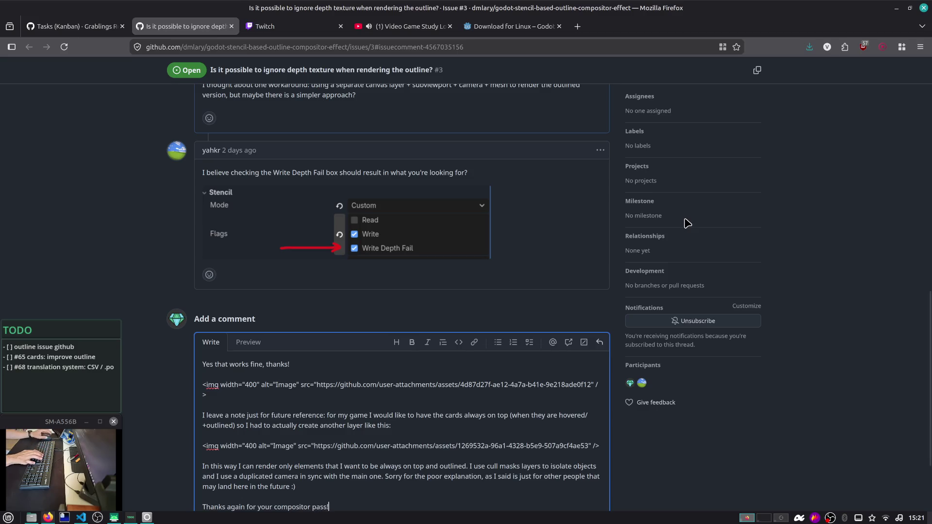
{"action": "scroll", "coordinate": [628, 329], "scroll_direction": "down", "scroll_amount": 2}
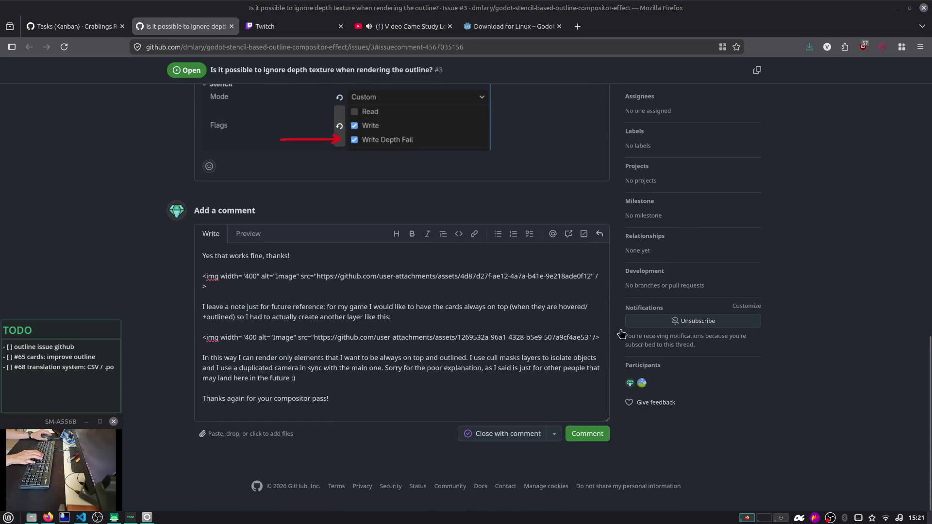
{"action": "left_click", "coordinate": [501, 433]}
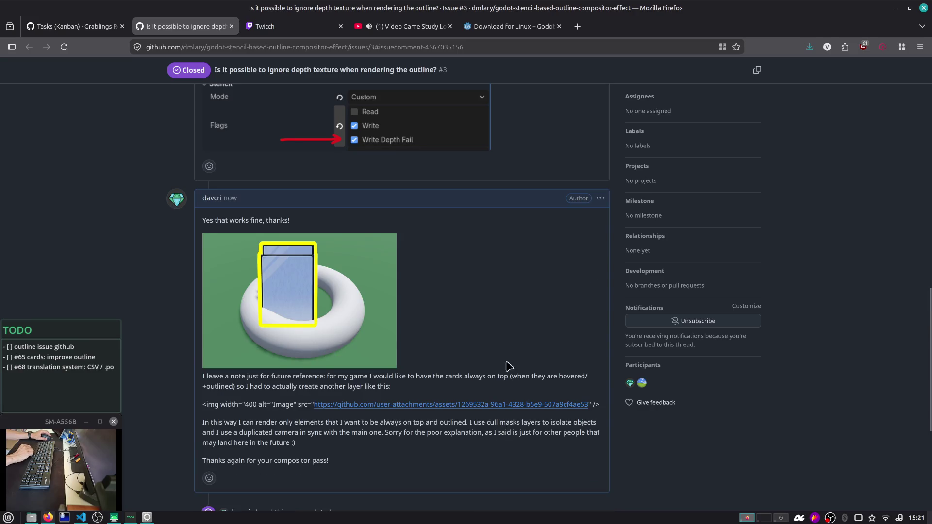
{"action": "left_click", "coordinate": [600, 199]}
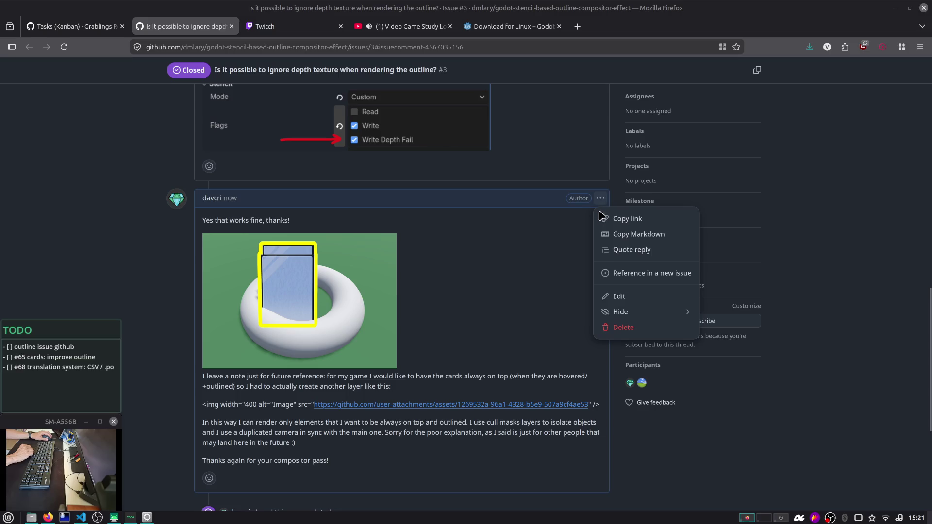
Step: Start editing the posted GitHub comment at the second image's width attribute
{"action": "left_click", "coordinate": [619, 296]}
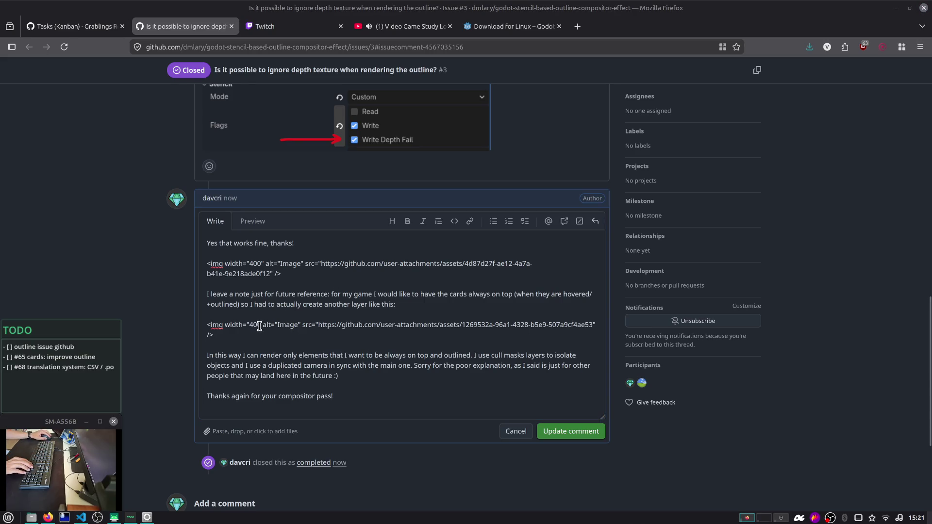
{"action": "left_click", "coordinate": [260, 325]}
{"action": "key", "text": "Delete"}
Step: Stop the running game in Godot, then come back to the comment editor
{"action": "key", "text": "alt+Tab"}
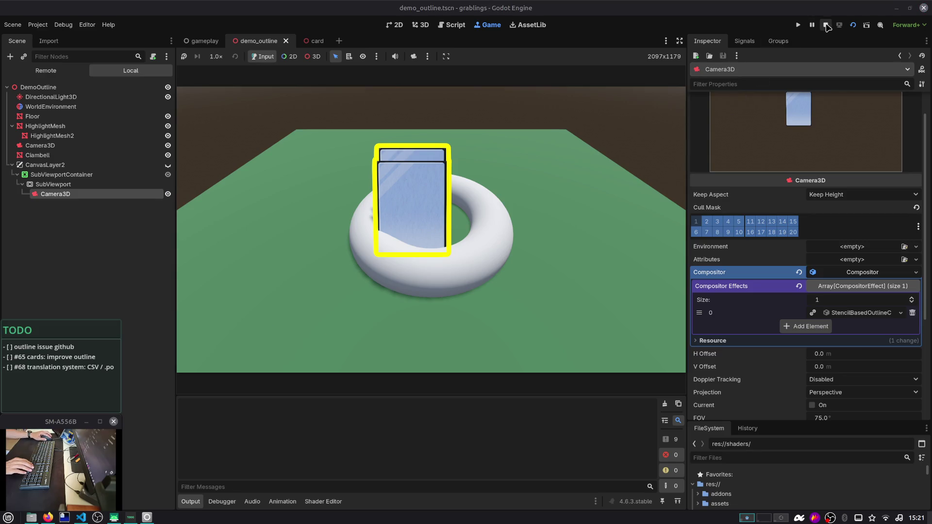
{"action": "left_click", "coordinate": [826, 27]}
{"action": "key", "text": "alt+Tab"}
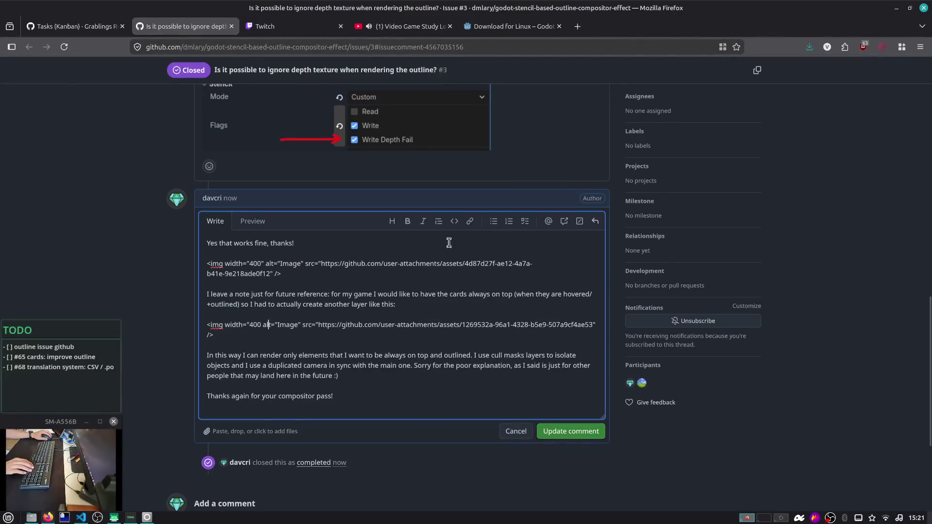
Step: Restore the missing quote after width="400" and save the updated comment
{"action": "key", "text": "ctrl+z"}
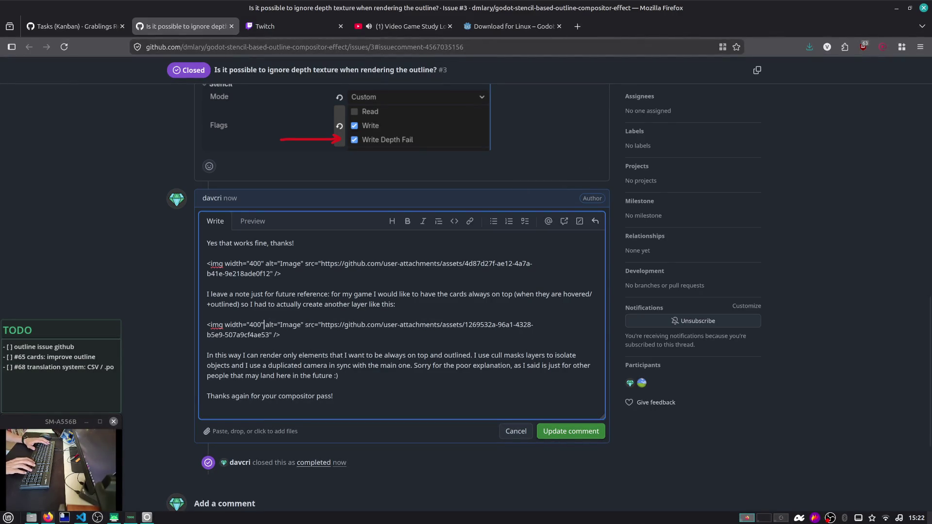
{"action": "left_click", "coordinate": [554, 438]}
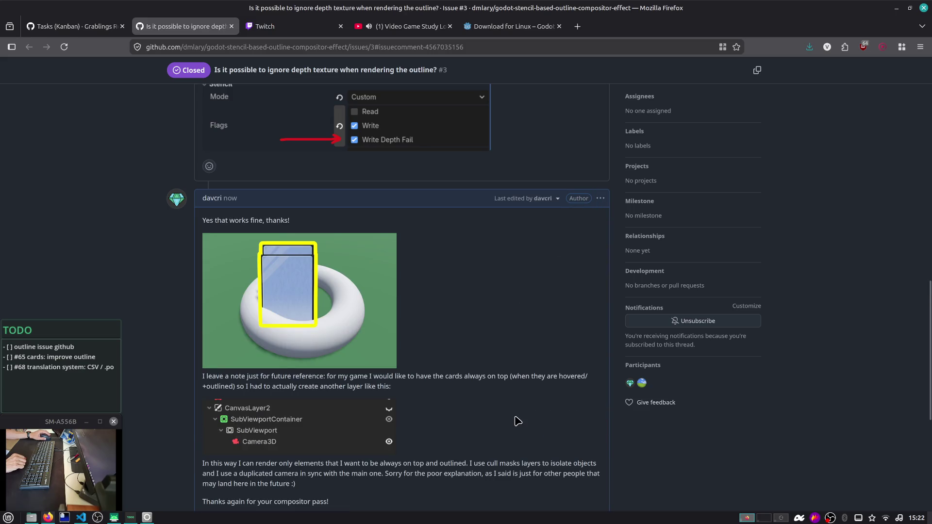
{"action": "scroll", "coordinate": [517, 417], "scroll_direction": "down", "scroll_amount": 4}
{"action": "key", "text": "alt+Tab"}
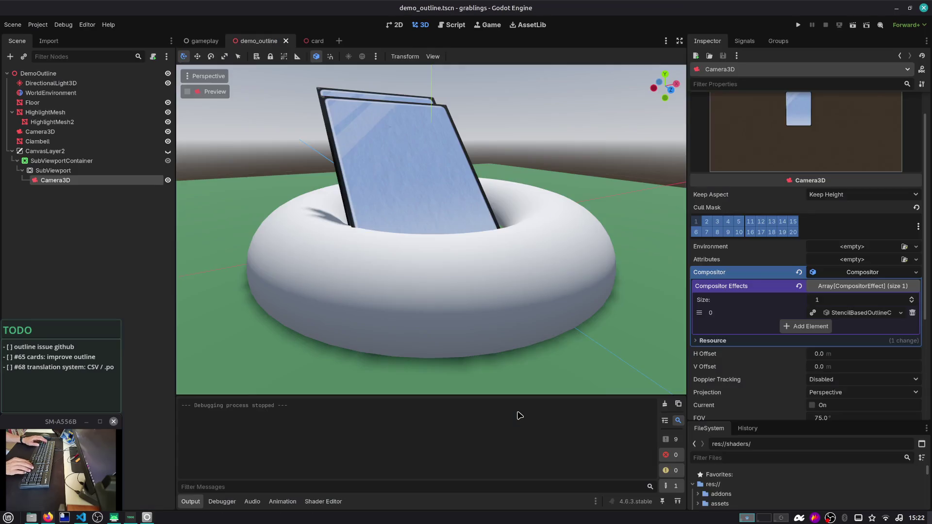
Step: Clear the top-level Camera3D's Compositor, then run and stop the demo_outline scene
{"action": "left_click", "coordinate": [116, 132]}
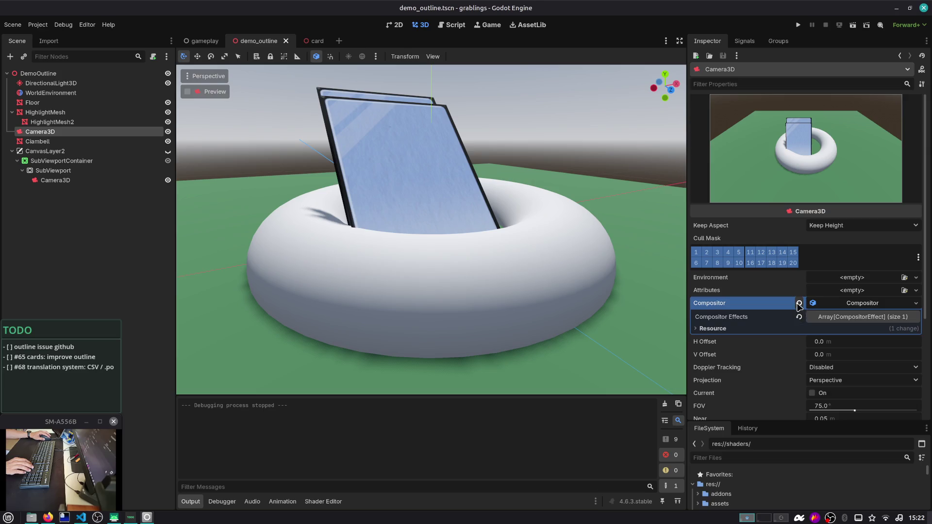
{"action": "left_click", "coordinate": [798, 303]}
{"action": "left_click", "coordinate": [852, 26]}
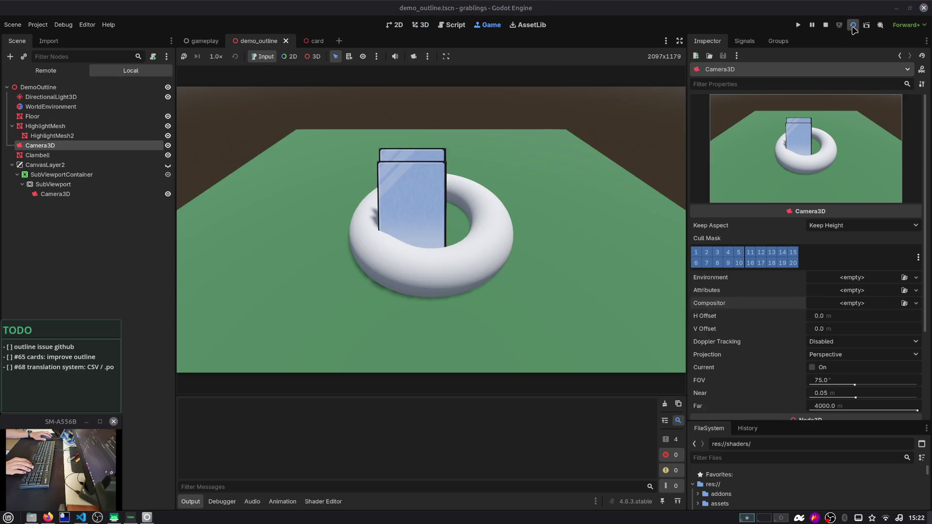
{"action": "left_click", "coordinate": [825, 25]}
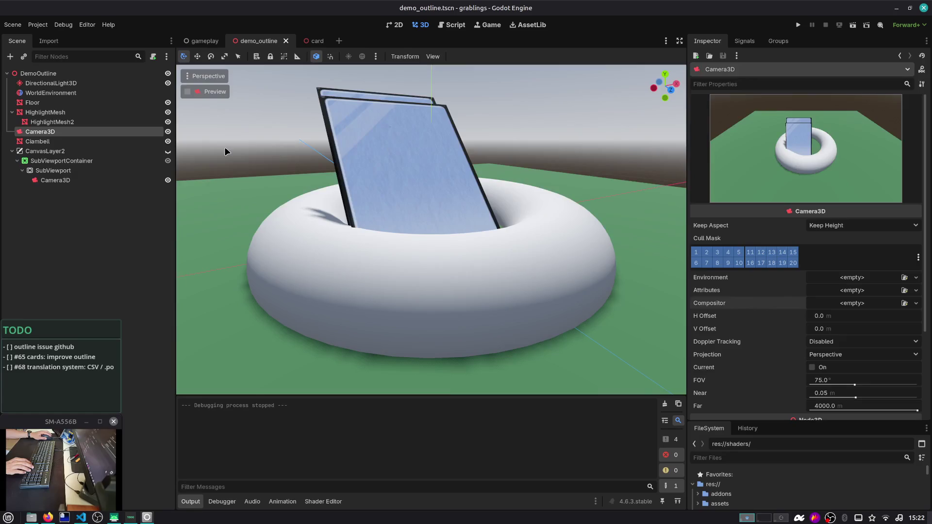
Step: Inspect HighlightMesh2 and HighlightMesh stencil settings, then reselect the top-level Camera3D
{"action": "left_click", "coordinate": [112, 121]}
{"action": "left_click", "coordinate": [108, 114]}
{"action": "scroll", "coordinate": [770, 379], "scroll_direction": "down", "scroll_amount": 15}
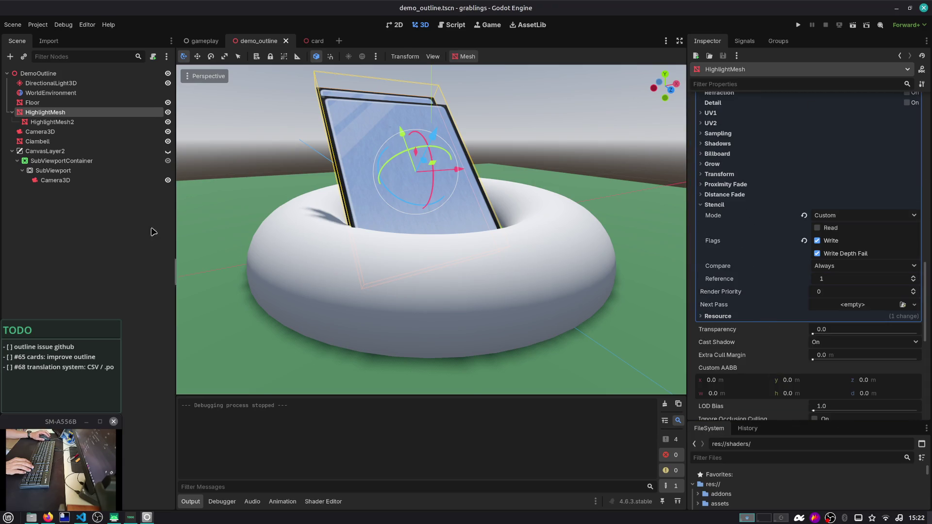
{"action": "left_click", "coordinate": [41, 131]}
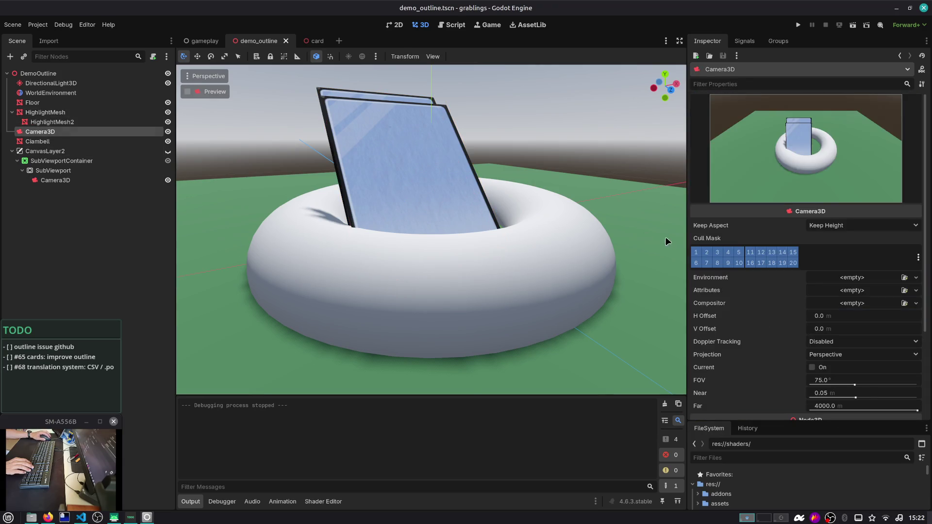
{"action": "scroll", "coordinate": [775, 290], "scroll_direction": "down", "scroll_amount": 5}
Step: Rerun the scene with F6 and capture a screenshot of the yellow-outlined card and table
{"action": "key", "text": "F6"}
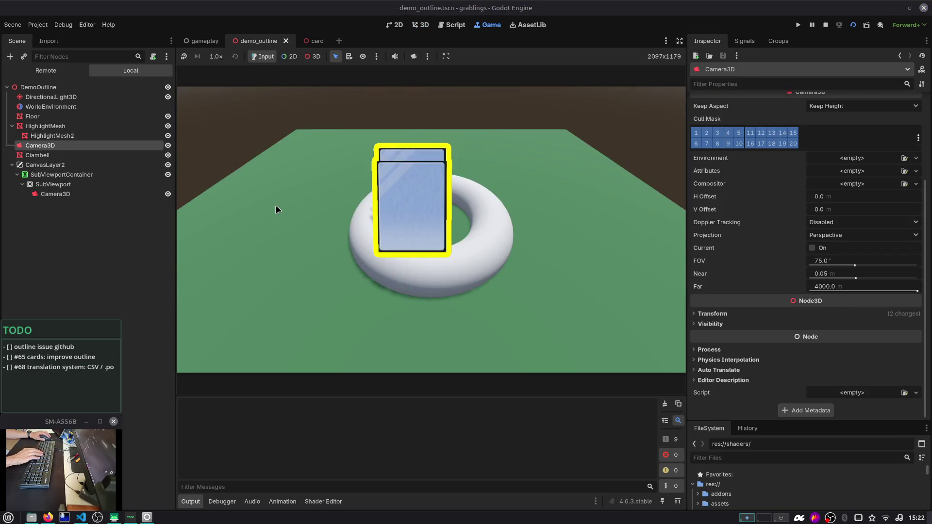
{"action": "key", "text": "Print"}
{"action": "mouse_move", "coordinate": [94, 175]}
{"action": "left_mouse_down"}
{"action": "mouse_move", "coordinate": [341, 163]}
{"action": "mouse_move", "coordinate": [373, 149]}
{"action": "left_mouse_up"}
{"action": "mouse_move", "coordinate": [454, 180]}
{"action": "left_mouse_down"}
{"action": "mouse_move", "coordinate": [578, 277]}
{"action": "mouse_move", "coordinate": [585, 303]}
{"action": "left_mouse_up"}
{"action": "left_click", "coordinate": [569, 309]}
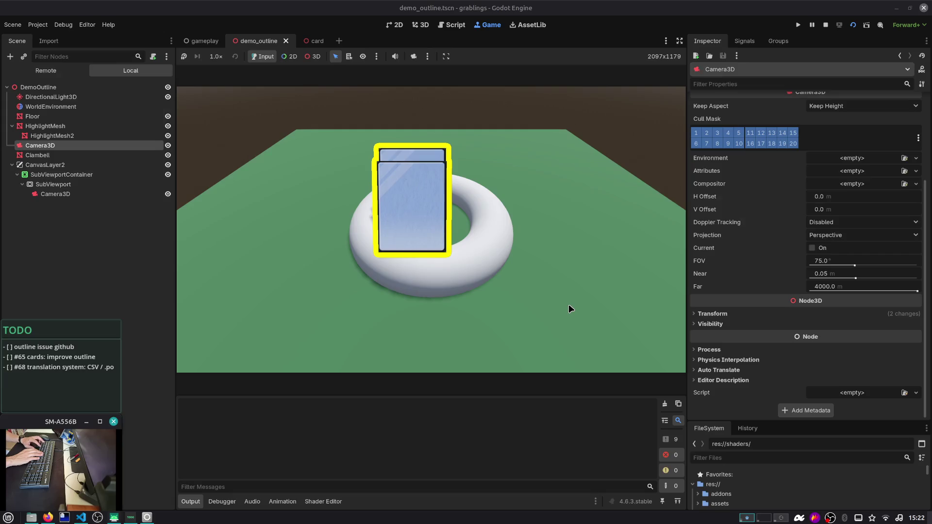
{"action": "key", "text": "alt+Tab"}
{"action": "scroll", "coordinate": [570, 178], "scroll_direction": "up", "scroll_amount": 3}
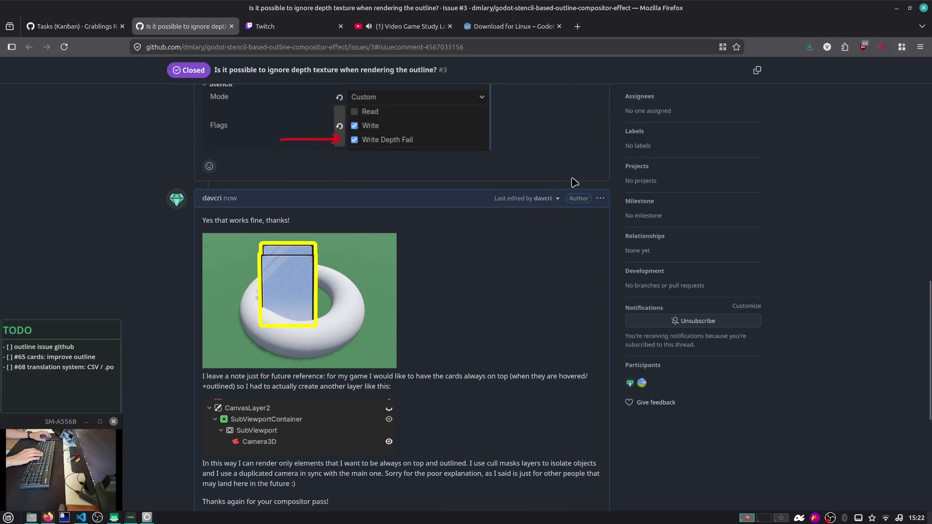
Step: Edit the follow-up comment and paste the new screenshot after the explanation paragraph
{"action": "left_click", "coordinate": [600, 198]}
{"action": "left_click", "coordinate": [620, 299]}
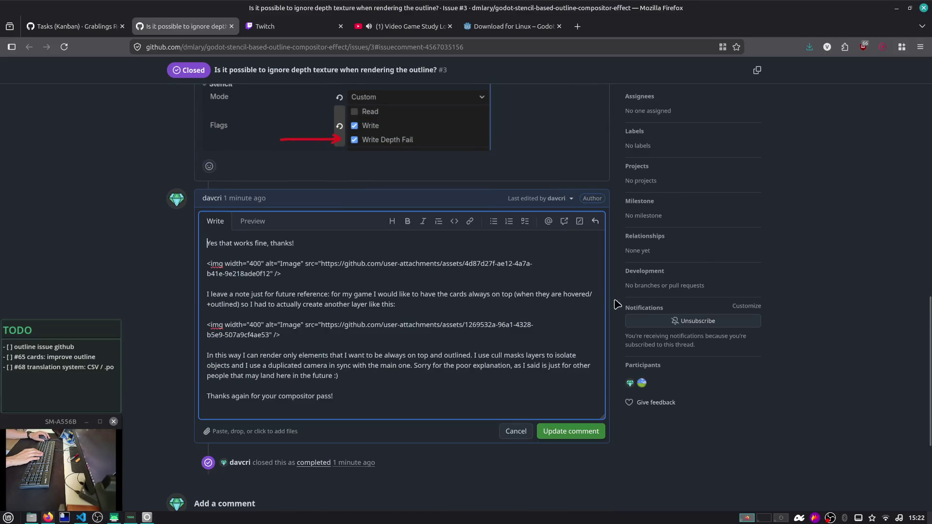
{"action": "key", "text": "Down"}
{"action": "key", "text": "Down"}
{"action": "key", "text": "Down"}
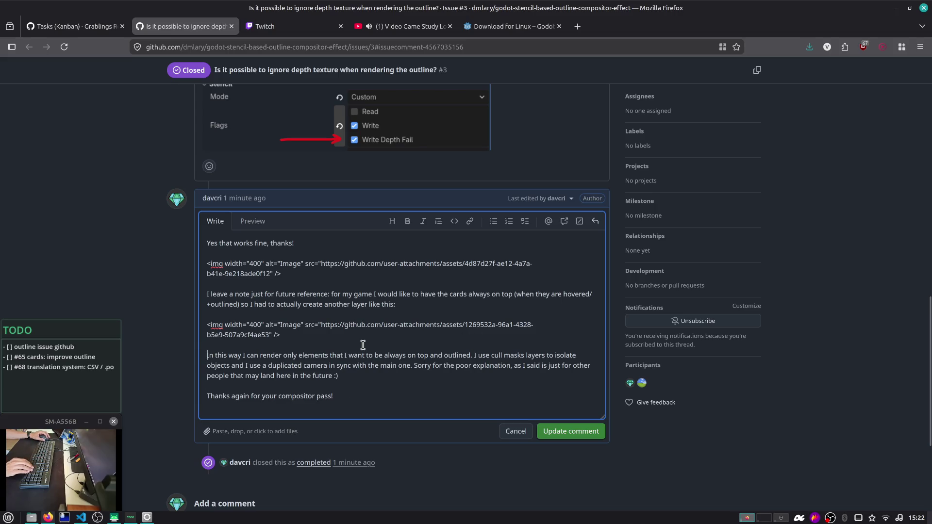
{"action": "key", "text": "Down"}
{"action": "key", "text": "Down"}
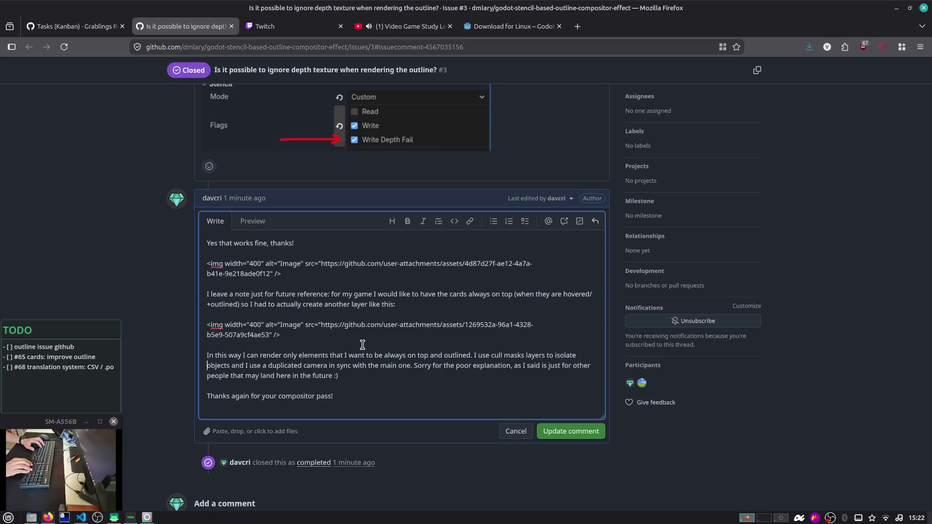
{"action": "key", "text": "ctrl+v"}
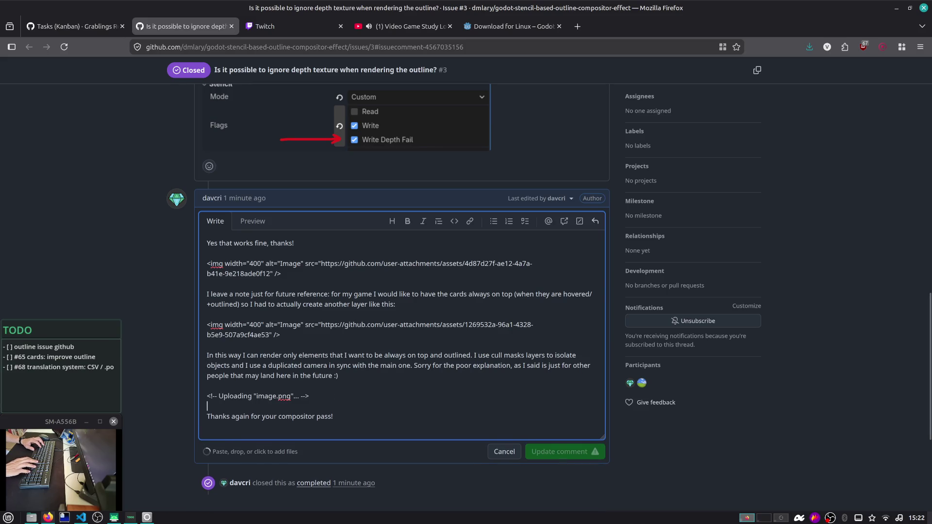
Step: Change the new image's width from 1244 to 400, remove its height, and save
{"action": "left_click", "coordinate": [266, 395]}
{"action": "key", "text": "shift+Left"}
{"action": "key", "text": "shift+Left"}
{"action": "key", "text": "shift+Left"}
{"action": "type", "text": "400"}
{"action": "key", "text": "Right"}
{"action": "key", "text": "Right"}
{"action": "key", "text": "ctrl+shift+Right"}
{"action": "key", "text": "ctrl+shift+Right"}
{"action": "key", "text": "ctrl+shift+Right"}
{"action": "key", "text": "Delete"}
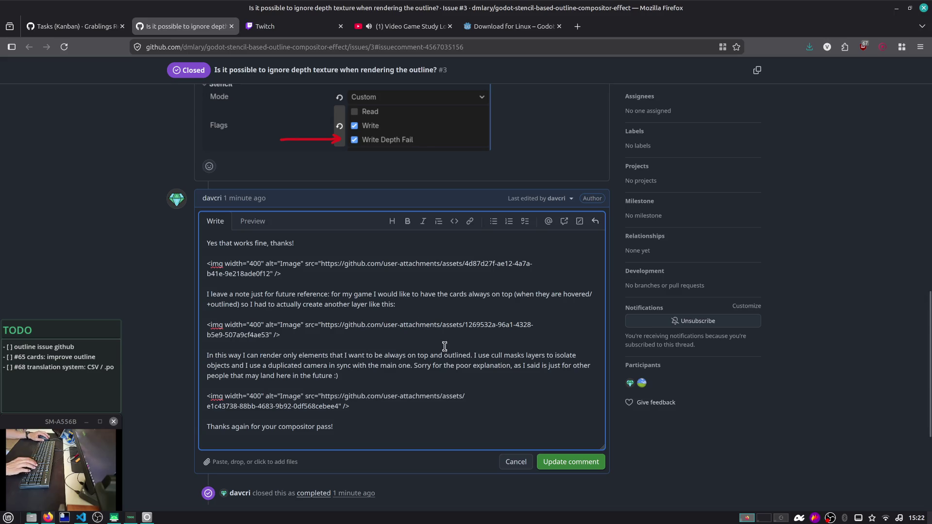
{"action": "left_click", "coordinate": [555, 463]}
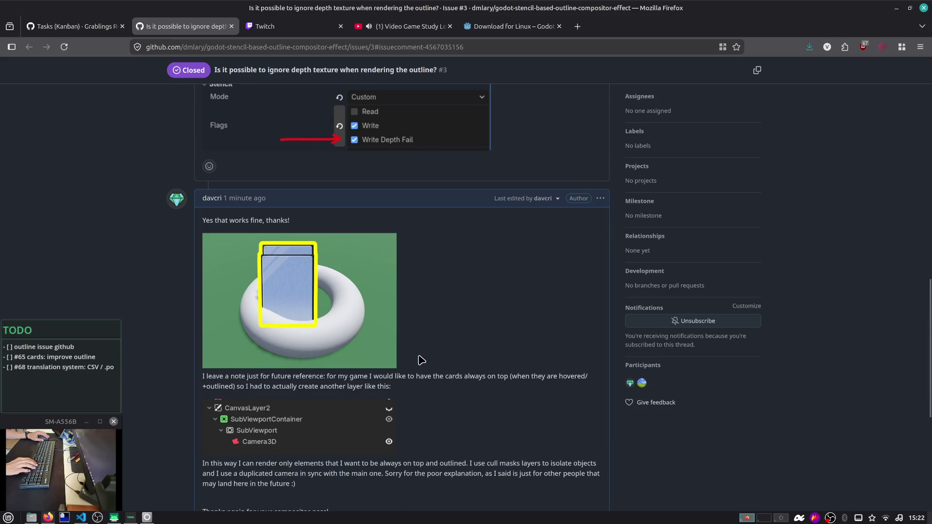
Step: Review the updated comment, then close the GitHub issue tab
{"action": "scroll", "coordinate": [421, 360], "scroll_direction": "down", "scroll_amount": 4}
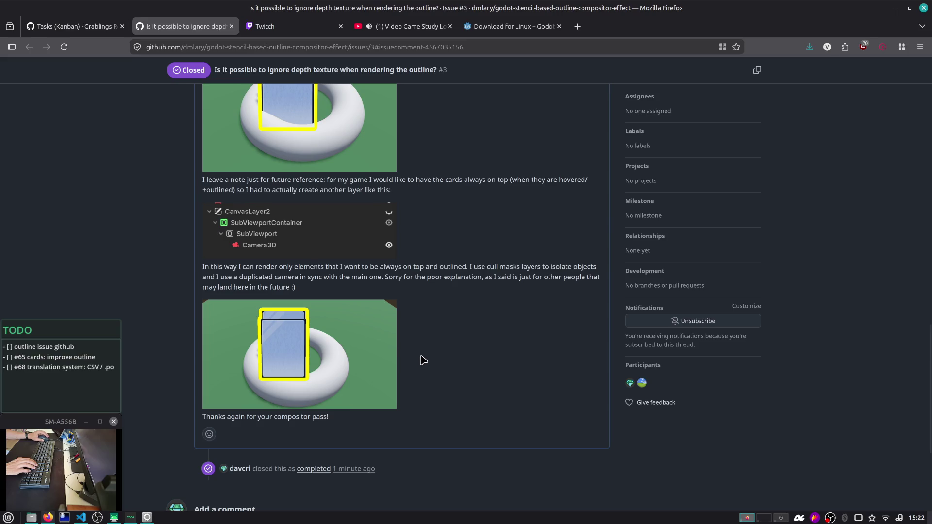
{"action": "scroll", "coordinate": [423, 360], "scroll_direction": "up", "scroll_amount": 3}
{"action": "scroll", "coordinate": [423, 360], "scroll_direction": "up", "scroll_amount": 2}
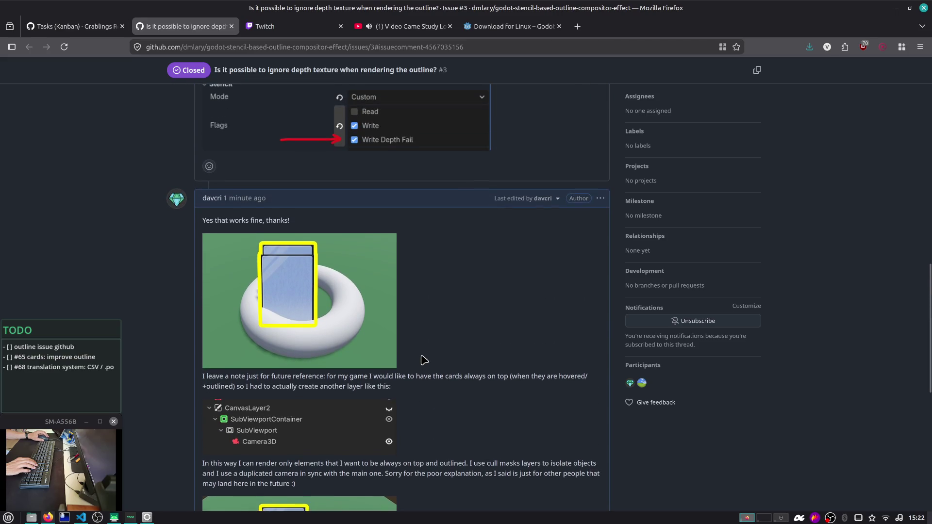
{"action": "left_click", "coordinate": [232, 28]}
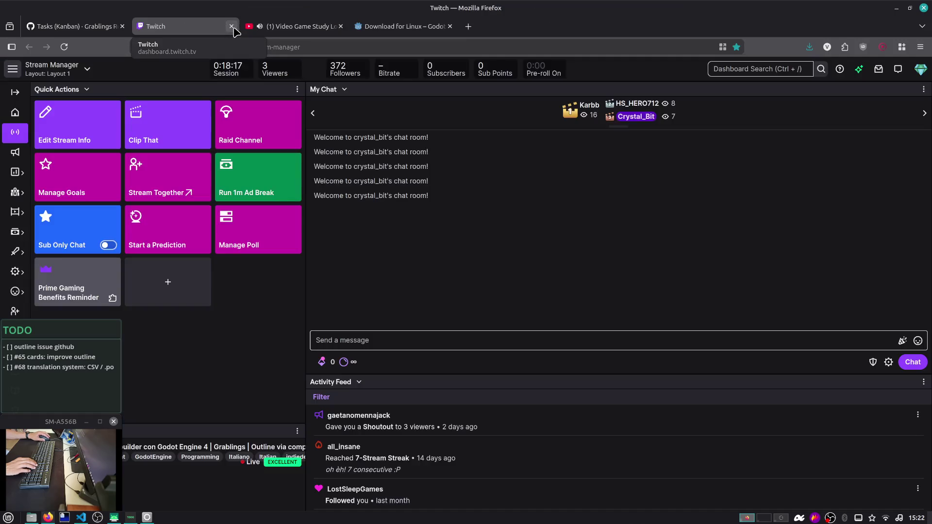
Step: Check off the 'outline issue github' to-do line on the Grablings Roadmap board with an x
{"action": "left_click", "coordinate": [72, 26]}
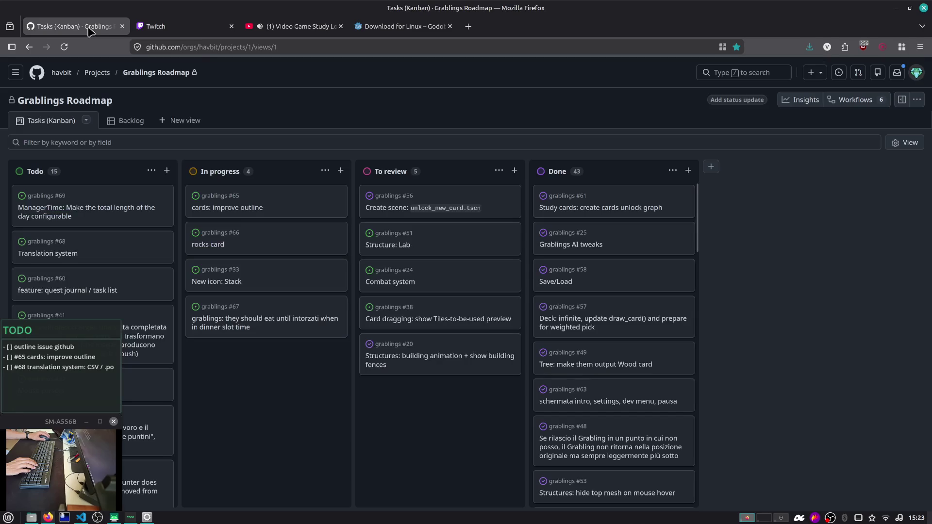
{"action": "left_click", "coordinate": [96, 346]}
{"action": "type", "text": "x"}
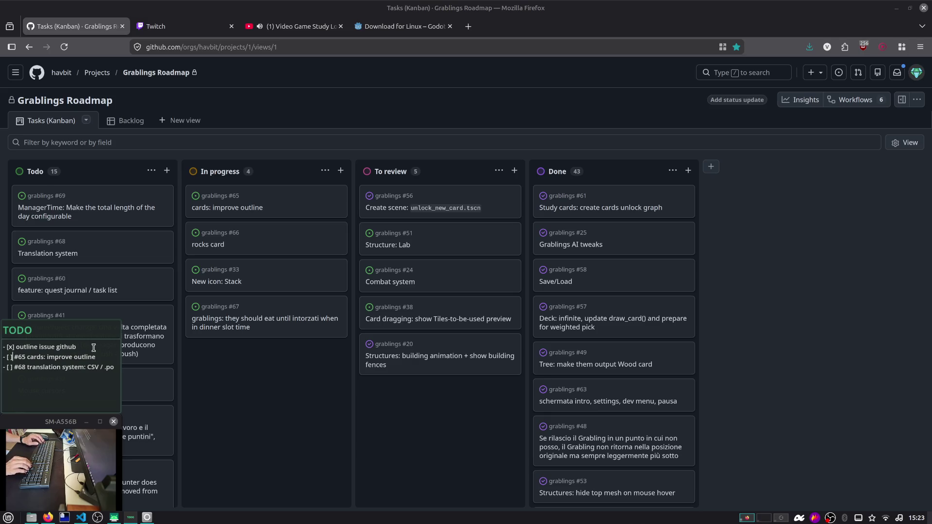
Step: Reopen the closed issue #3 tab, scroll through it, and close it again
{"action": "left_click", "coordinate": [264, 102]}
{"action": "key", "text": "ctrl+shift+t"}
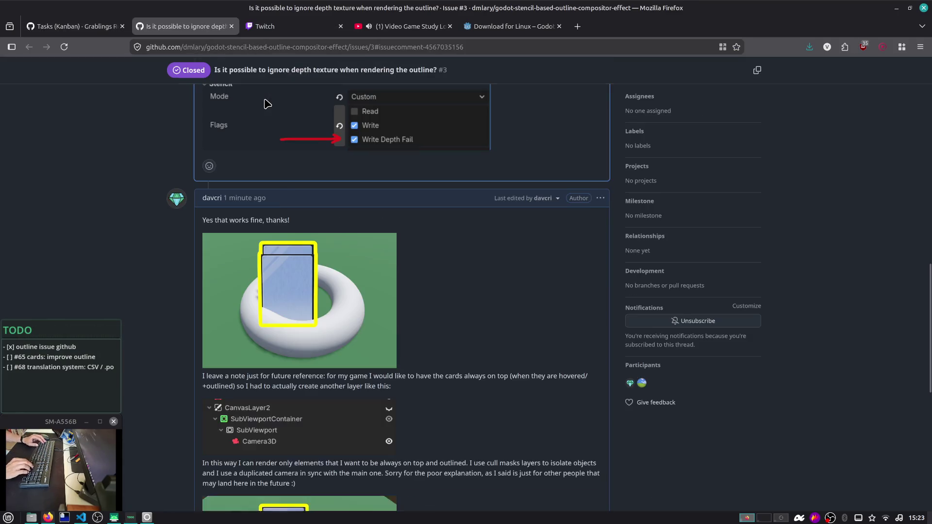
{"action": "scroll", "coordinate": [266, 107], "scroll_direction": "down", "scroll_amount": 8}
{"action": "scroll", "coordinate": [266, 111], "scroll_direction": "up", "scroll_amount": 10}
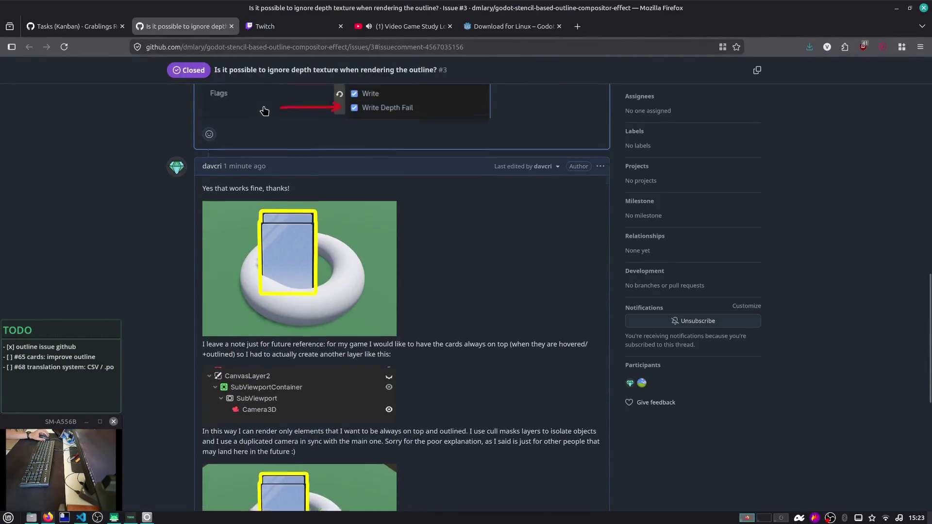
{"action": "scroll", "coordinate": [266, 111], "scroll_direction": "up", "scroll_amount": 5}
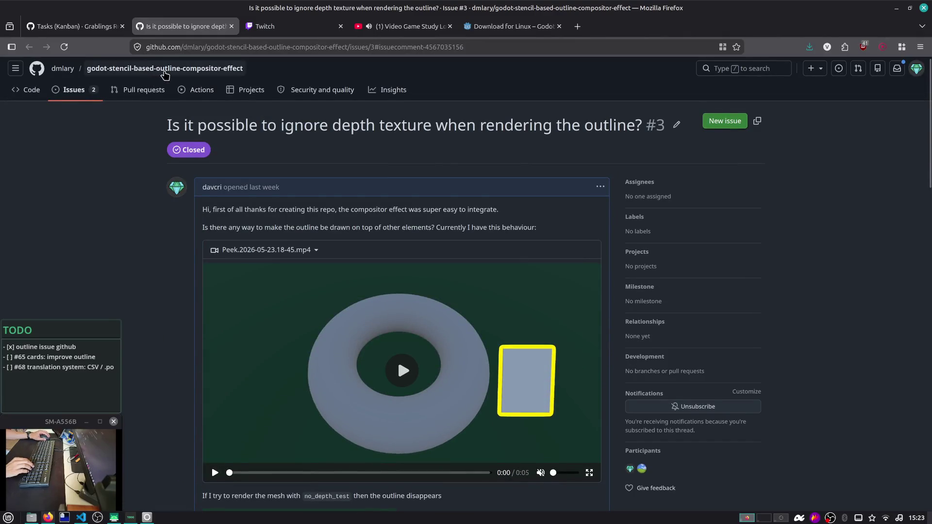
{"action": "scroll", "coordinate": [178, 74], "scroll_direction": "up", "scroll_amount": 1}
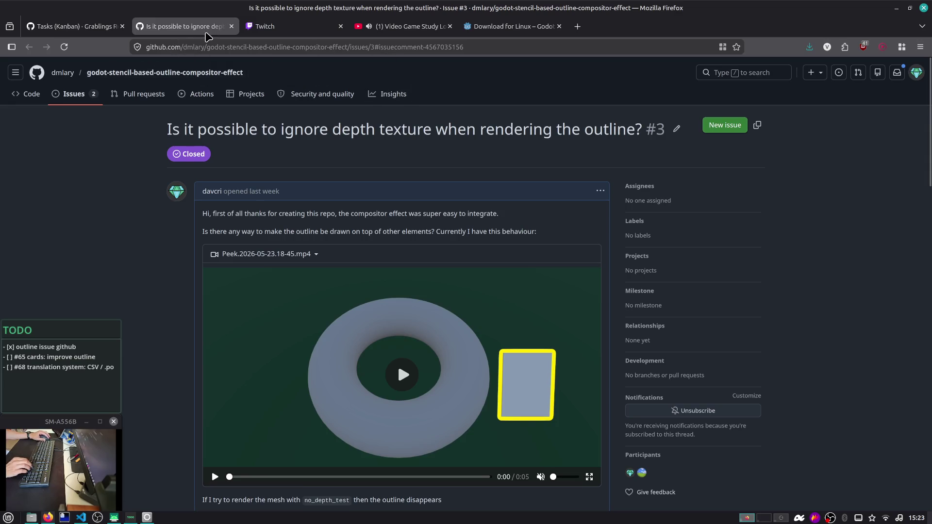
{"action": "left_click", "coordinate": [231, 26]}
Step: Return to the Tasks Kanban board and its to-do note, then switch to Godot
{"action": "left_click", "coordinate": [90, 26]}
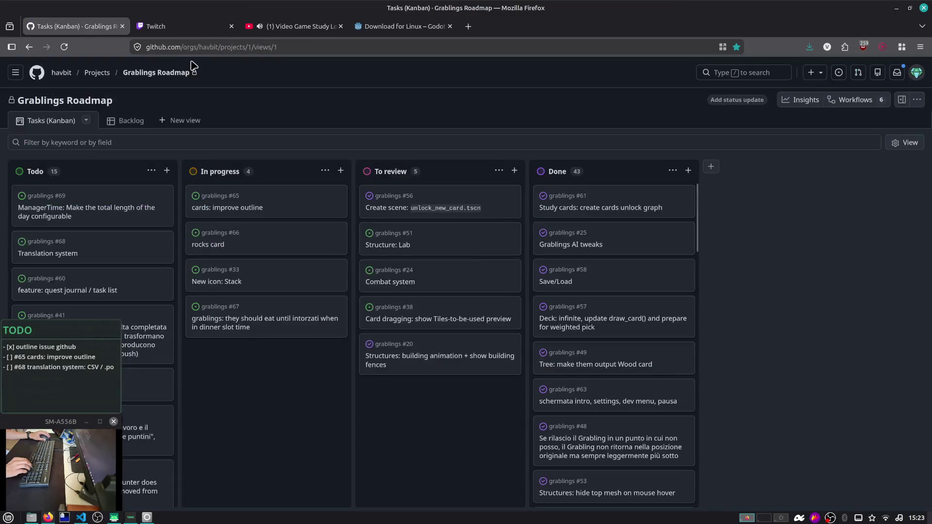
{"action": "left_click", "coordinate": [18, 356]}
{"action": "key", "text": "alt+Tab"}
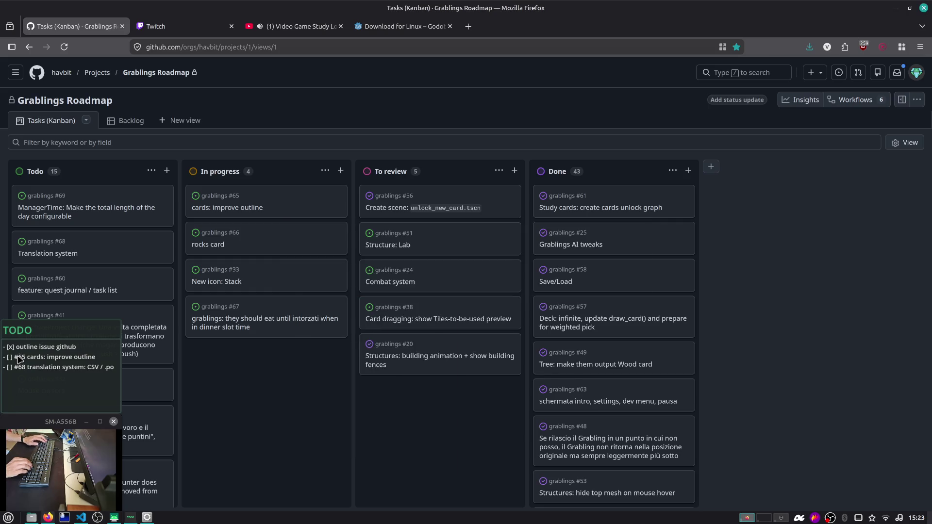
{"action": "key", "text": "alt+Tab"}
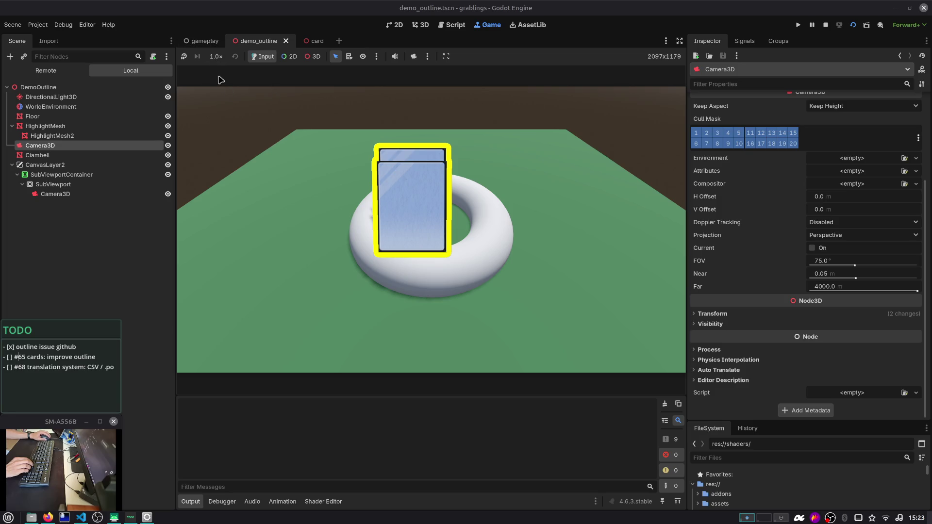
Step: Inspect the SubViewport camera, Clambell, HighlightMesh2 and Camera3D, then open gameplay.tscn
{"action": "left_click", "coordinate": [56, 195]}
{"action": "left_click", "coordinate": [61, 157]}
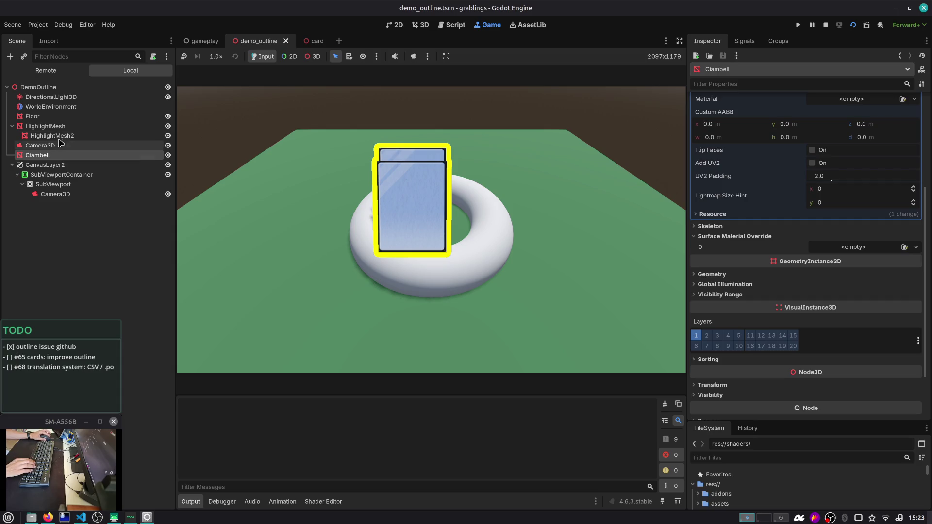
{"action": "left_click", "coordinate": [55, 136]}
{"action": "left_click", "coordinate": [65, 145]}
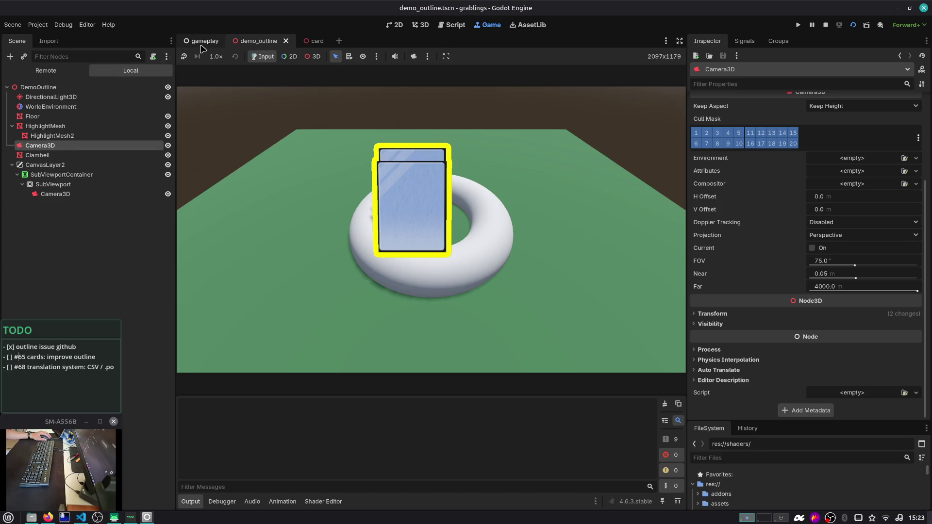
{"action": "left_click", "coordinate": [200, 44]}
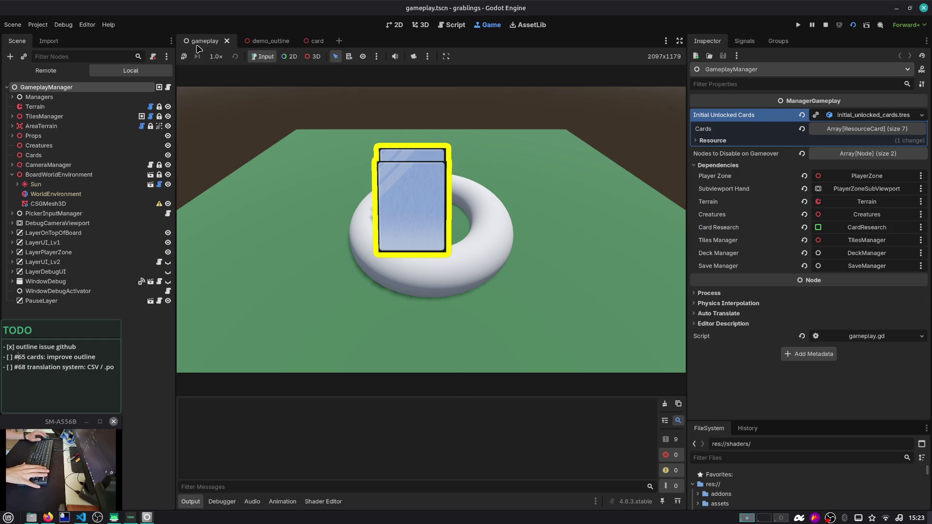
{"action": "key", "text": "alt+Tab"}
{"action": "key", "text": "alt+Tab"}
{"action": "key", "text": "alt+Tab"}
{"action": "key", "text": "alt+Tab"}
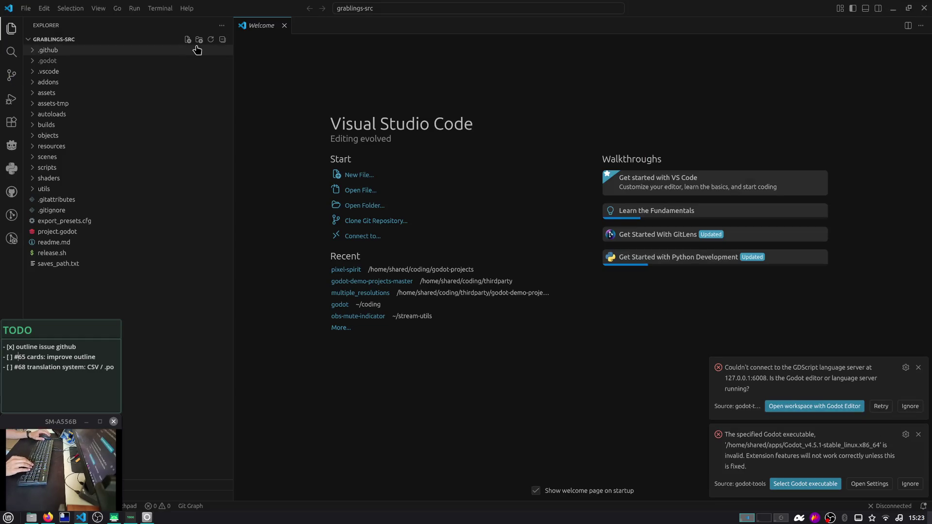
Step: View the pending changes in VS Code's Source Control panel, then return to Godot
{"action": "left_click", "coordinate": [11, 74]}
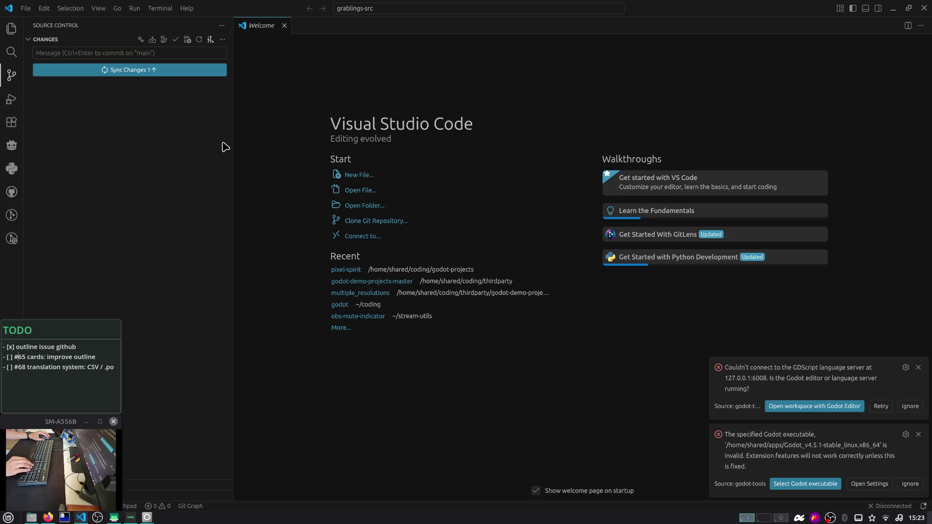
{"action": "key", "text": "alt+Tab"}
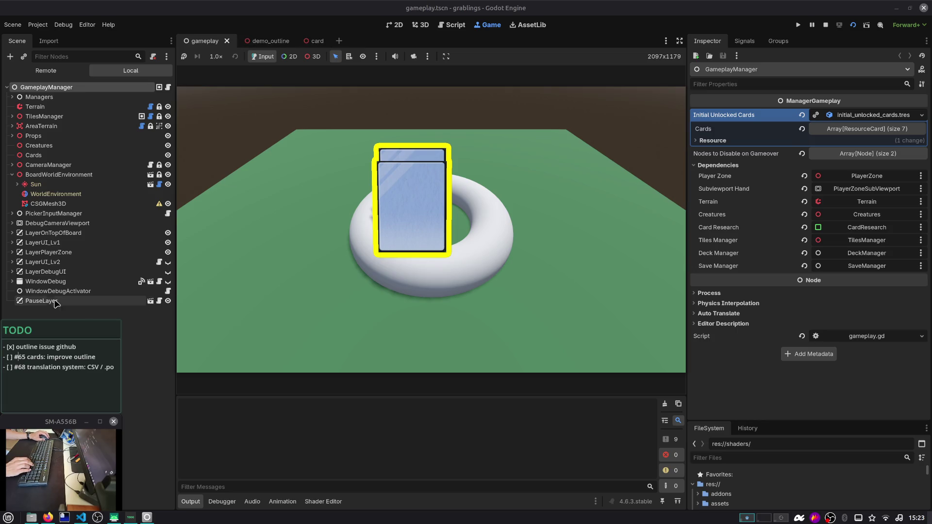
Step: Copy CanvasLayer2 with SubViewportContainer and SubViewport from demo_outline, stop the game, and reopen gameplay
{"action": "left_click", "coordinate": [12, 174]}
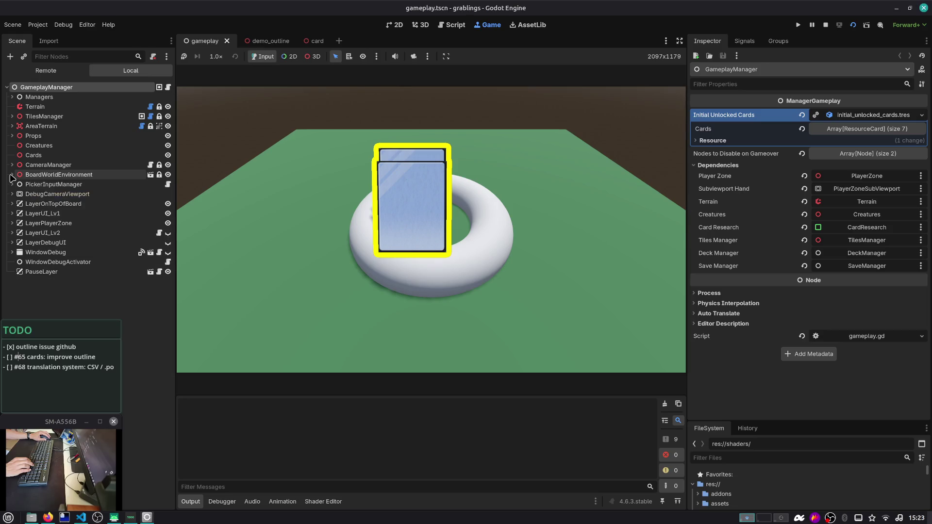
{"action": "left_click", "coordinate": [260, 44]}
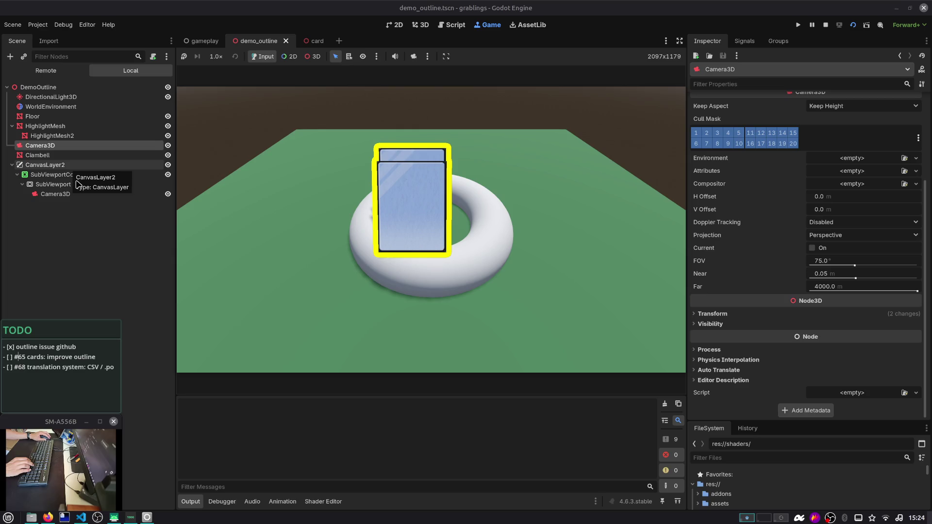
{"action": "left_click", "coordinate": [53, 185]}
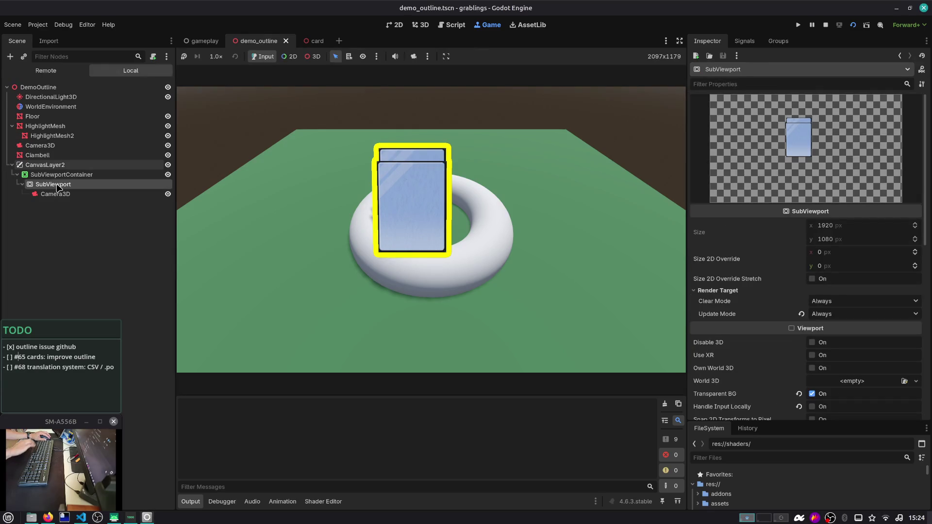
{"action": "left_click", "coordinate": [53, 166], "text": "shift"}
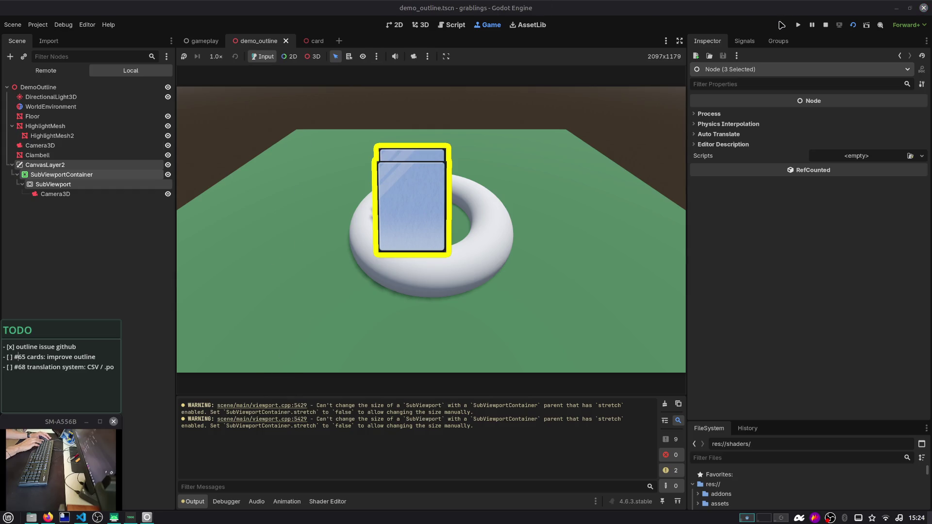
{"action": "left_click", "coordinate": [824, 25]}
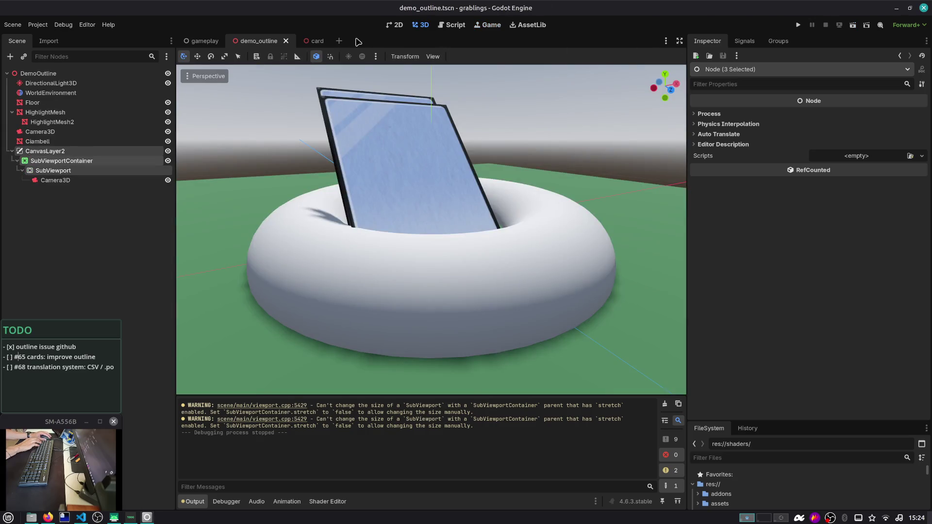
{"action": "left_click", "coordinate": [205, 41]}
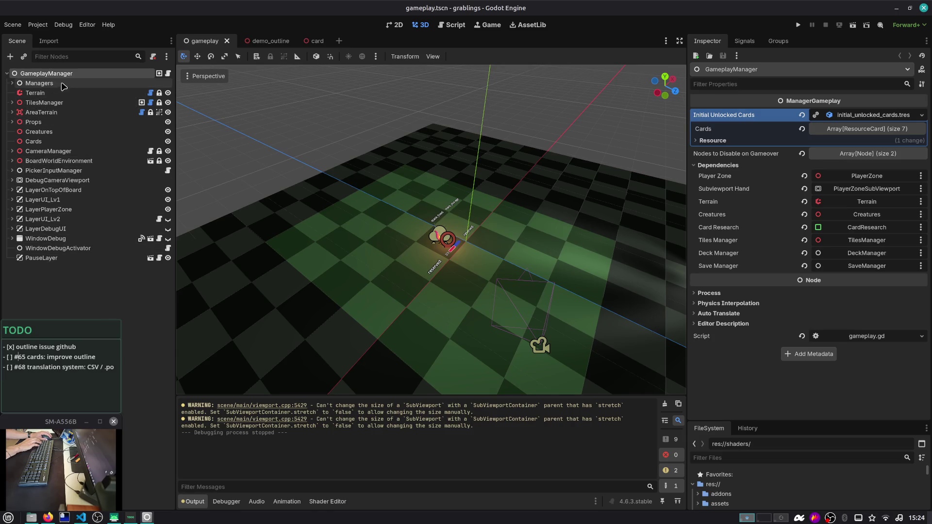
Step: Paste the copied layer under GameplayManager and delete its pasted Camera3D
{"action": "key", "text": "ctrl+v"}
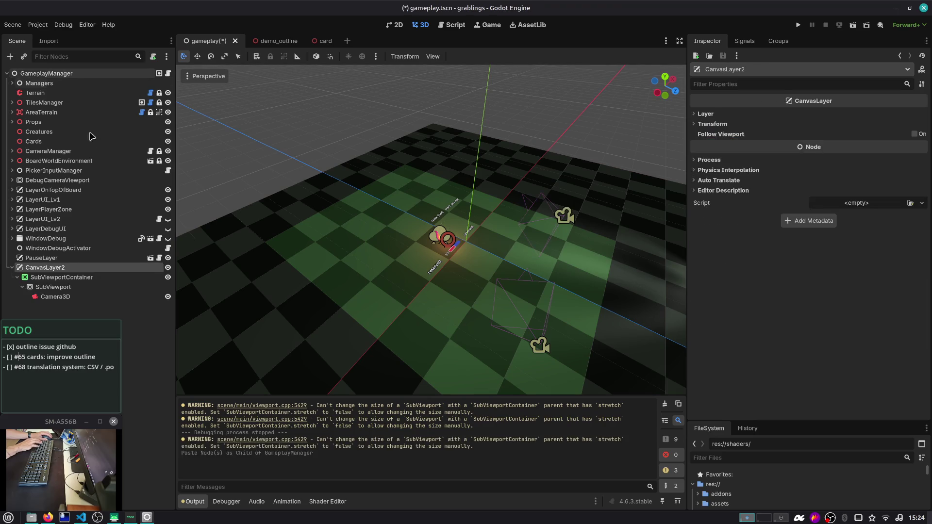
{"action": "left_click", "coordinate": [128, 298]}
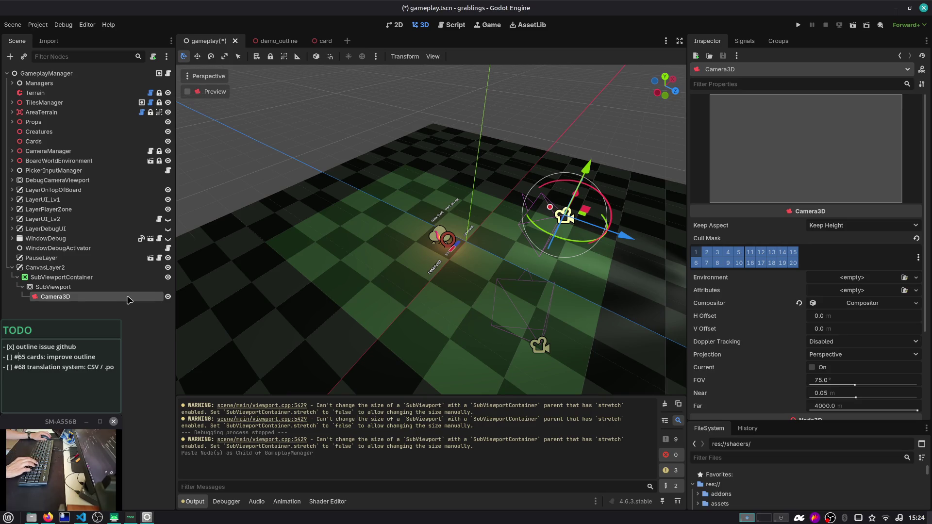
{"action": "key", "text": "Delete"}
{"action": "key", "text": "Return"}
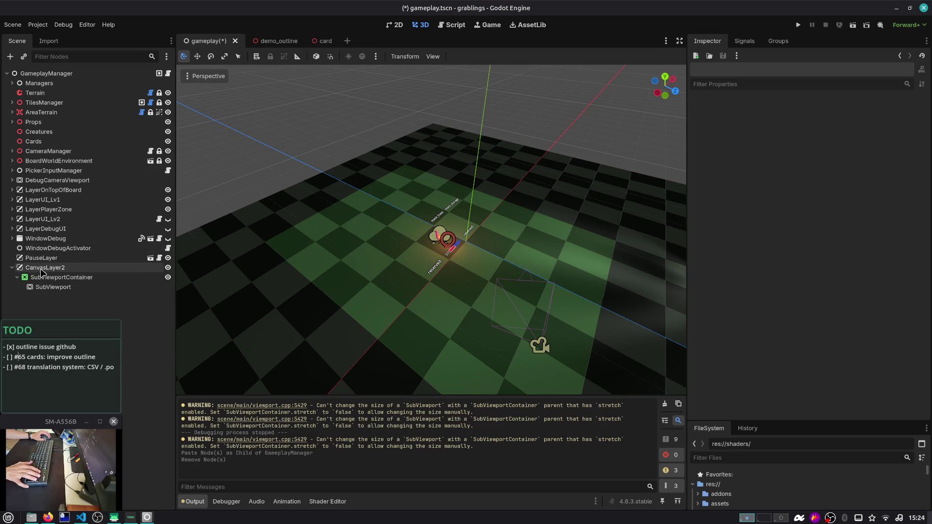
Step: Rename CanvasLayer2 to OutlineLayer
{"action": "double_click", "coordinate": [73, 268]}
{"action": "type", "text": "OutlineLayer"}
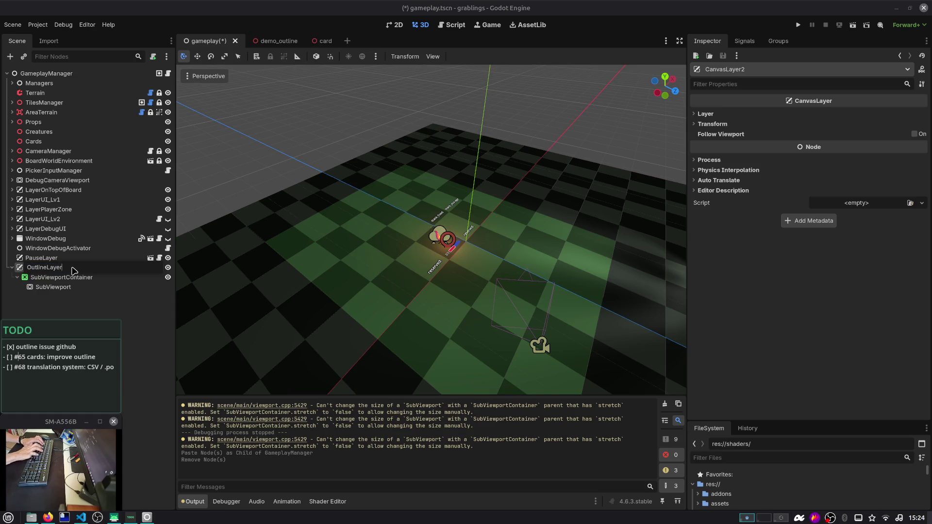
{"action": "key", "text": "Return"}
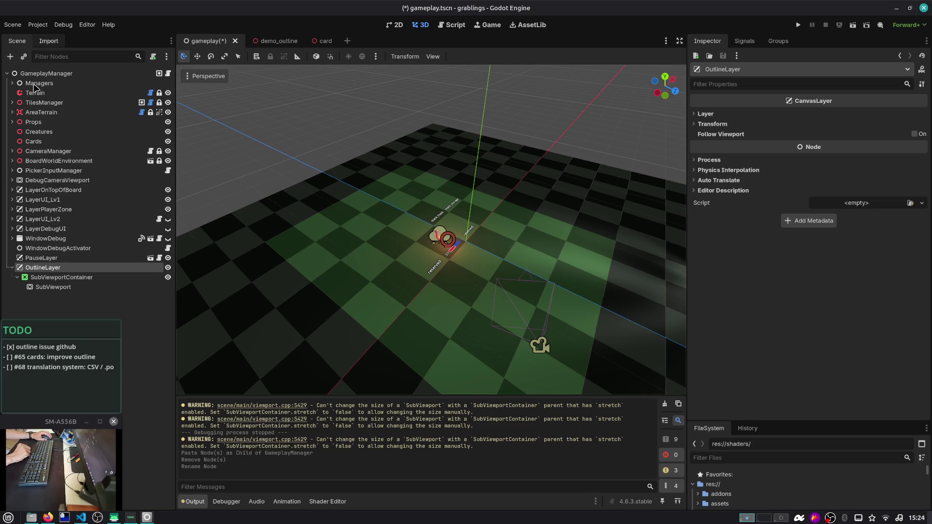
Step: Select CameraMain under CameraManager and run the gameplay scene
{"action": "left_click", "coordinate": [12, 151]}
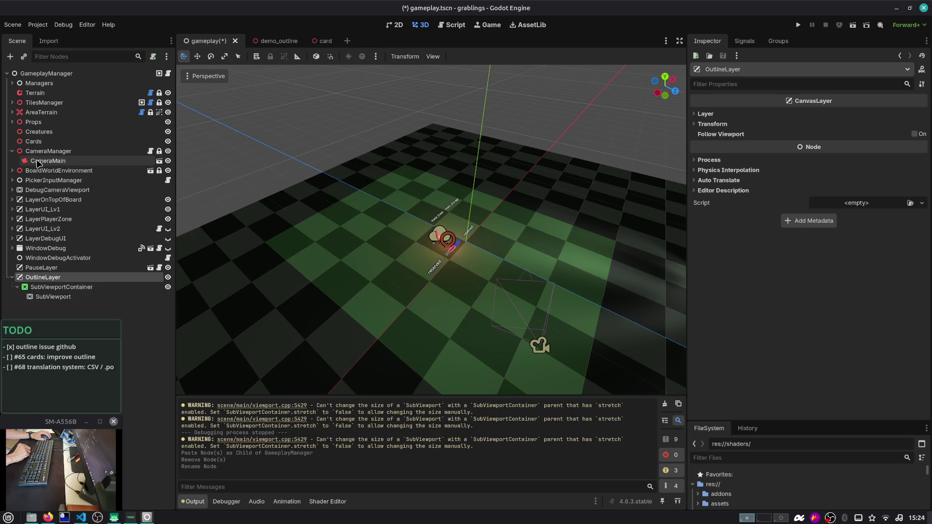
{"action": "left_click", "coordinate": [39, 162]}
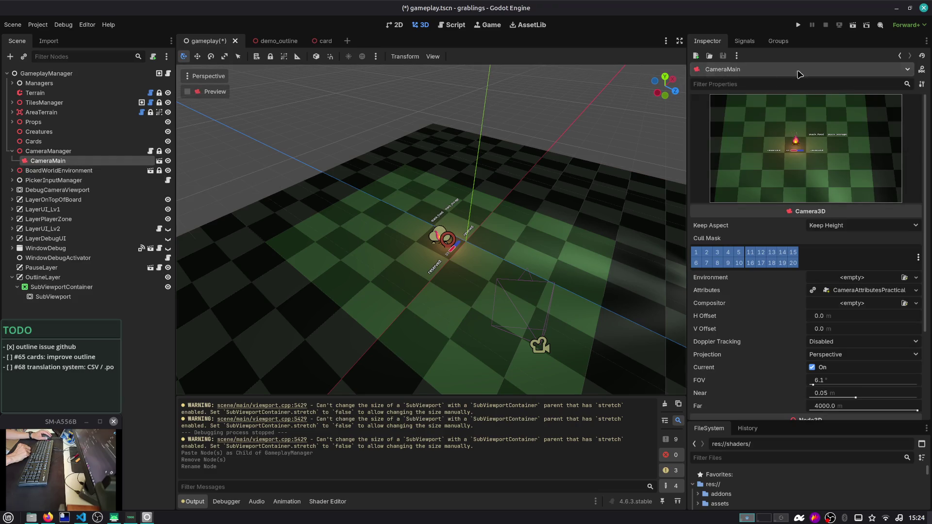
{"action": "left_click", "coordinate": [851, 26]}
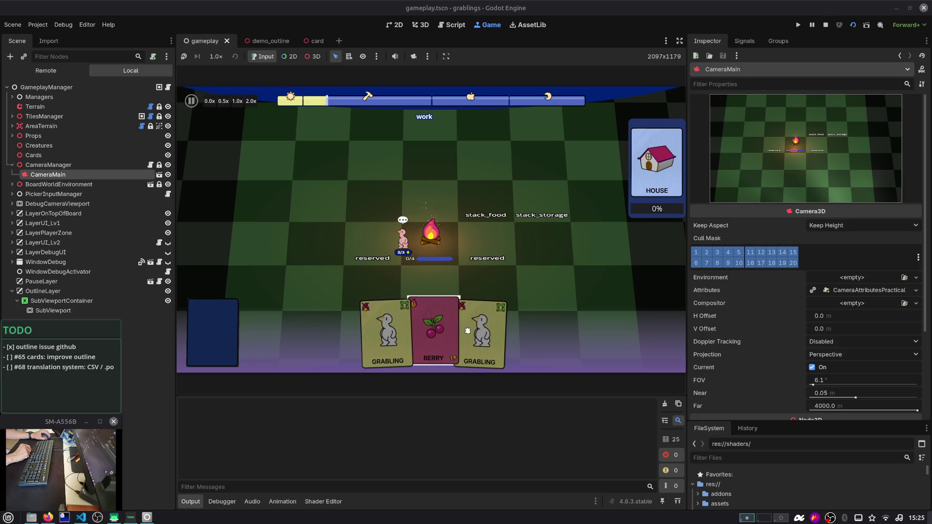
Step: Stop the game and expand LayerPlayerZone and PlayerZone to inspect the PlayerZone node
{"action": "left_click", "coordinate": [825, 25]}
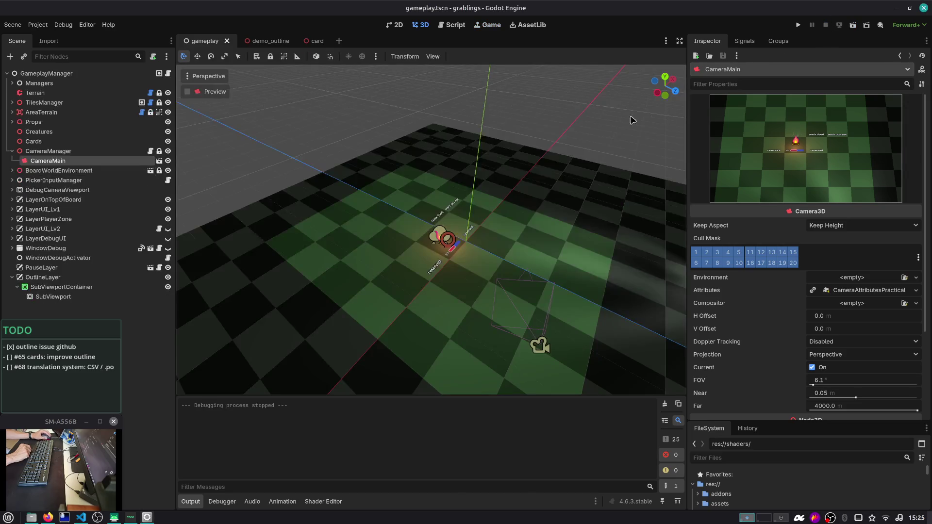
{"action": "left_click", "coordinate": [10, 220]}
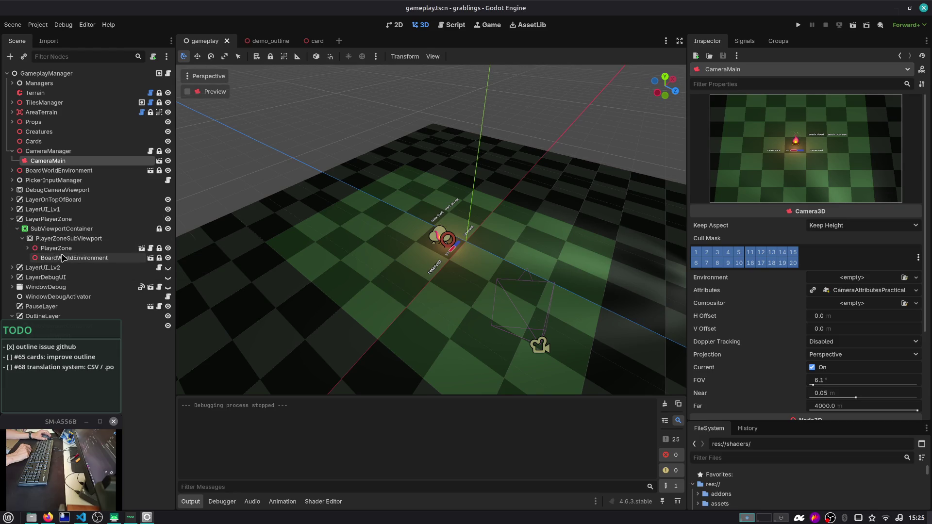
{"action": "left_click", "coordinate": [27, 248]}
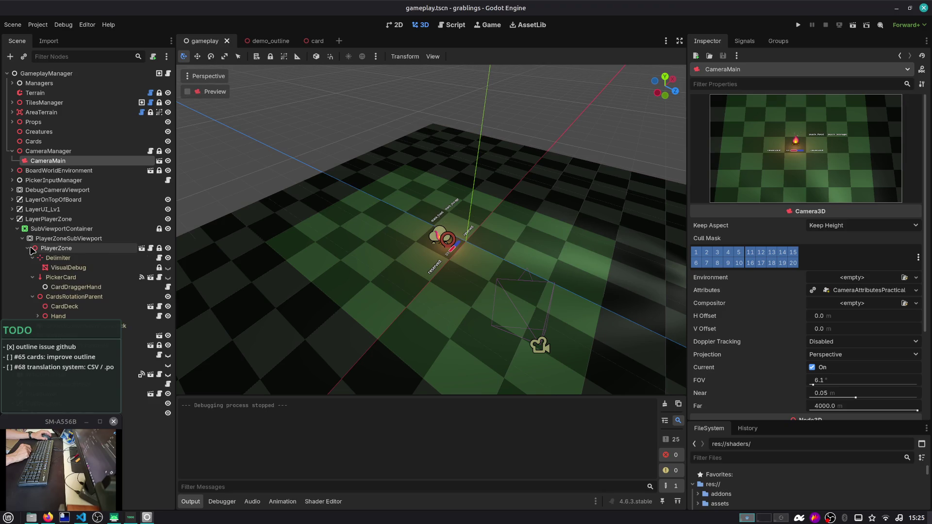
{"action": "left_click", "coordinate": [30, 249]}
{"action": "left_click", "coordinate": [28, 248]}
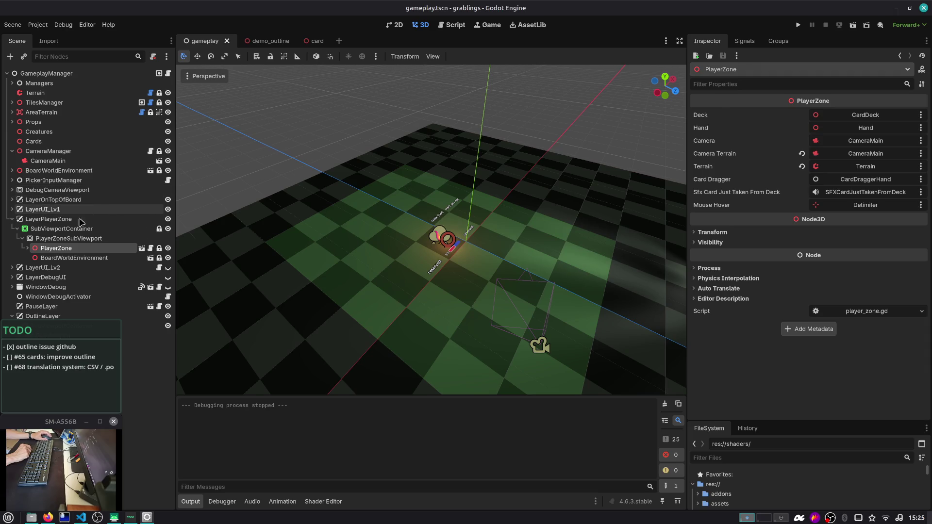
{"action": "left_click", "coordinate": [28, 248]}
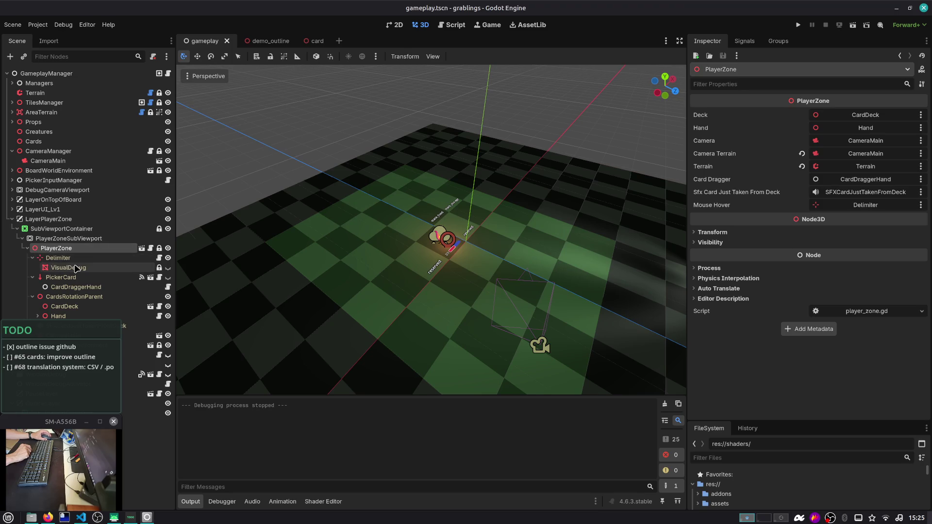
Step: Inspect PlayerZone's CameraMain, collapse LayerPlayerZone, and switch to demo_outline
{"action": "left_click", "coordinate": [130, 518]}
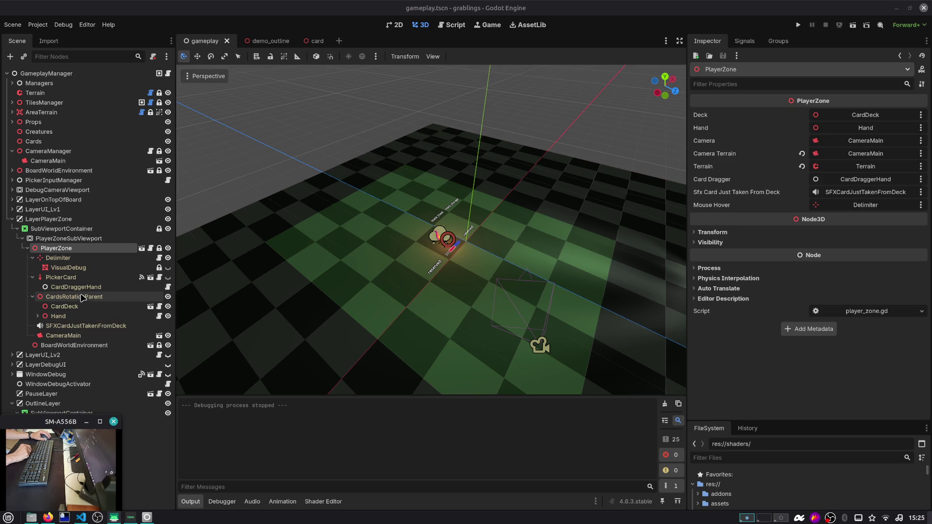
{"action": "left_click", "coordinate": [64, 335]}
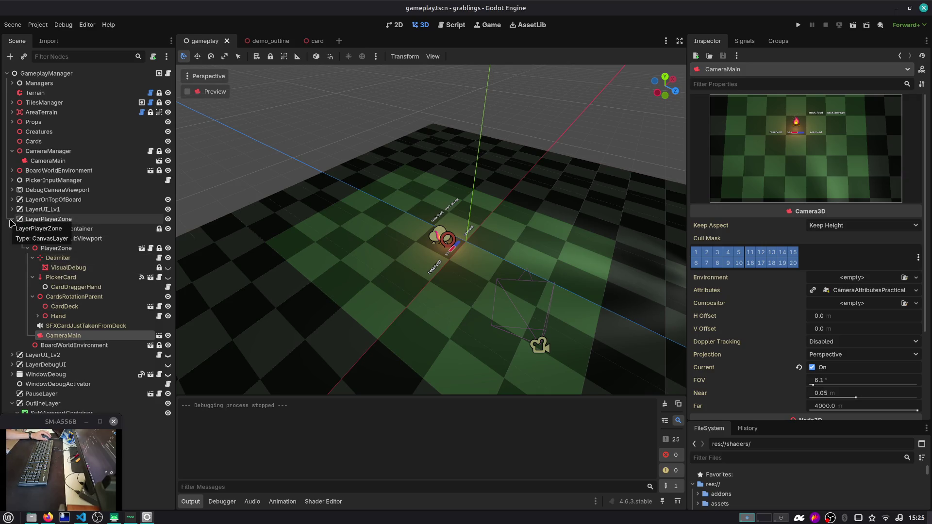
{"action": "left_click", "coordinate": [11, 219]}
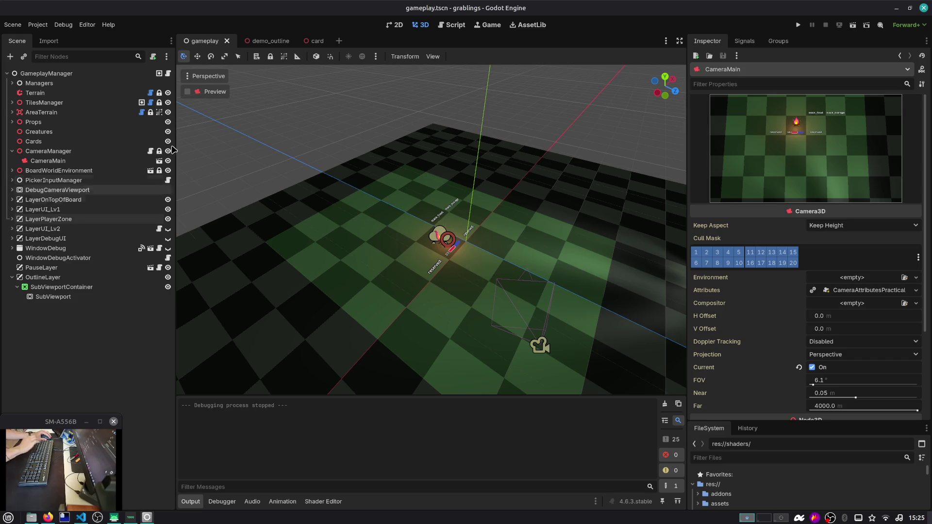
{"action": "left_click", "coordinate": [264, 40]}
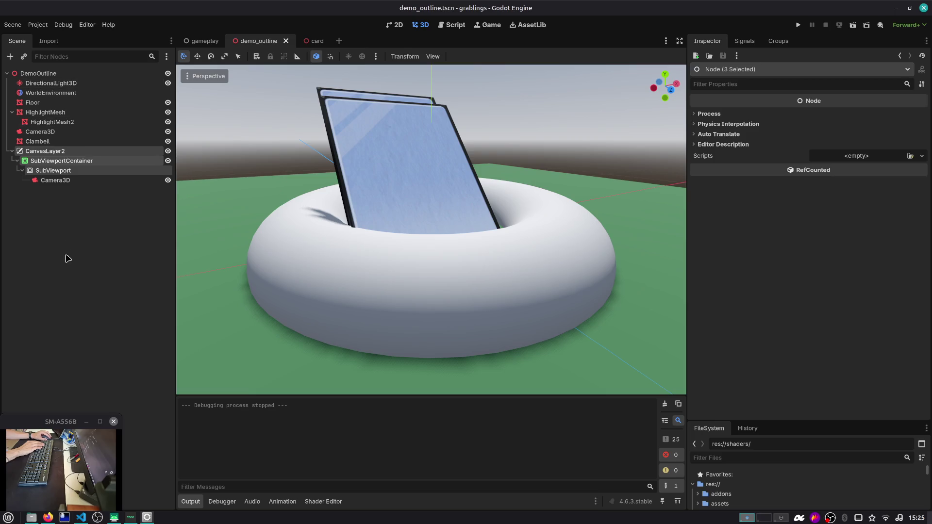
Step: Inspect CanvasLayer2 and its SubViewport Camera3D's Compositor Effects, then return to the gameplay scene
{"action": "left_click", "coordinate": [69, 247]}
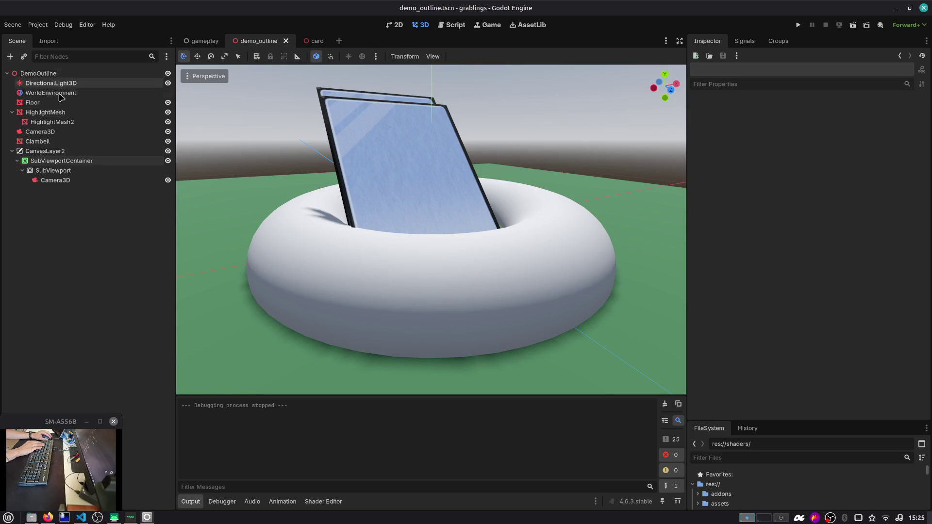
{"action": "left_click", "coordinate": [41, 151]}
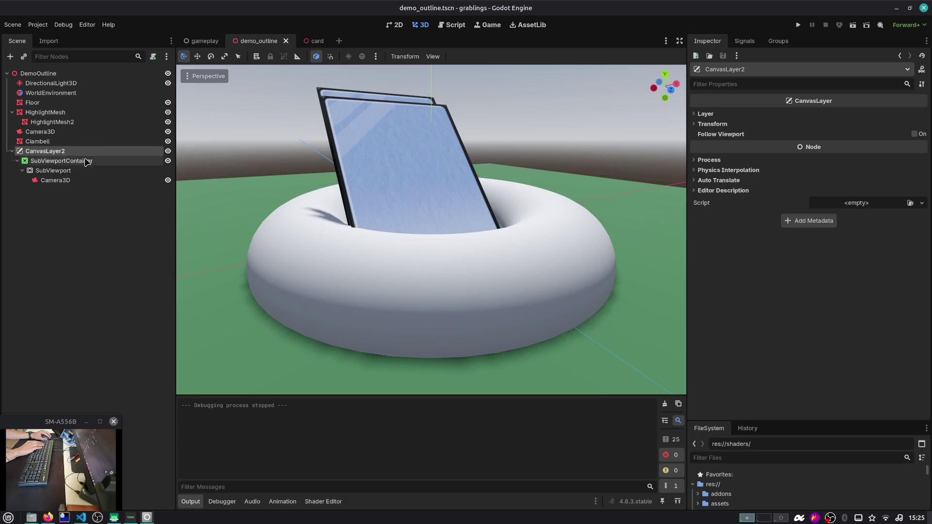
{"action": "left_click", "coordinate": [67, 180]}
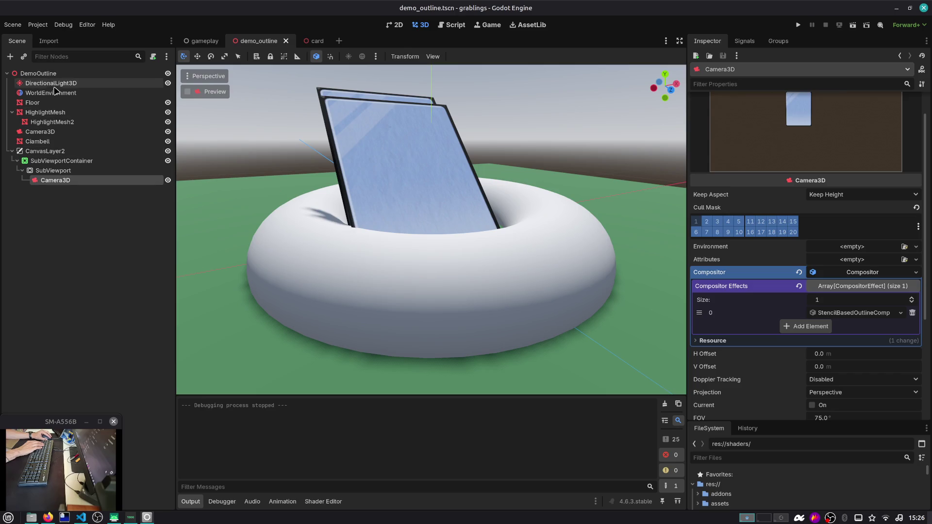
{"action": "left_click", "coordinate": [41, 151]}
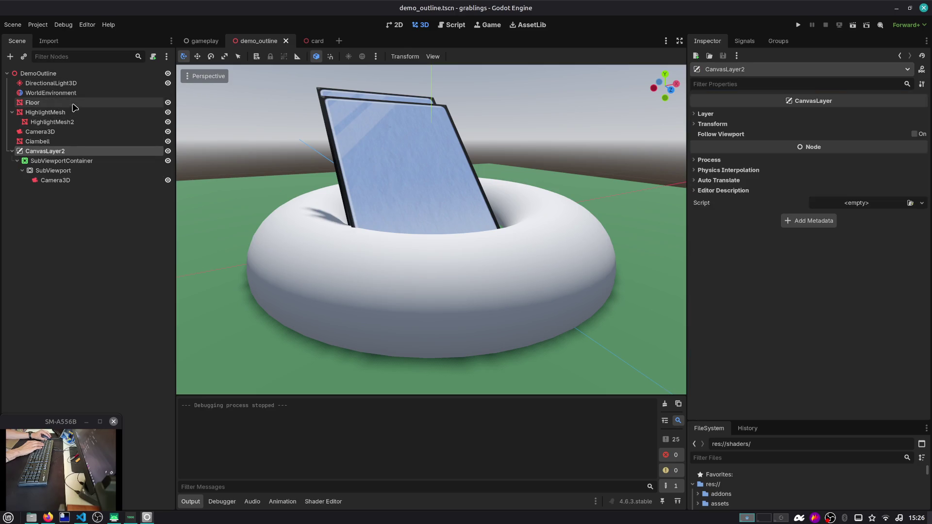
{"action": "left_click", "coordinate": [201, 41]}
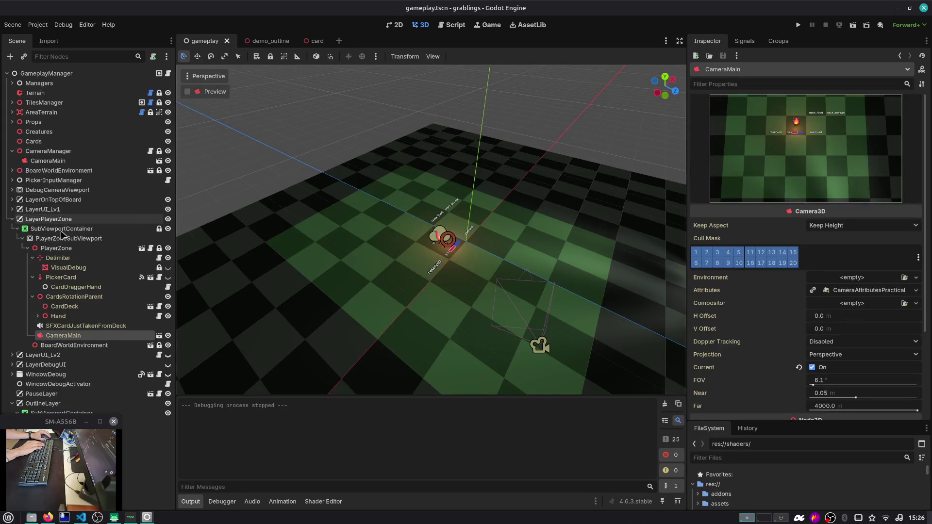
Step: Paste a copy of CameraMain under the OutlineLayer's SubViewport and compare it with the player zone's camera
{"action": "left_click", "coordinate": [13, 220]}
{"action": "left_click", "coordinate": [53, 296]}
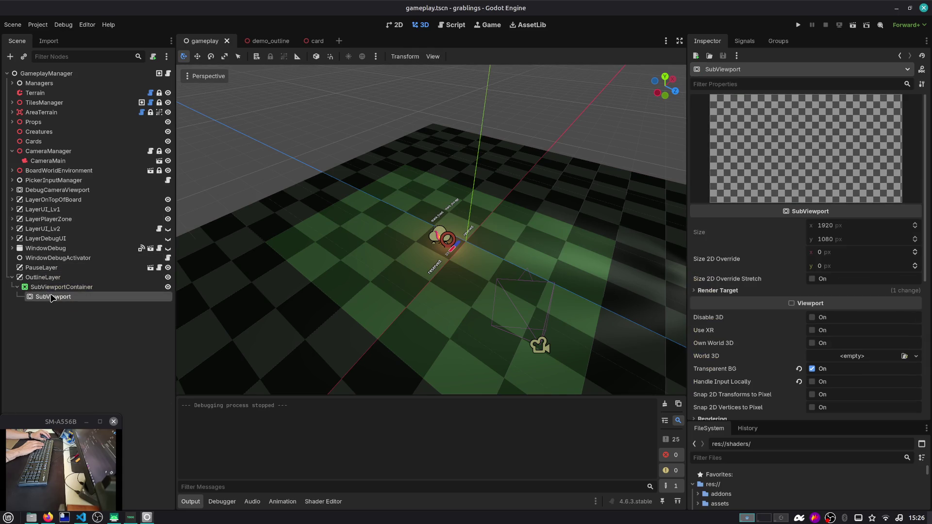
{"action": "key", "text": "ctrl+v"}
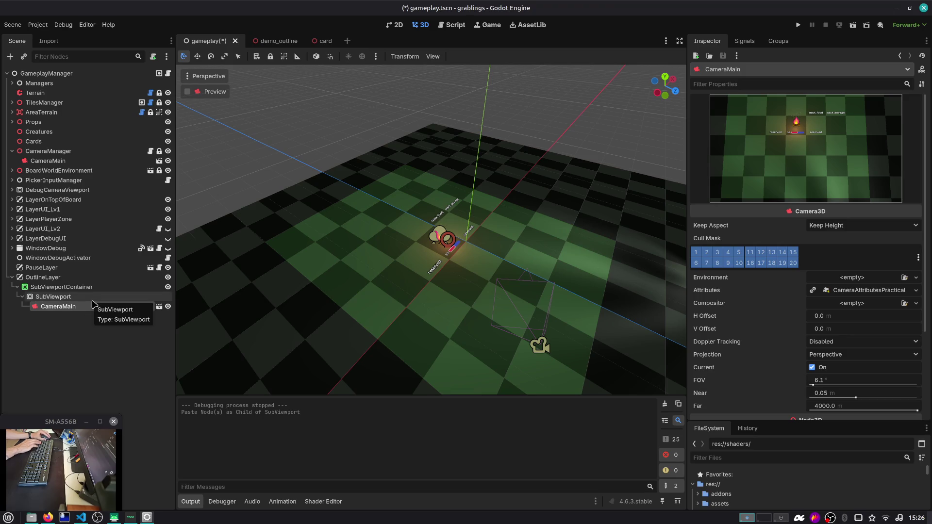
{"action": "left_click", "coordinate": [92, 307]}
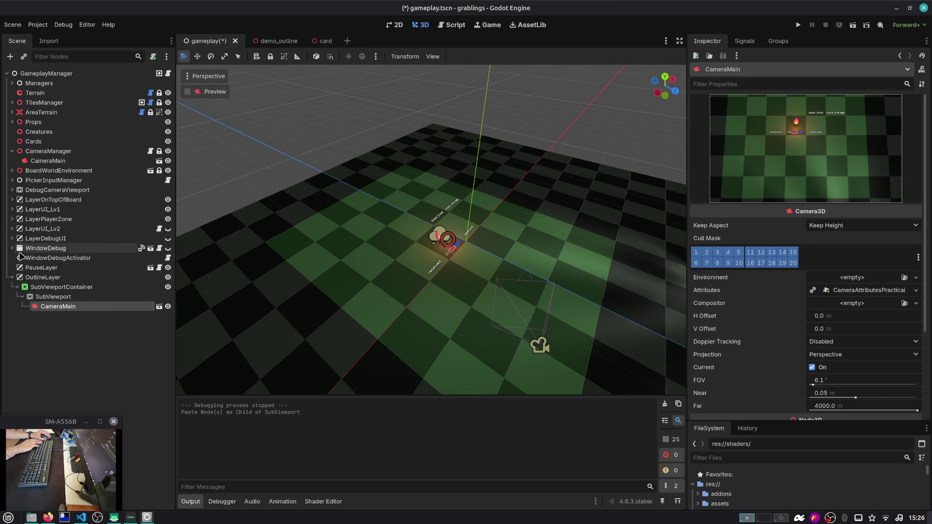
{"action": "left_click", "coordinate": [13, 220]}
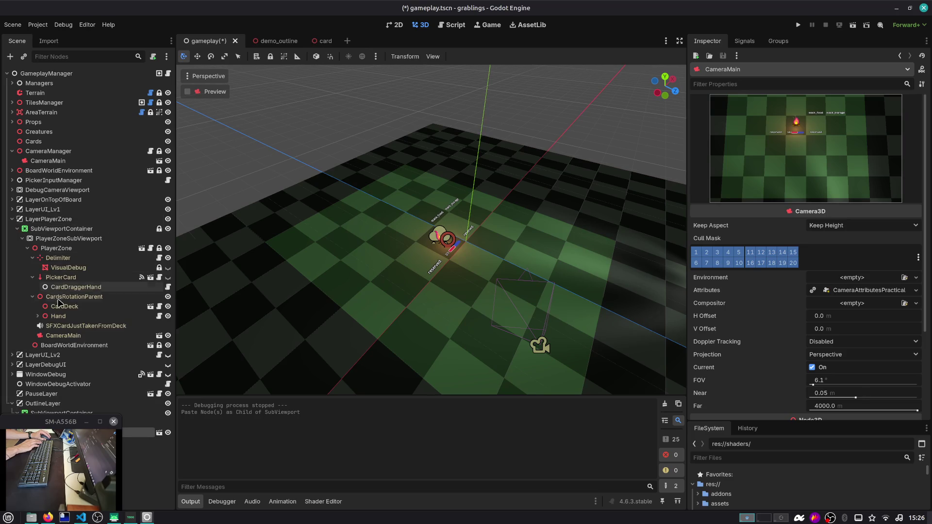
{"action": "left_click", "coordinate": [66, 336]}
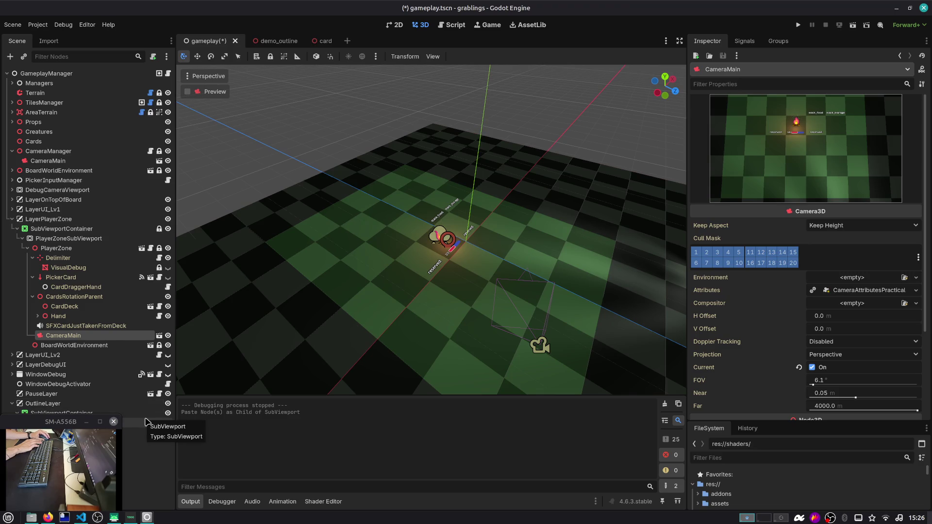
Step: Split the Import panel off from the scene tree and make the scene tree taller
{"action": "mouse_move", "coordinate": [49, 41]}
{"action": "left_mouse_down"}
{"action": "mouse_move", "coordinate": [57, 43]}
{"action": "mouse_move", "coordinate": [123, 343]}
{"action": "left_mouse_up"}
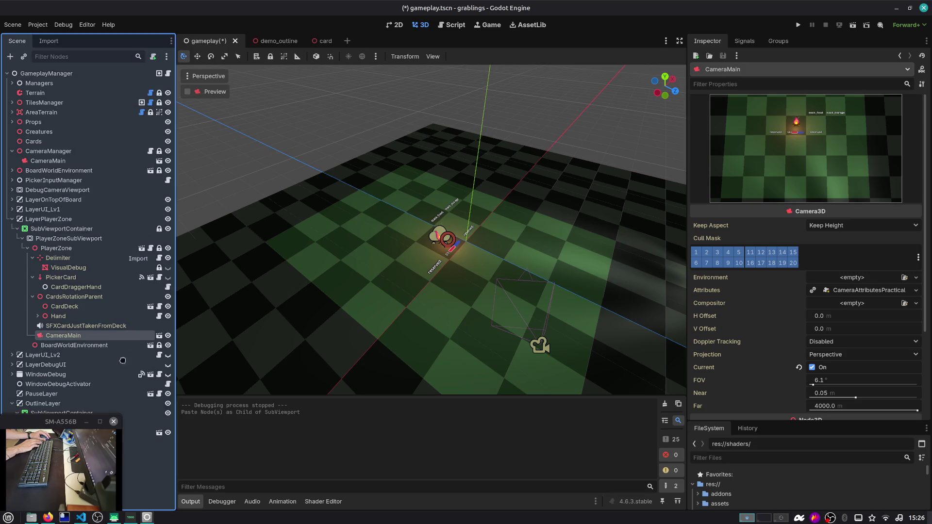
{"action": "left_click_drag", "start_coordinate": [135, 511], "coordinate": [137, 505]}
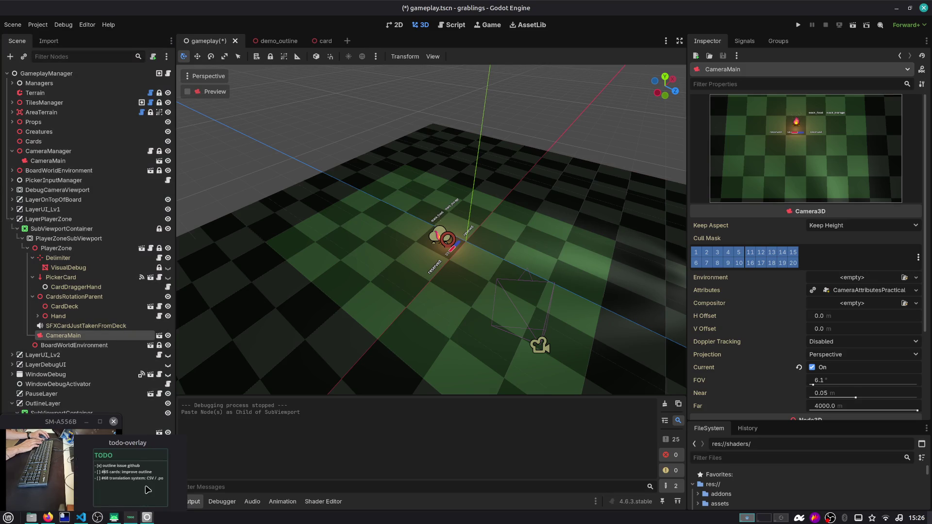
{"action": "left_click", "coordinate": [50, 43]}
{"action": "left_click", "coordinate": [170, 42]}
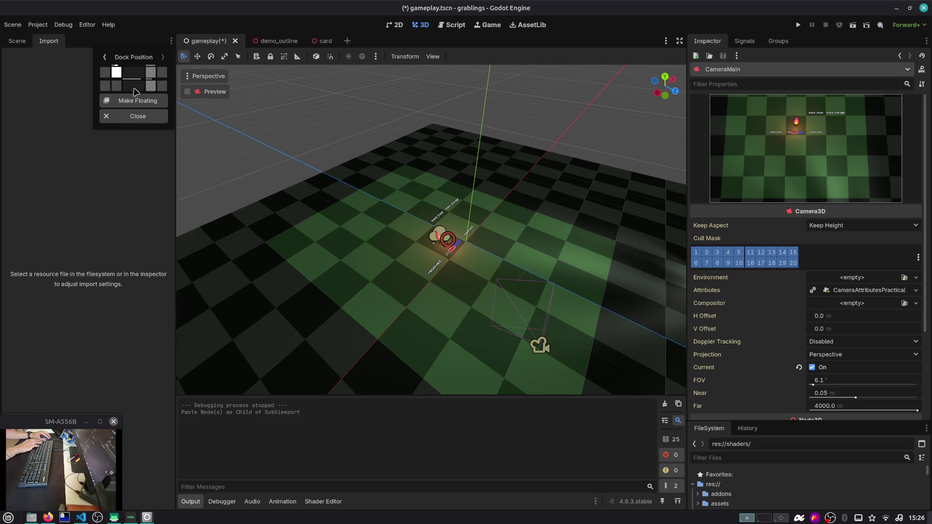
{"action": "left_click", "coordinate": [118, 87]}
{"action": "left_click_drag", "start_coordinate": [121, 336], "coordinate": [121, 406]}
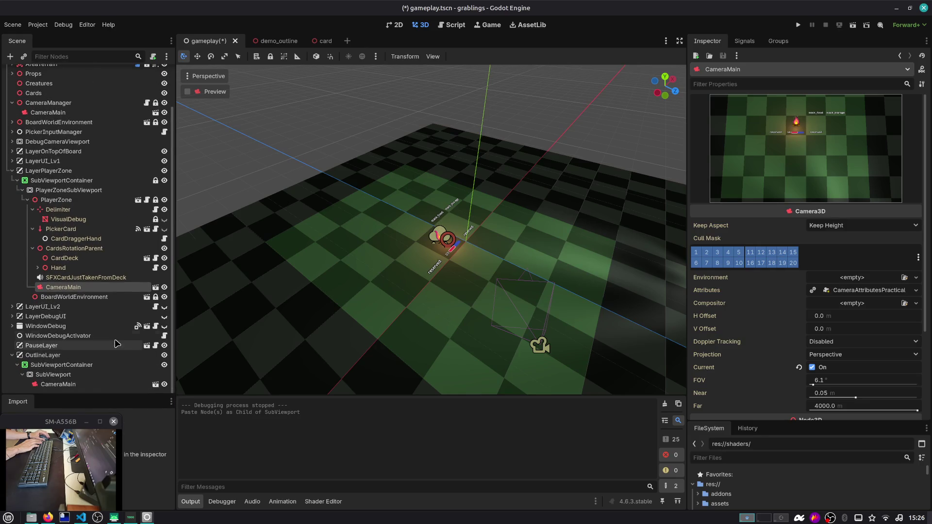
Step: Open the PlayerZone sub-scene and start renaming its CameraMain
{"action": "left_click", "coordinate": [110, 384]}
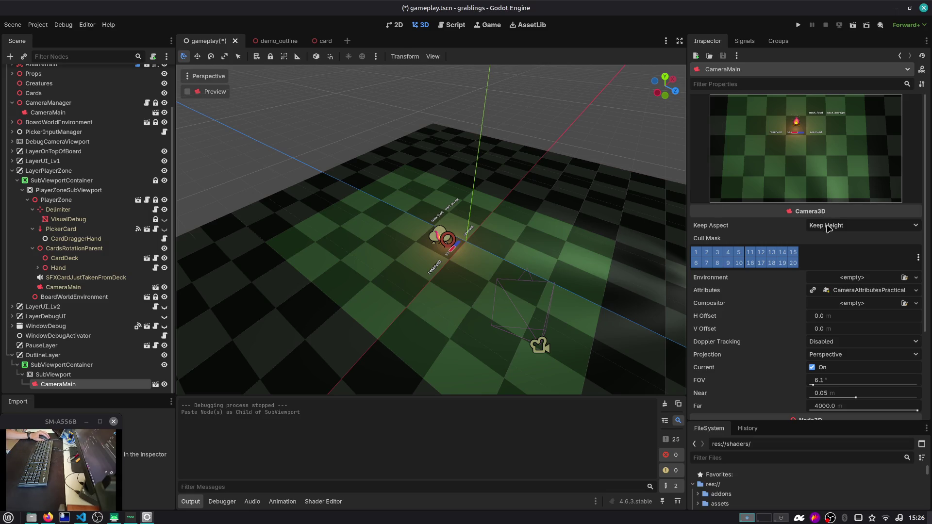
{"action": "left_click", "coordinate": [138, 200]}
{"action": "left_click", "coordinate": [98, 171]}
{"action": "left_click", "coordinate": [98, 171]}
Step: Rename the player zone camera to CameraMainPlayerZone and save player_zone
{"action": "left_click", "coordinate": [95, 171]}
{"action": "type", "text": "ne"}
{"action": "key", "text": "Return"}
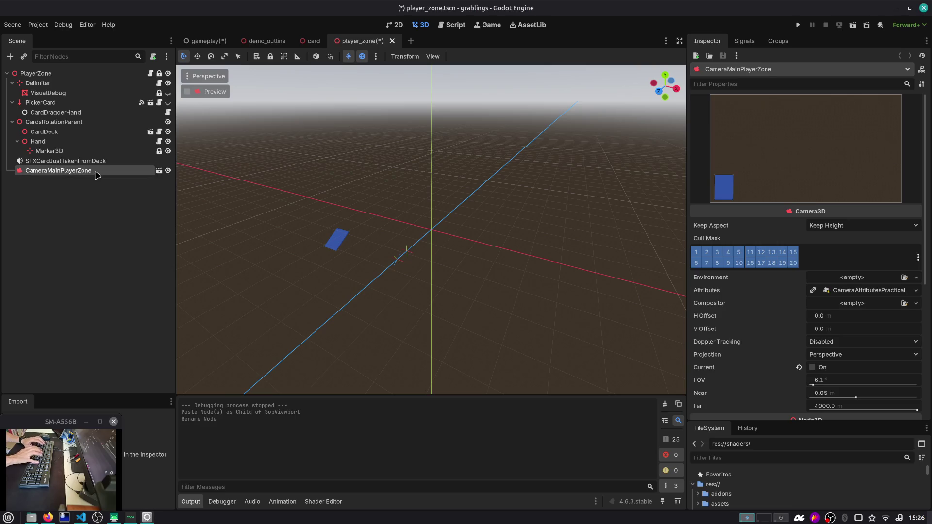
{"action": "key", "text": "ctrl+s"}
{"action": "left_click", "coordinate": [87, 74]}
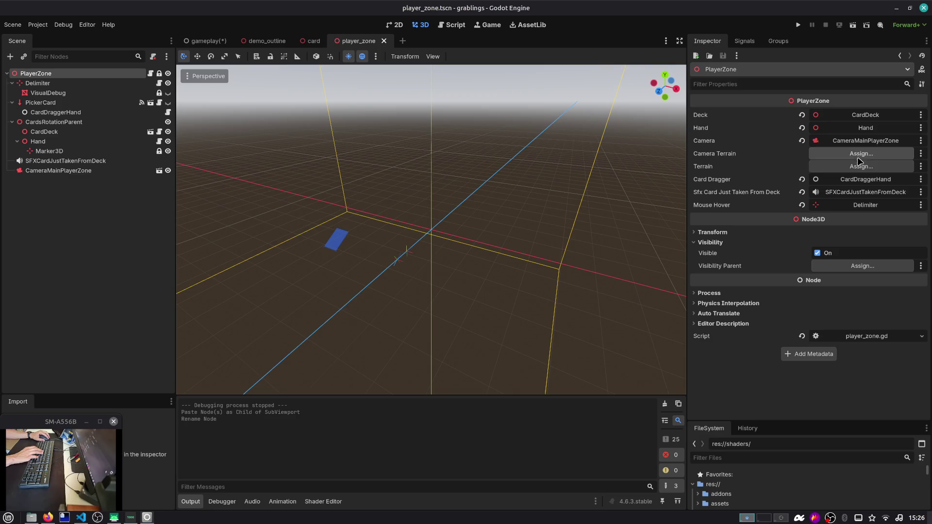
Step: Close player_zone, return to the gameplay scene, and select the OutlineLayer's CameraMain copy
{"action": "left_click", "coordinate": [382, 41]}
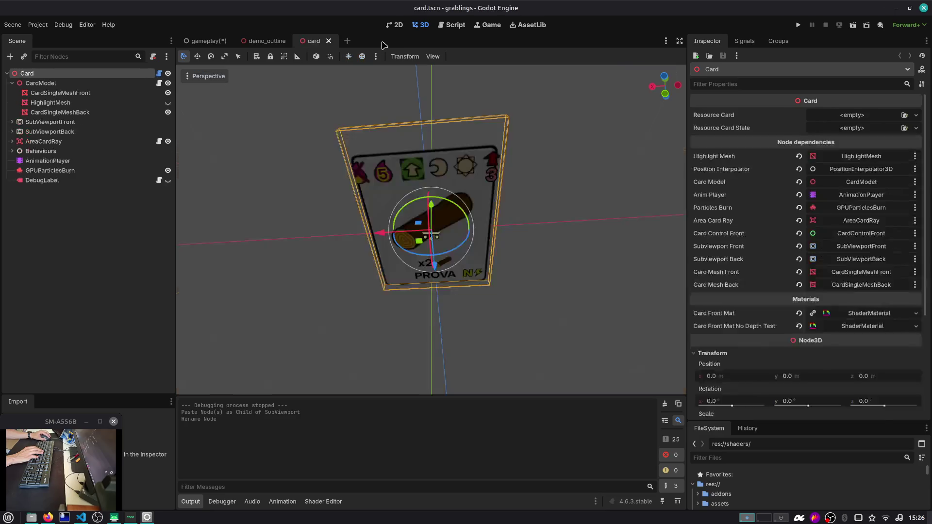
{"action": "left_click", "coordinate": [270, 43]}
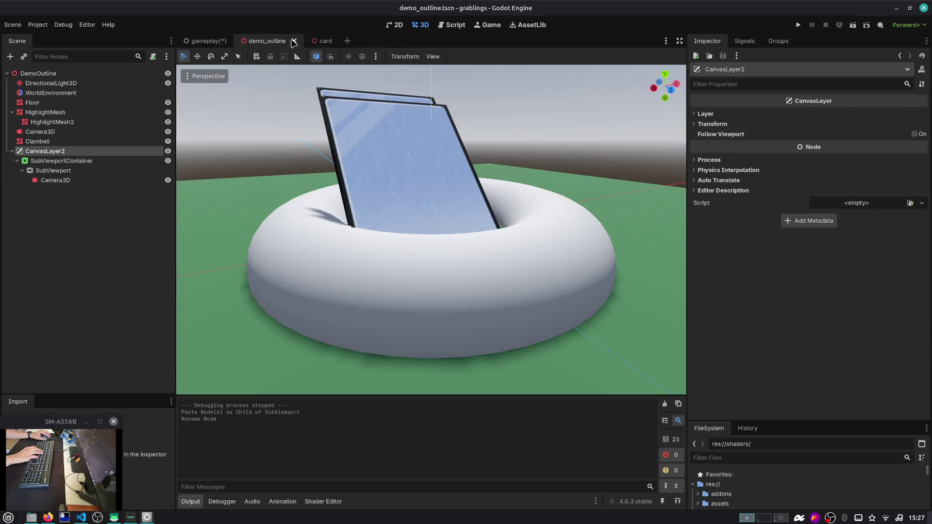
{"action": "left_click", "coordinate": [205, 41]}
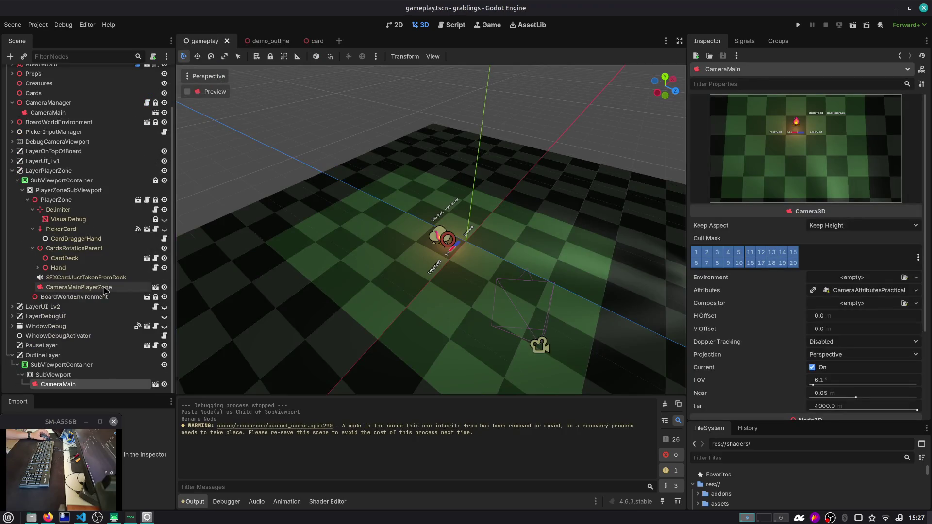
{"action": "left_click", "coordinate": [88, 287]}
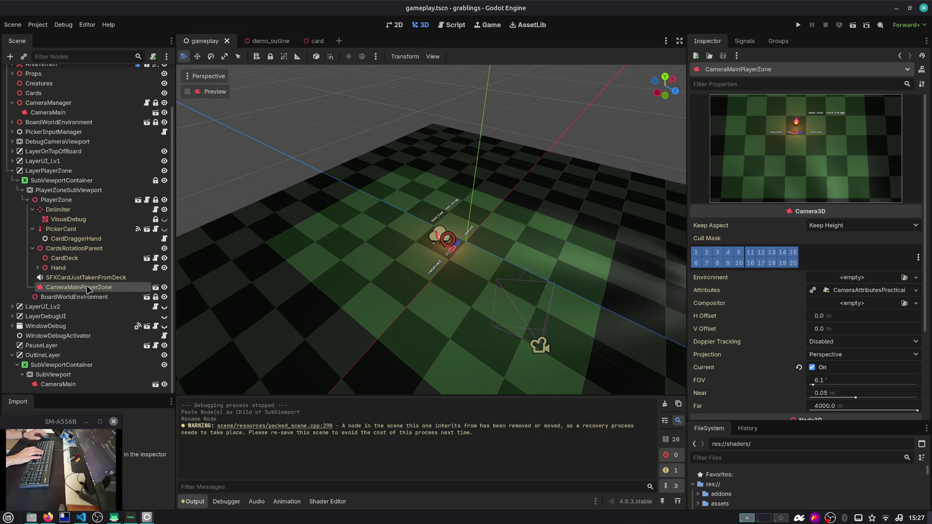
{"action": "scroll", "coordinate": [77, 216], "scroll_direction": "up", "scroll_amount": 5}
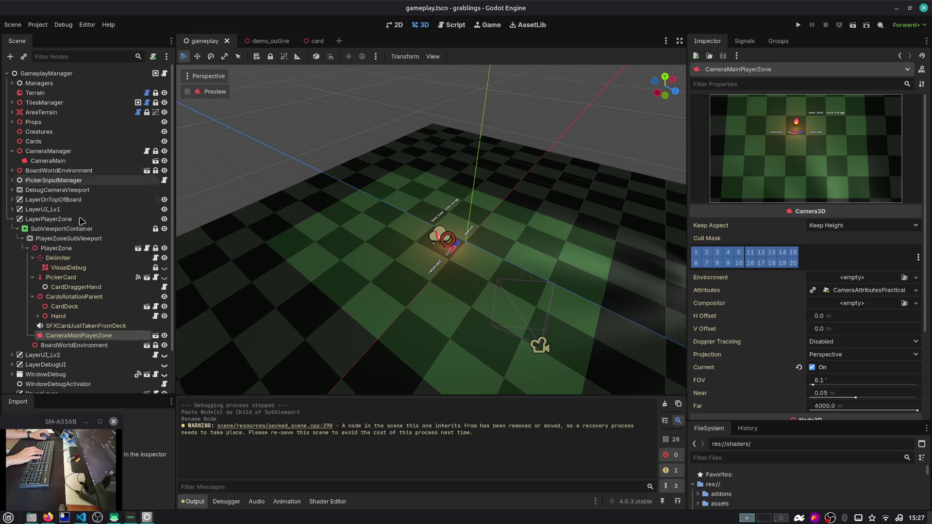
{"action": "scroll", "coordinate": [77, 216], "scroll_direction": "down", "scroll_amount": 5}
{"action": "left_click", "coordinate": [57, 384]}
Step: Delete the OutlineLayer's CameraMain copy and run the gameplay scene, hitting the picker_card.gd line 30 assertion
{"action": "key", "text": "Delete"}
{"action": "left_click", "coordinate": [503, 268]}
{"action": "left_click", "coordinate": [853, 25]}
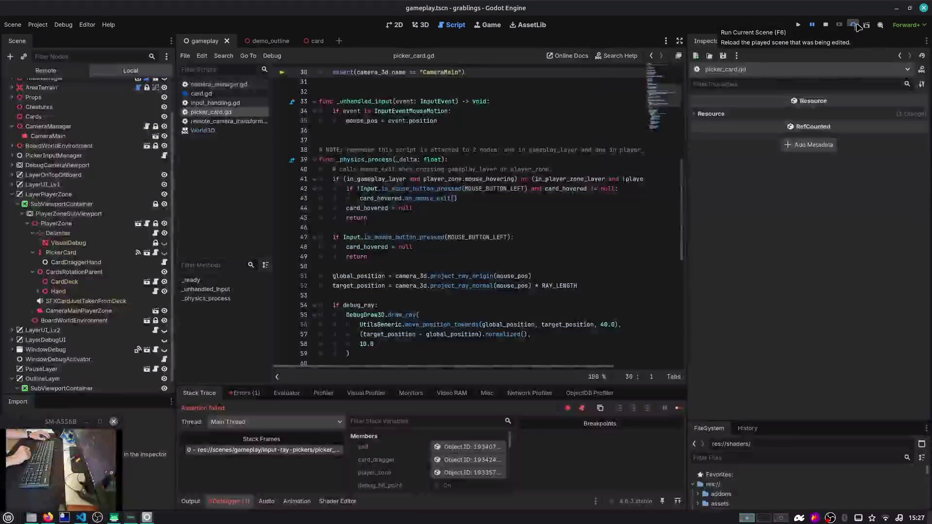
{"action": "scroll", "coordinate": [672, 123], "scroll_direction": "up", "scroll_amount": 3}
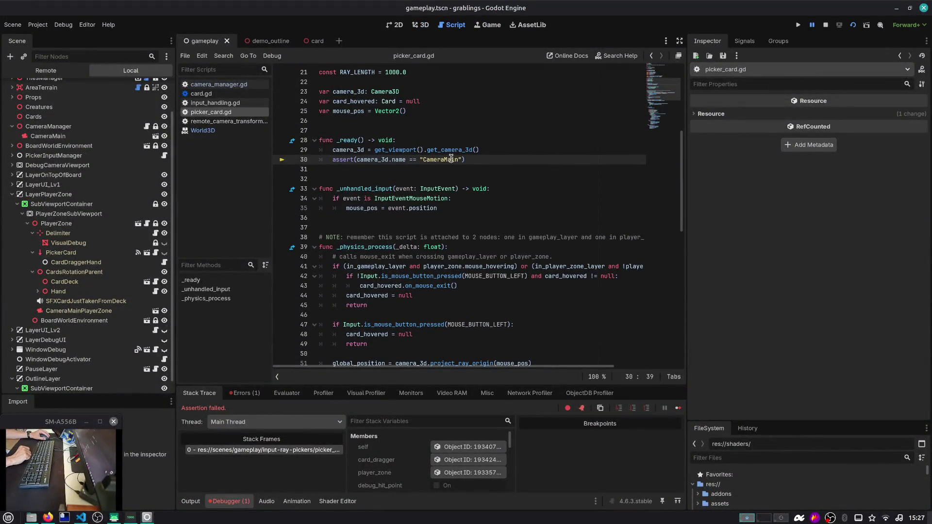
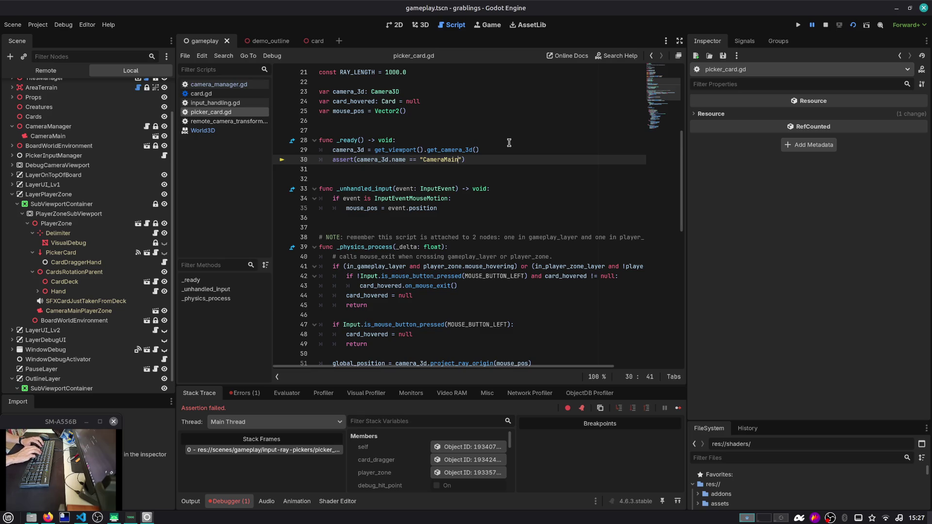
Step: Delete the CameraMain assert on line 30 of picker_card.gd
{"action": "key", "text": "End"}
{"action": "key", "text": "shift+Home"}
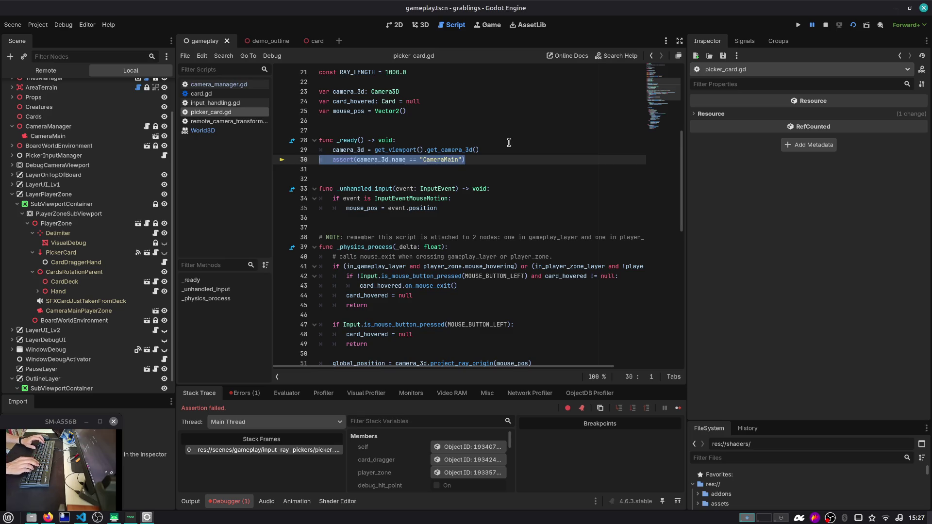
{"action": "key", "text": "Delete"}
{"action": "key", "text": "Delete"}
Step: Find CameraMain across the project and delete the assert on line 51 of ui_card_research.gd
{"action": "key", "text": "ctrl+shift+f"}
{"action": "type", "text": "Ca"}
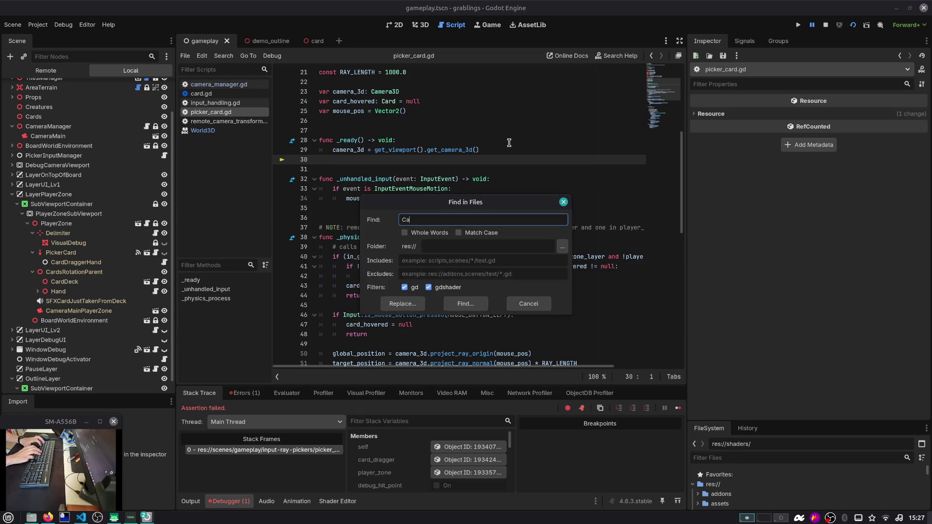
{"action": "type", "text": "meraMain"}
{"action": "key", "text": "Return"}
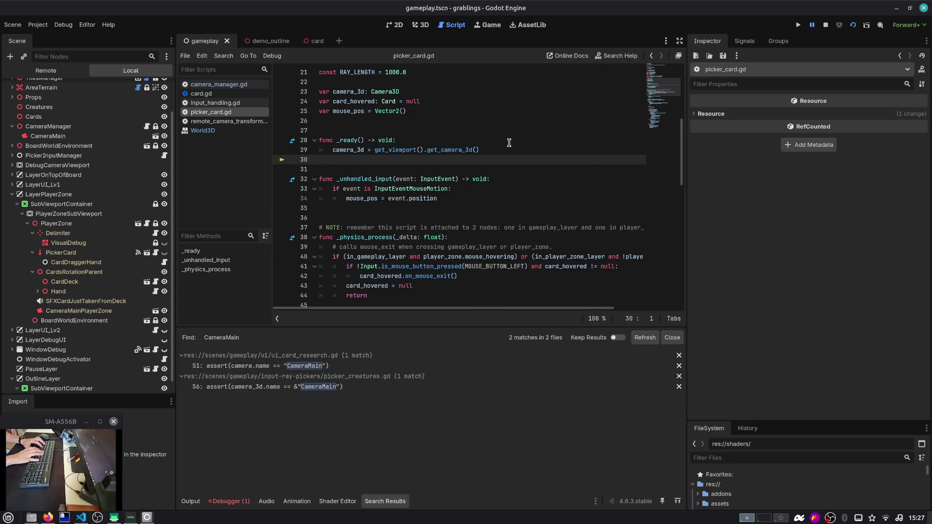
{"action": "left_click", "coordinate": [329, 366]}
{"action": "scroll", "coordinate": [475, 125], "scroll_direction": "up", "scroll_amount": 1}
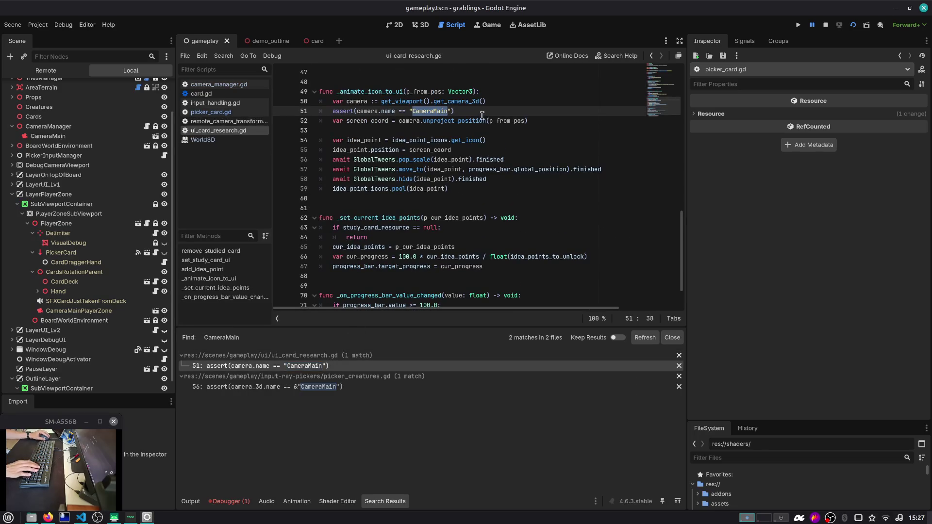
{"action": "key", "text": "shift+Home"}
{"action": "key", "text": "shift+Home"}
{"action": "key", "text": "BackSpace"}
{"action": "key", "text": "Delete"}
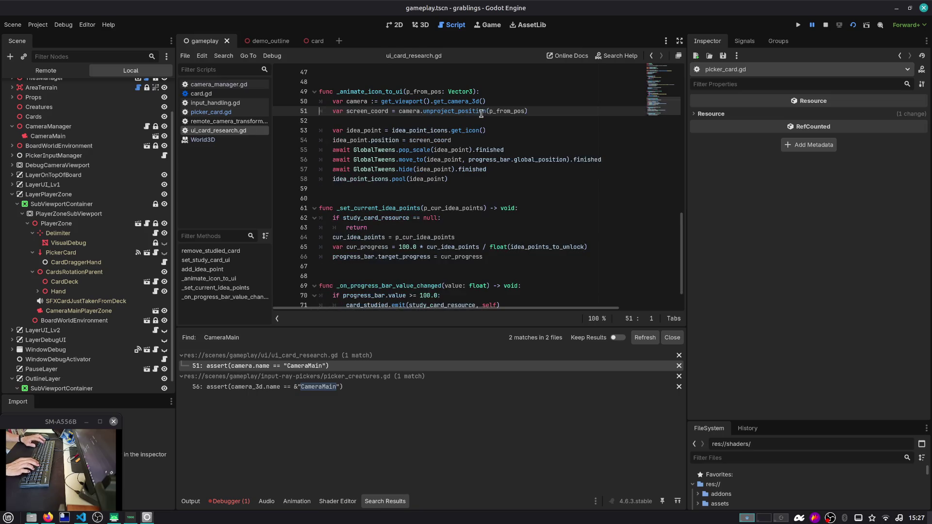
Step: Delete the CameraMain assert on line 56 of picker_creatures.gd and run the game
{"action": "left_click", "coordinate": [349, 387]}
{"action": "scroll", "coordinate": [479, 186], "scroll_direction": "up", "scroll_amount": 1}
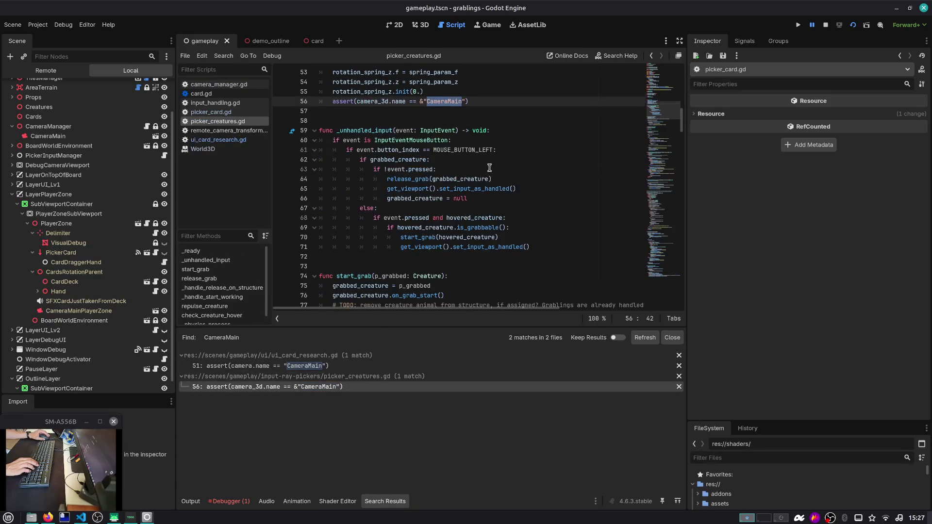
{"action": "key", "text": "shift+Home"}
{"action": "key", "text": "shift+Home"}
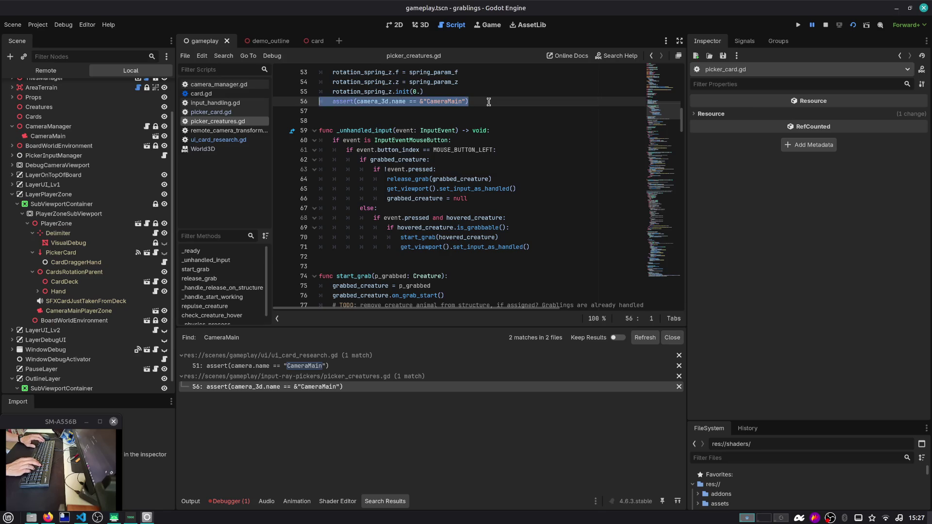
{"action": "key", "text": "BackSpace"}
{"action": "key", "text": "Delete"}
{"action": "key", "text": "F5"}
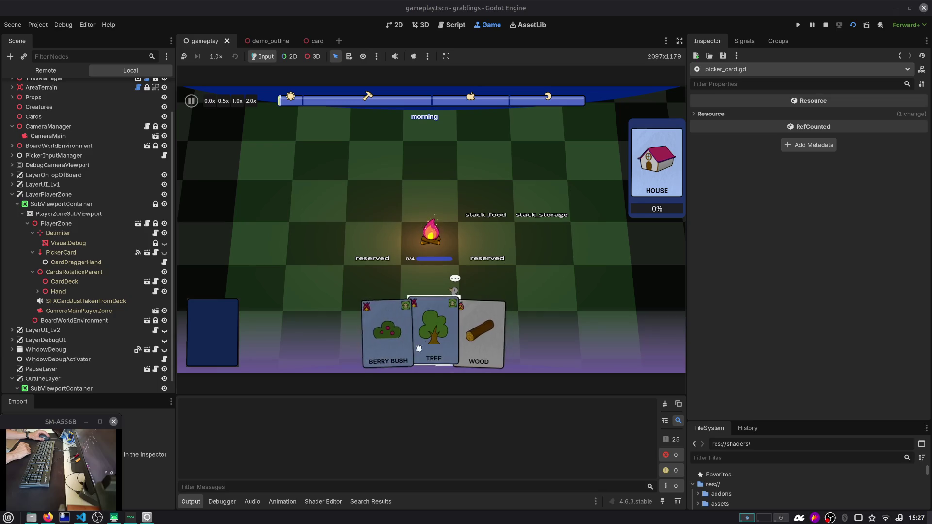
Step: Drop the Wood card onto a board tile, stack Tree on it, then stop the game
{"action": "mouse_move", "coordinate": [465, 339]}
{"action": "left_mouse_down"}
{"action": "mouse_move", "coordinate": [495, 240]}
{"action": "mouse_move", "coordinate": [515, 242]}
{"action": "left_mouse_up"}
{"action": "left_click_drag", "start_coordinate": [476, 333], "coordinate": [534, 219]}
{"action": "mouse_move", "coordinate": [448, 330]}
{"action": "left_mouse_down"}
{"action": "mouse_move", "coordinate": [545, 229]}
{"action": "mouse_move", "coordinate": [544, 218]}
{"action": "left_mouse_up"}
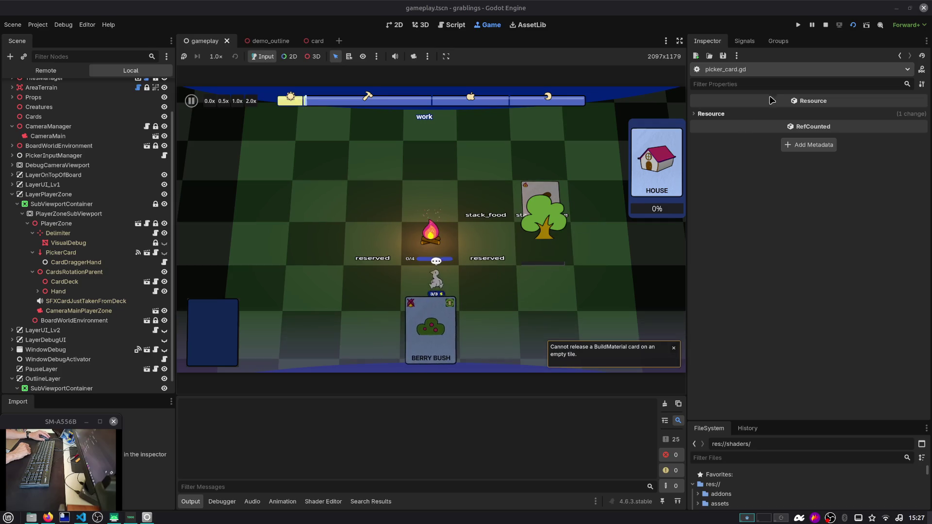
{"action": "left_click", "coordinate": [826, 25]}
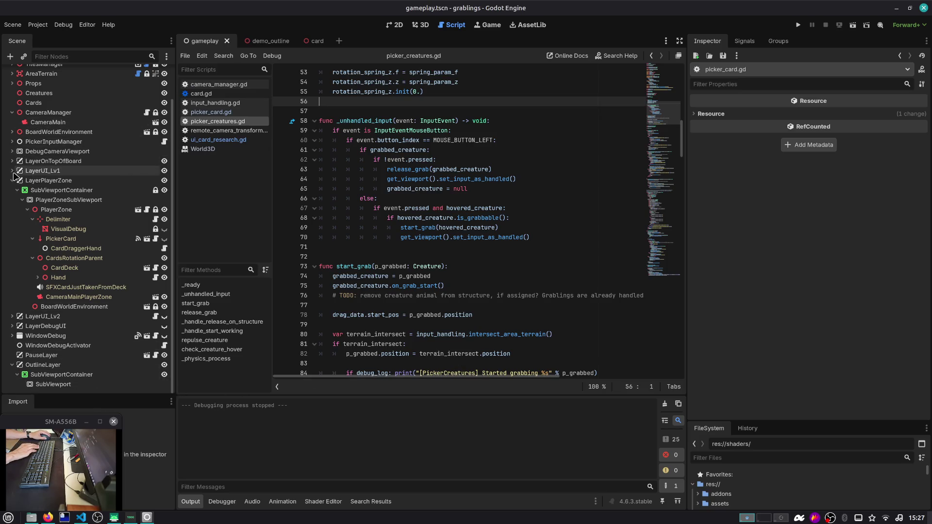
Step: Paste the copied camera as a child of OutlineLayer's SubViewport
{"action": "left_click", "coordinate": [12, 180]}
{"action": "left_click", "coordinate": [70, 299]}
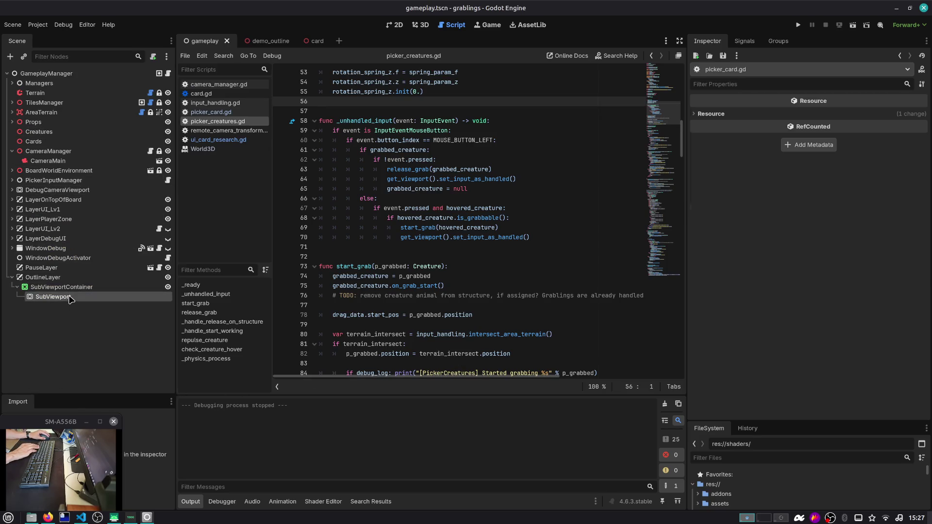
{"action": "key", "text": "ctrl+v"}
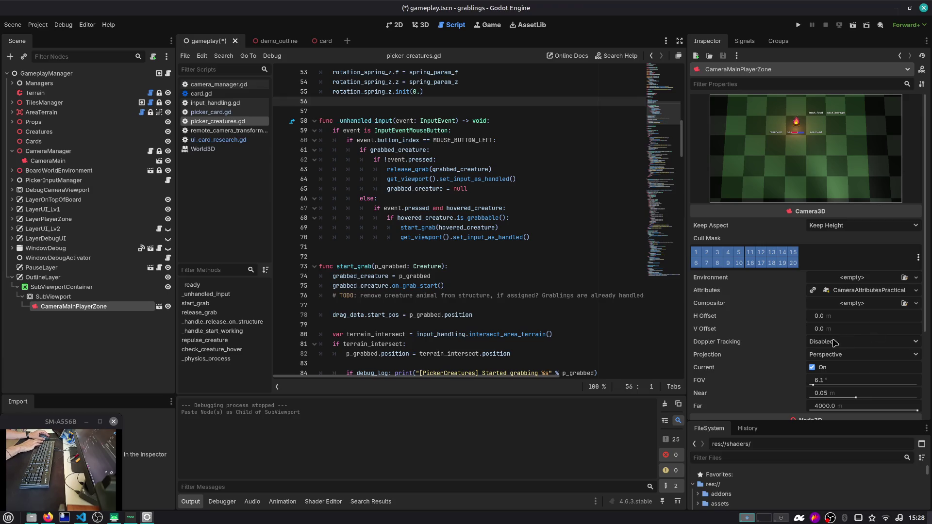
{"action": "scroll", "coordinate": [769, 333], "scroll_direction": "down", "scroll_amount": 3}
{"action": "scroll", "coordinate": [763, 328], "scroll_direction": "up", "scroll_amount": 3}
Step: Switch the new camera's cull mask from layer 1 to layer 3, then save gameplay.tscn
{"action": "left_click", "coordinate": [697, 252]}
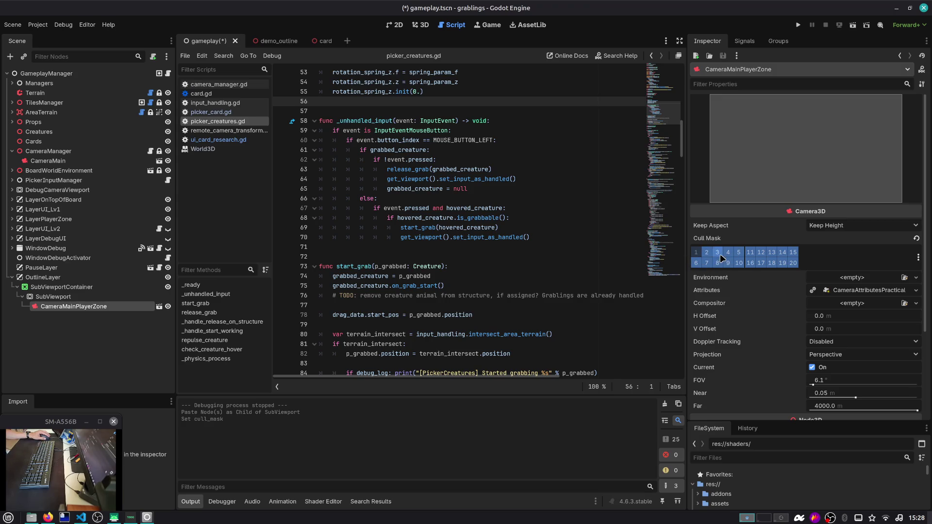
{"action": "left_click", "coordinate": [718, 252]}
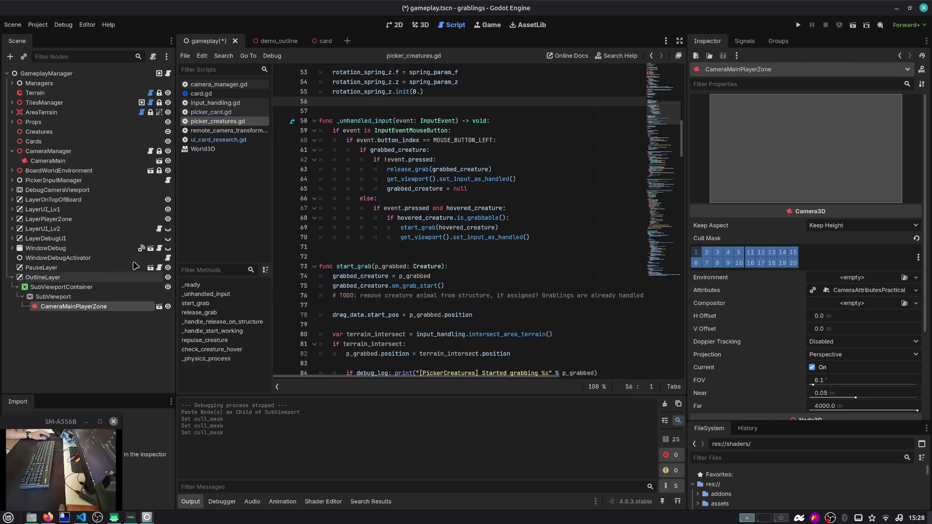
{"action": "left_click", "coordinate": [80, 164]}
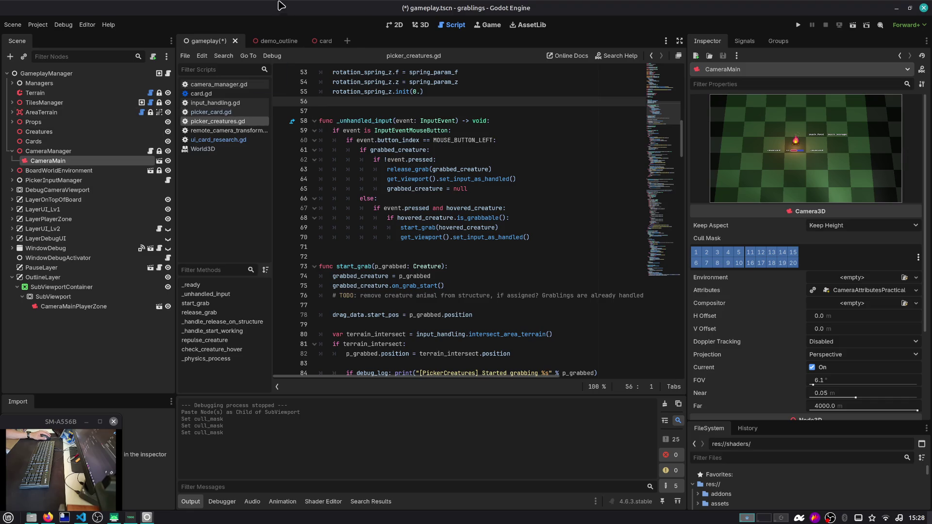
{"action": "key", "text": "ctrl+s"}
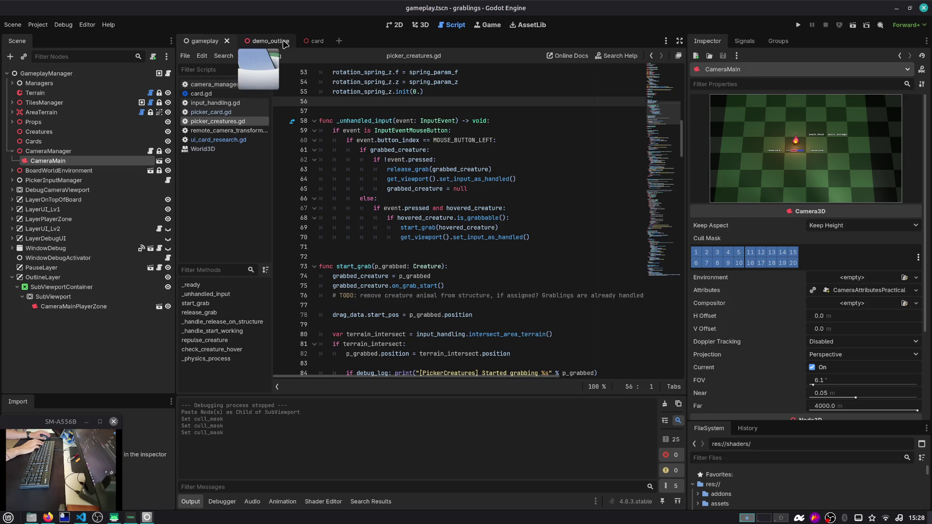
Step: Put the card scene's HighlightMesh on render layer 2 and run the game
{"action": "left_click", "coordinate": [313, 42]}
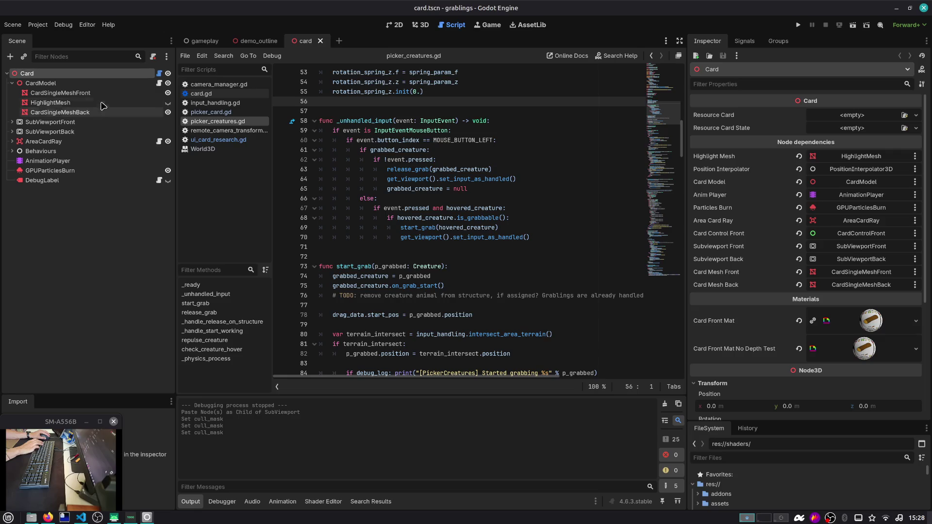
{"action": "left_click", "coordinate": [102, 104]}
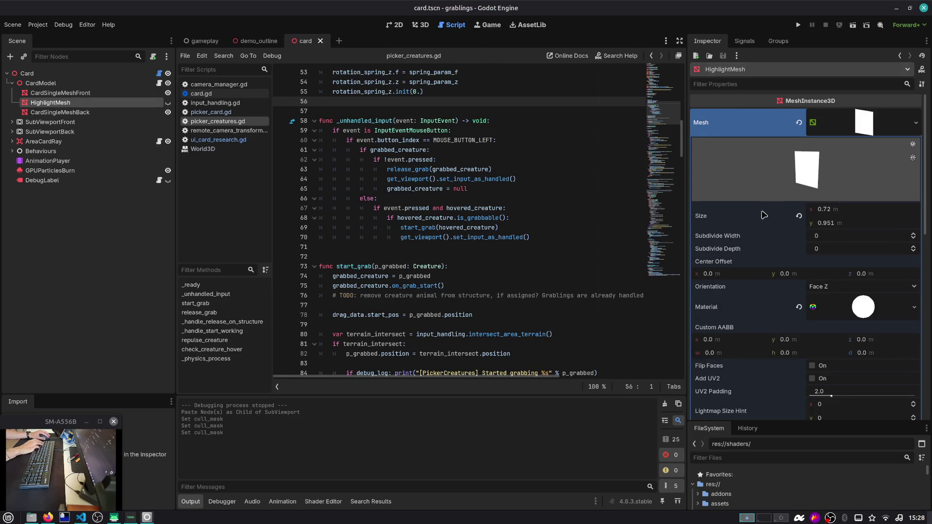
{"action": "scroll", "coordinate": [731, 293], "scroll_direction": "down", "scroll_amount": 5}
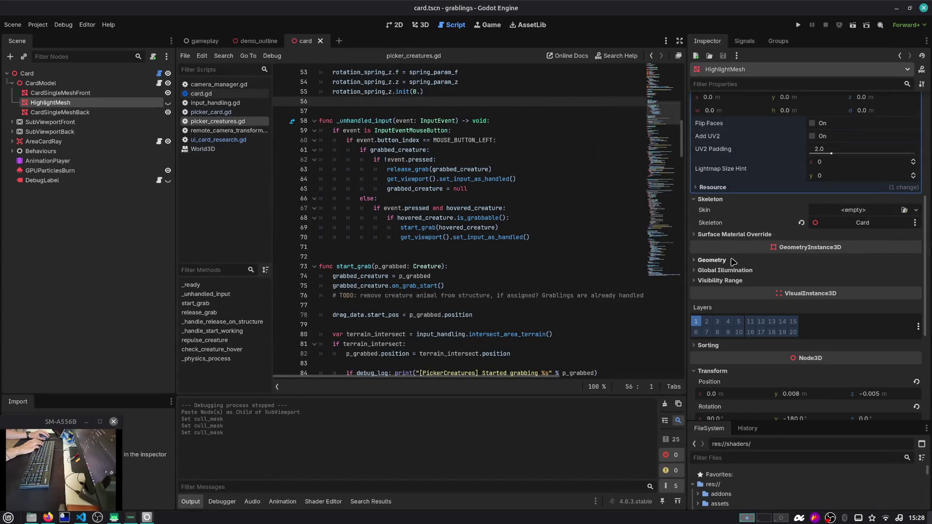
{"action": "left_click", "coordinate": [706, 321]}
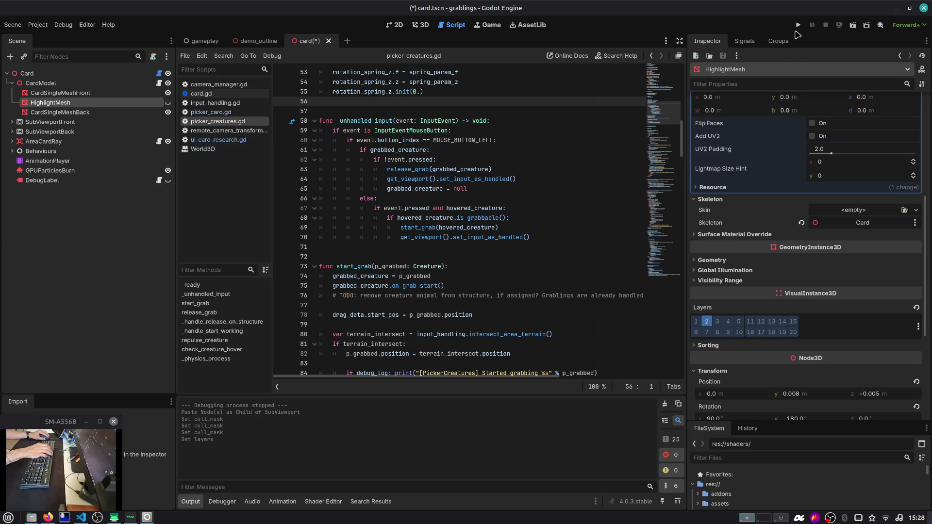
{"action": "key", "text": "F5"}
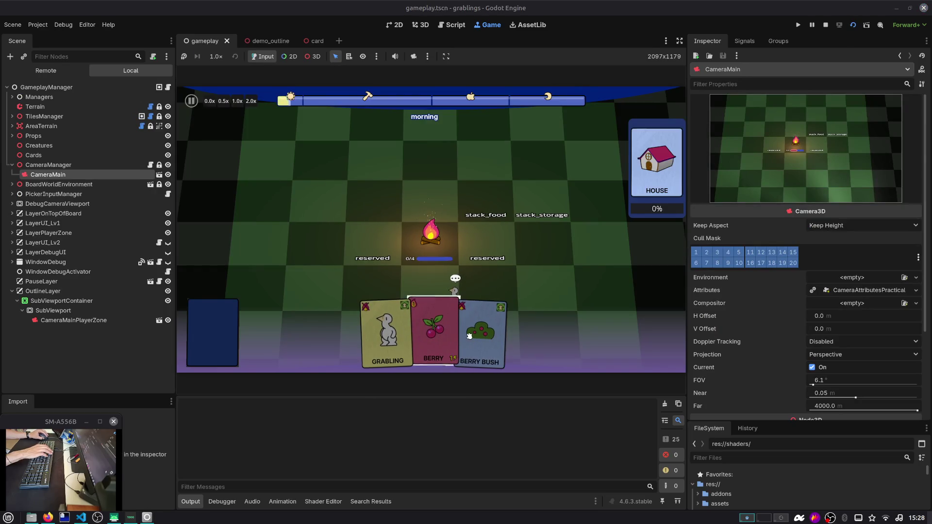
Step: Stop the game, remove layer 2 from the original CameraMainPlayerZone's cull mask, and relaunch
{"action": "left_click", "coordinate": [825, 25]}
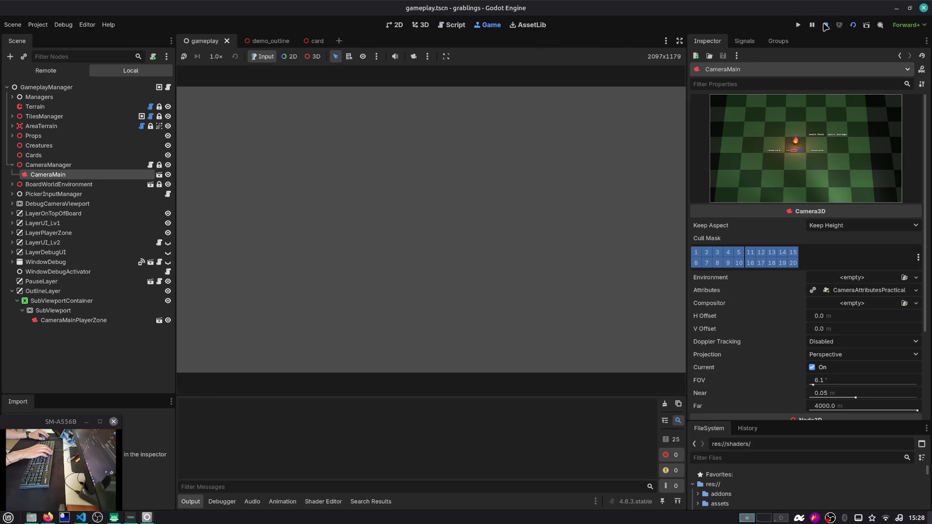
{"action": "left_click", "coordinate": [65, 306]}
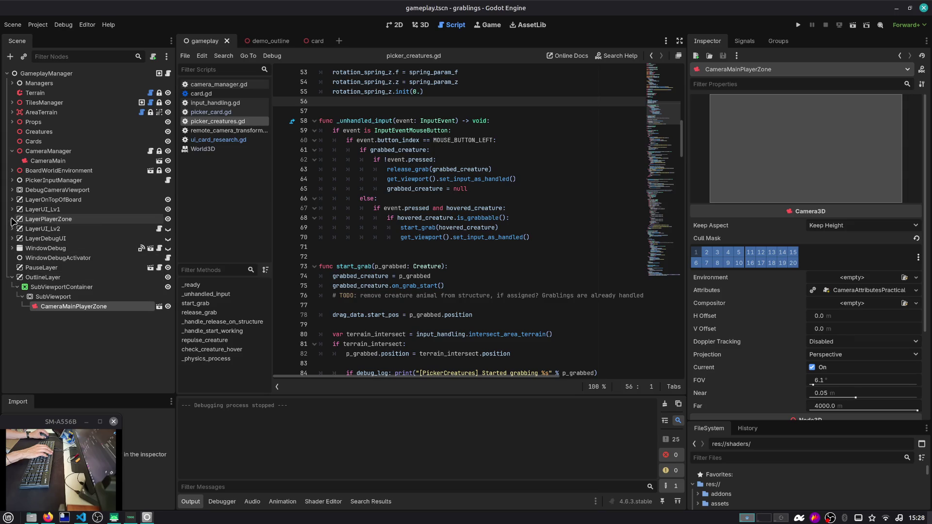
{"action": "left_click", "coordinate": [12, 219]}
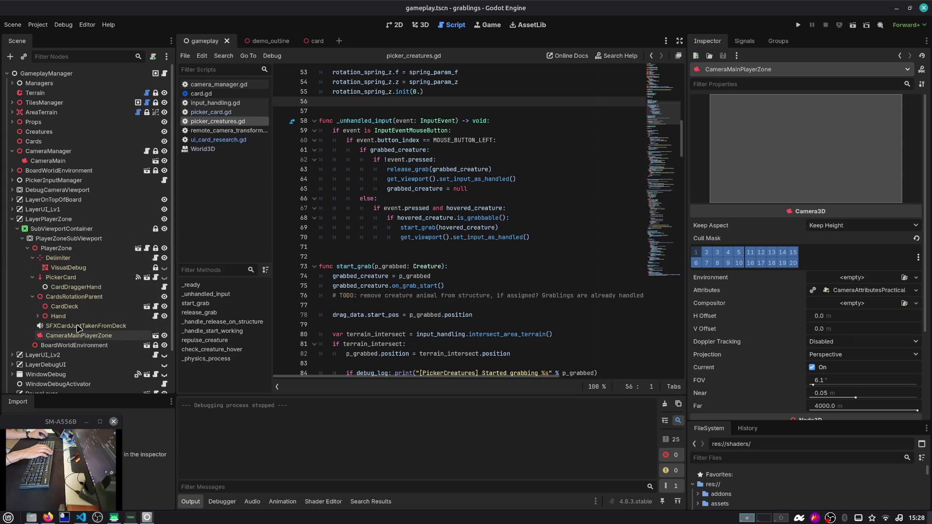
{"action": "left_click", "coordinate": [79, 335]}
{"action": "left_click", "coordinate": [705, 250]}
{"action": "key", "text": "F5"}
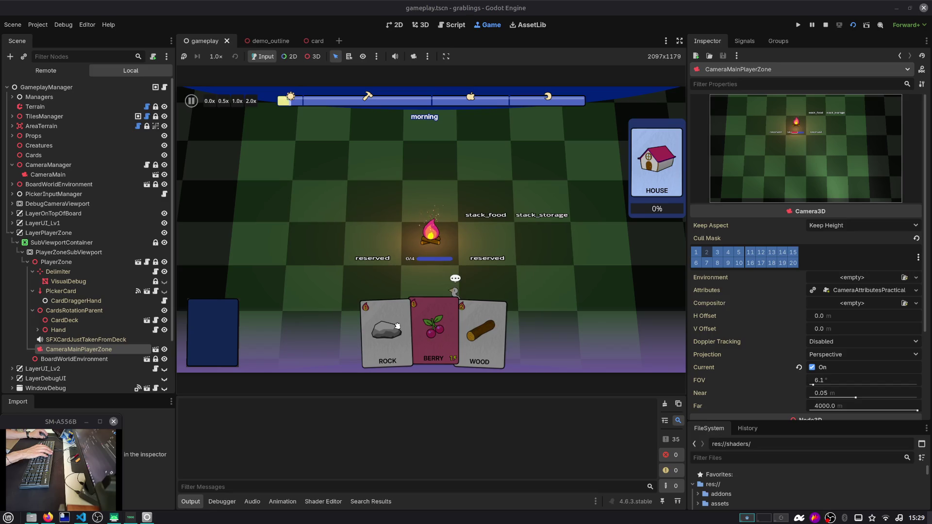
{"action": "scroll", "coordinate": [73, 384], "scroll_direction": "down", "scroll_amount": 3}
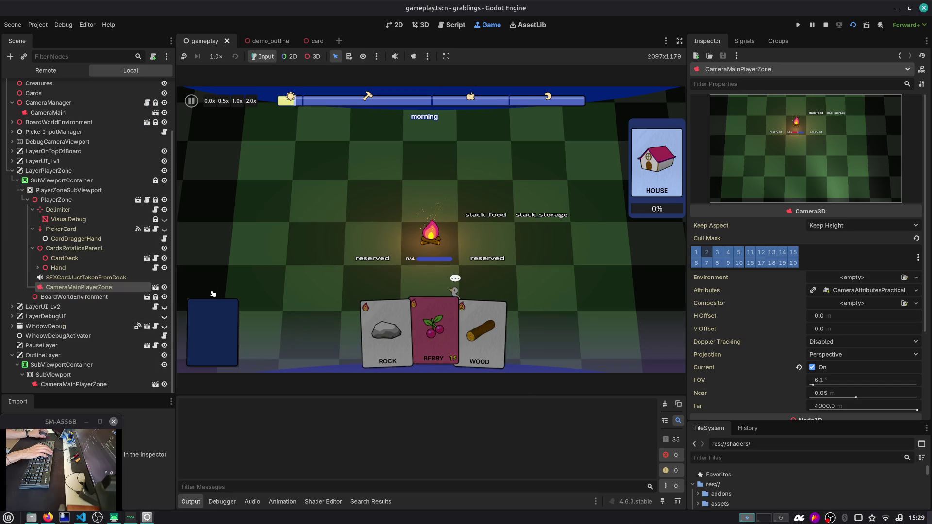
Step: Toggle cull mask layers 2 and 1 on the outline layer's CameraMainPlayerZone
{"action": "left_click", "coordinate": [73, 384]}
{"action": "left_click", "coordinate": [704, 254]}
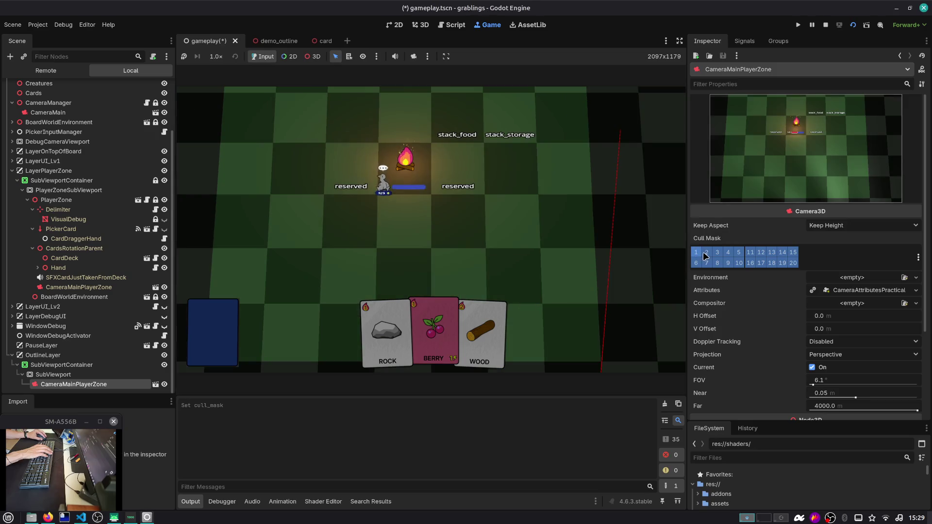
{"action": "left_click", "coordinate": [697, 252]}
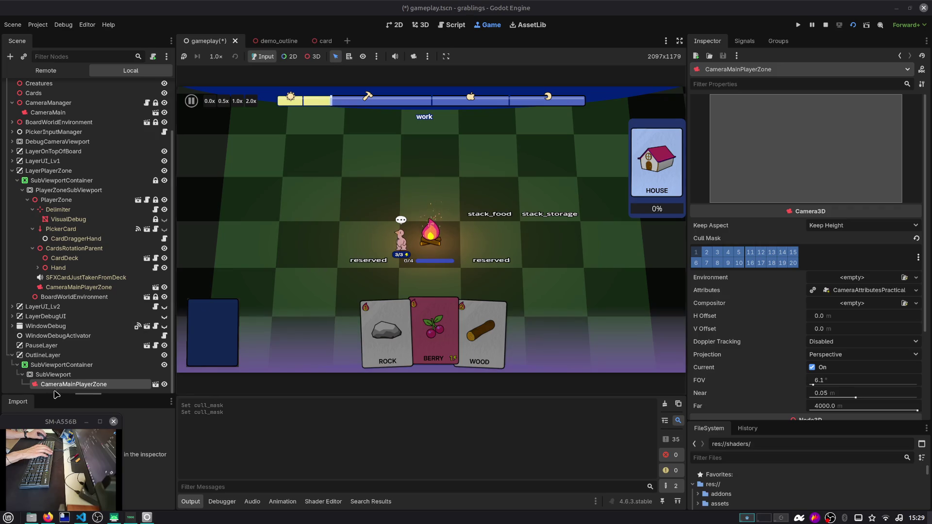
{"action": "left_click", "coordinate": [835, 290]}
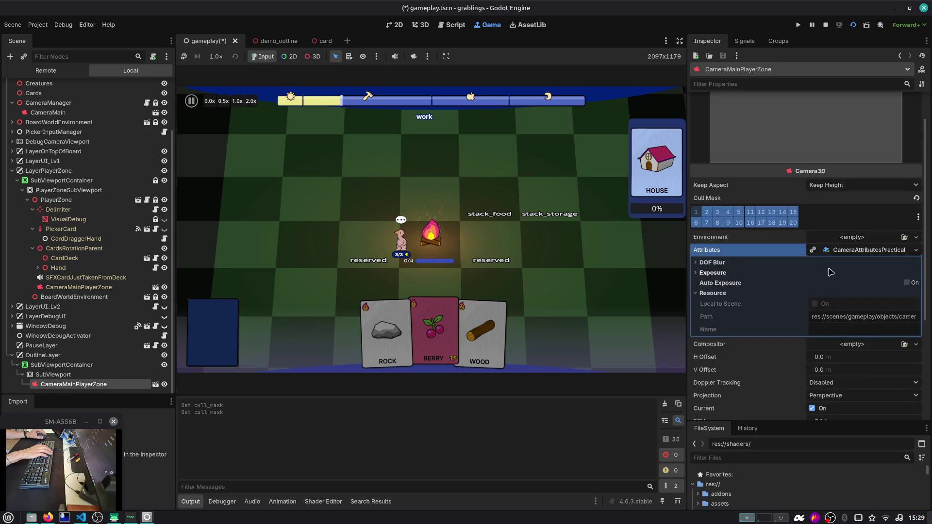
{"action": "left_click", "coordinate": [853, 254]}
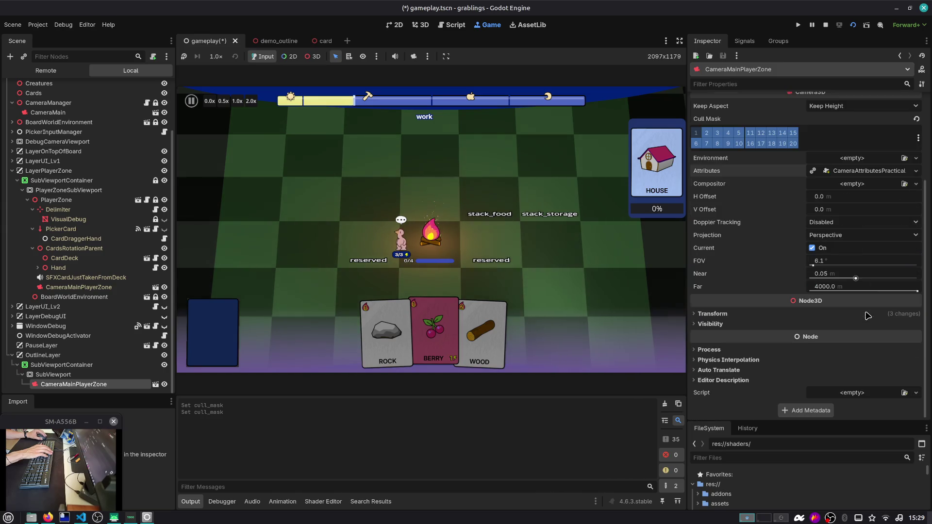
Step: Give the camera a new Compositor holding a StencilBasedOutlineCompositorEffect
{"action": "left_click", "coordinate": [850, 184]}
{"action": "left_click", "coordinate": [868, 193]}
{"action": "left_click", "coordinate": [868, 184]}
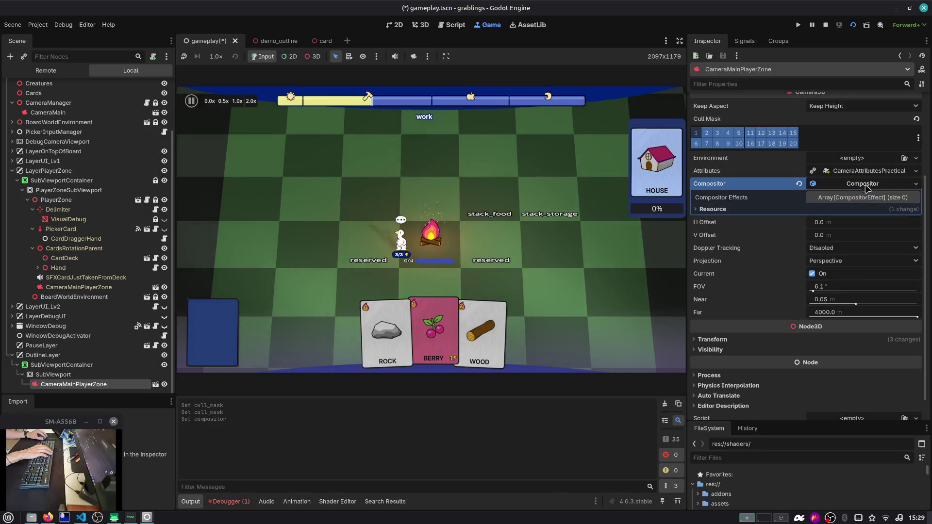
{"action": "left_click", "coordinate": [902, 211]}
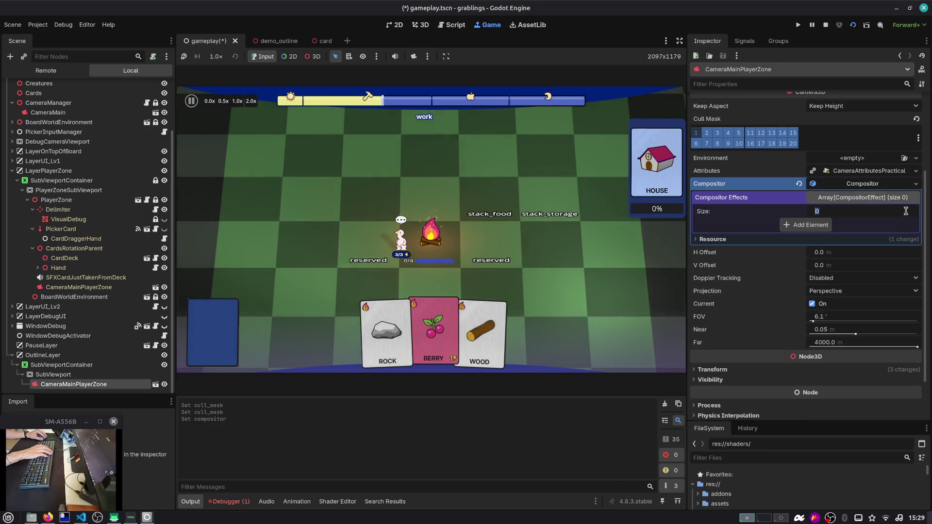
{"action": "left_click", "coordinate": [829, 229]}
{"action": "left_click", "coordinate": [854, 223]}
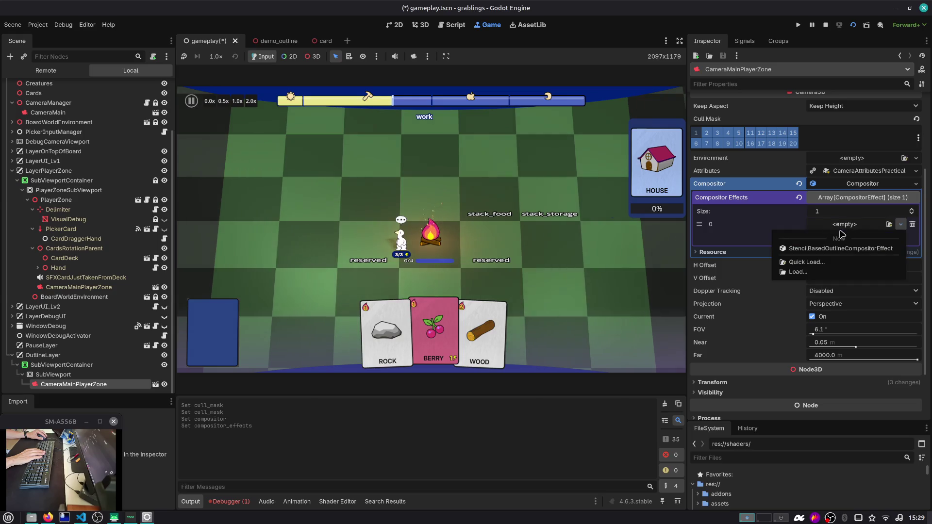
{"action": "left_click", "coordinate": [850, 245]}
{"action": "left_click", "coordinate": [855, 225]}
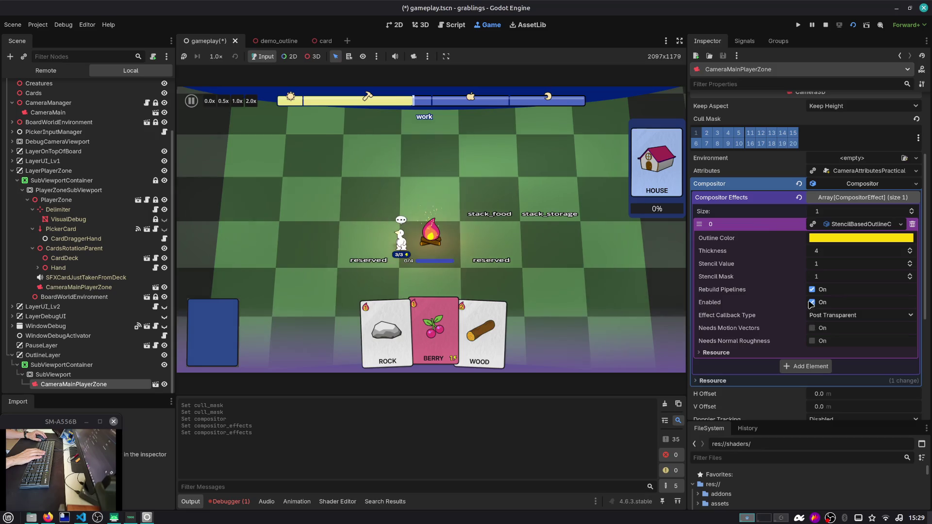
{"action": "left_click", "coordinate": [324, 40]}
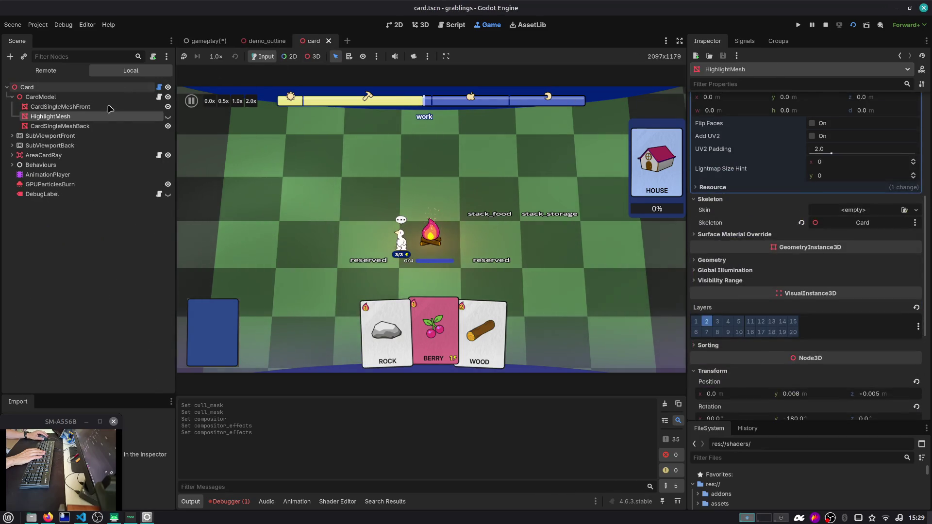
Step: Copy HighlightMesh's white mesh material and paste it into Geometry > Material Override
{"action": "scroll", "coordinate": [870, 221], "scroll_direction": "up", "scroll_amount": 5}
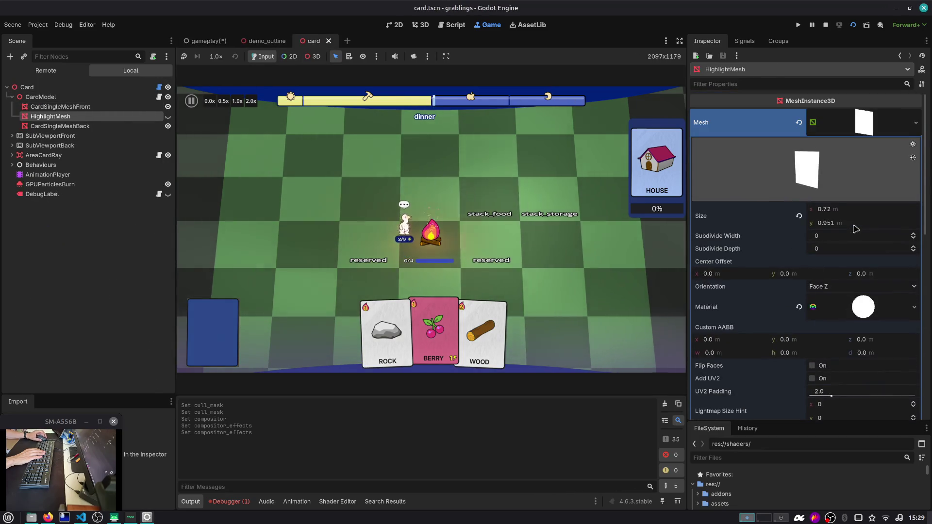
{"action": "scroll", "coordinate": [798, 217], "scroll_direction": "down", "scroll_amount": 2}
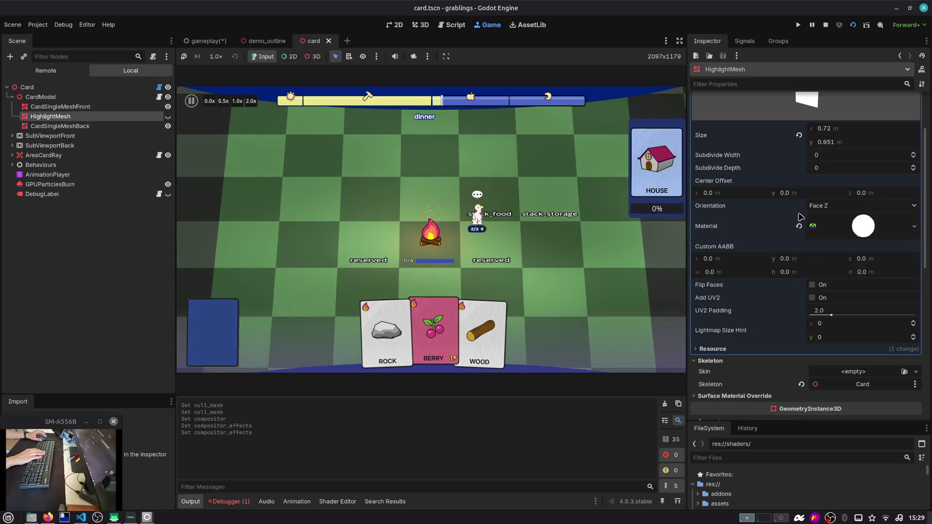
{"action": "right_click", "coordinate": [850, 235]}
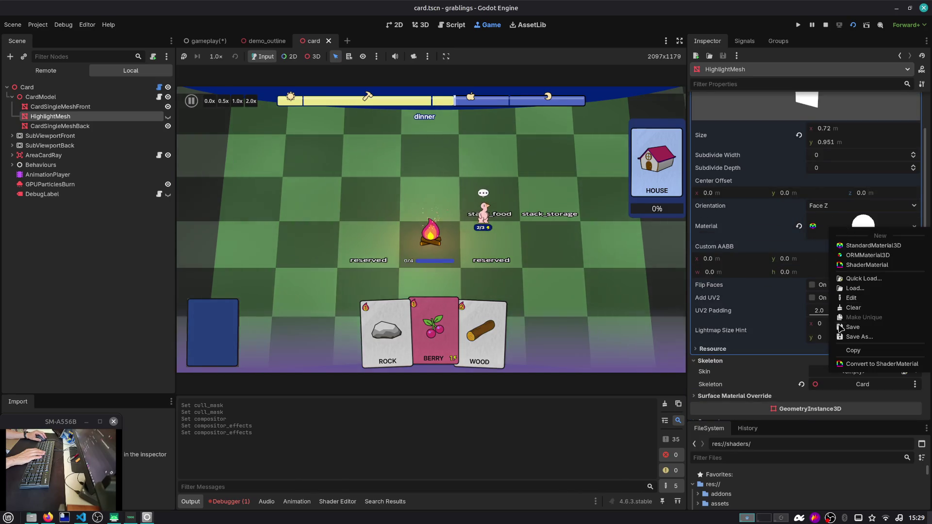
{"action": "left_click", "coordinate": [852, 350]}
{"action": "scroll", "coordinate": [762, 221], "scroll_direction": "down", "scroll_amount": 5}
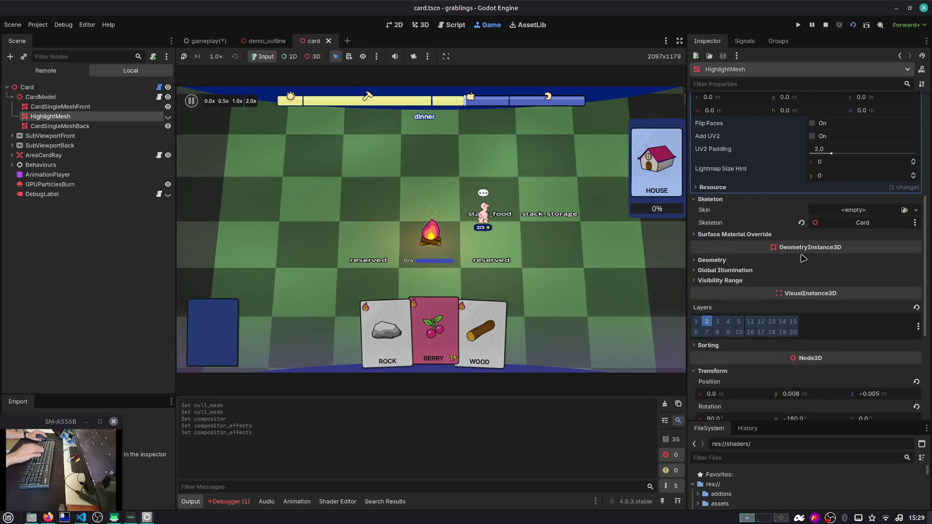
{"action": "left_click", "coordinate": [762, 221]}
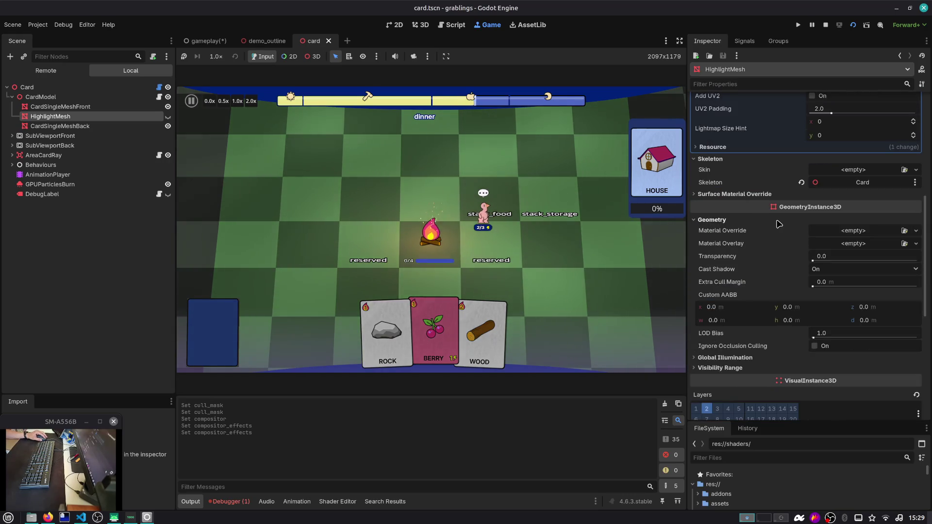
{"action": "left_click", "coordinate": [842, 243]}
{"action": "left_click", "coordinate": [860, 307]}
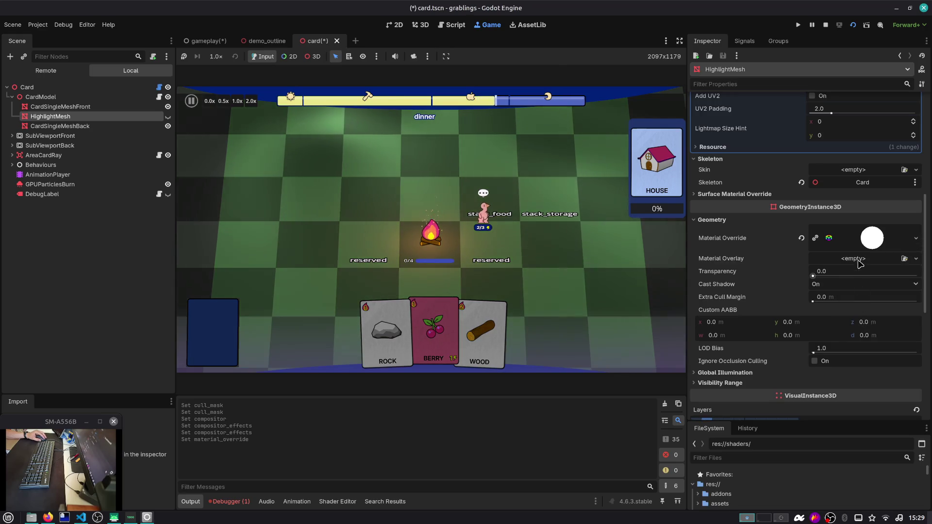
Step: Clear the mesh's own material slot and expand the override material's property groups
{"action": "scroll", "coordinate": [791, 184], "scroll_direction": "up", "scroll_amount": 5}
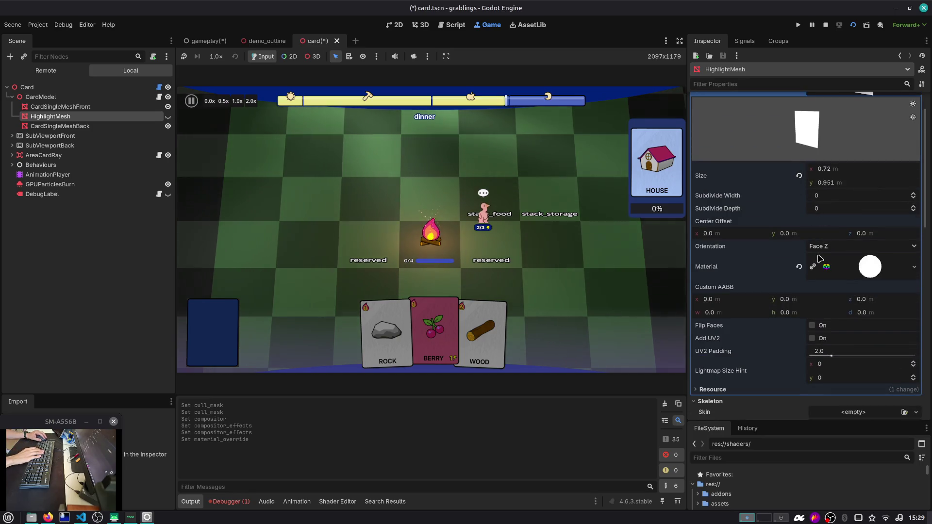
{"action": "left_click", "coordinate": [798, 266]}
{"action": "scroll", "coordinate": [804, 264], "scroll_direction": "down", "scroll_amount": 3}
{"action": "scroll", "coordinate": [804, 264], "scroll_direction": "down", "scroll_amount": 3}
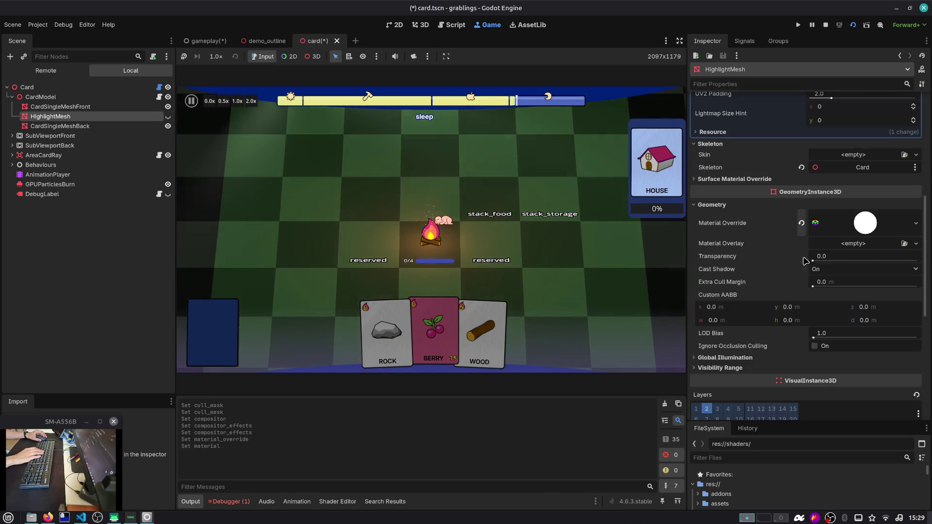
{"action": "left_click", "coordinate": [857, 229]}
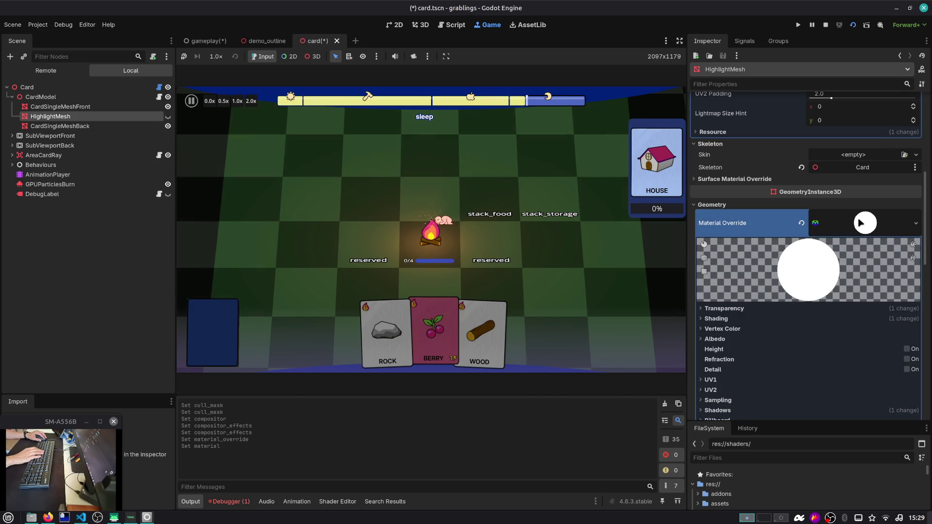
{"action": "left_click", "coordinate": [859, 223]}
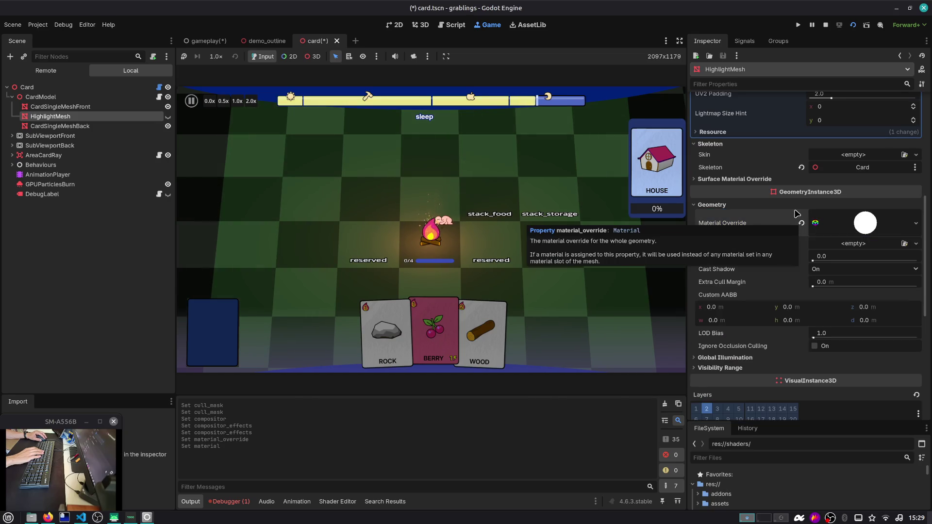
{"action": "scroll", "coordinate": [791, 238], "scroll_direction": "up", "scroll_amount": 7}
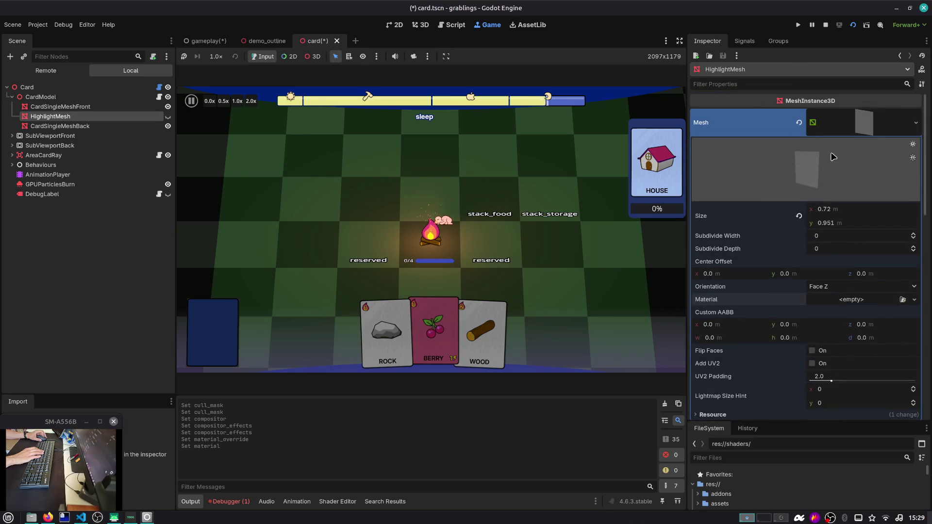
{"action": "scroll", "coordinate": [831, 162], "scroll_direction": "down", "scroll_amount": 7}
{"action": "left_click", "coordinate": [856, 225]}
{"action": "scroll", "coordinate": [824, 269], "scroll_direction": "down", "scroll_amount": 4}
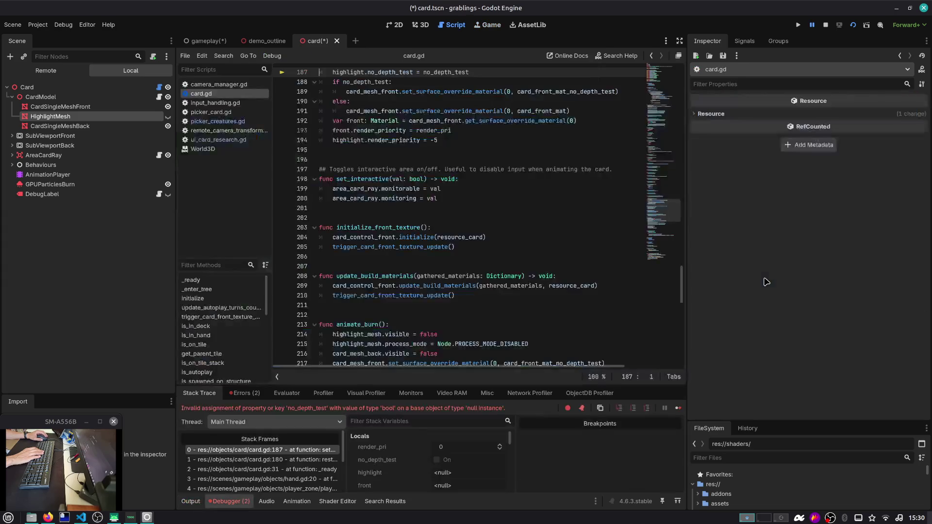
Step: Set the override material's stencil to Custom with Write enabled, reset render priority to 0, and save card.tscn
{"action": "left_click", "coordinate": [825, 27]}
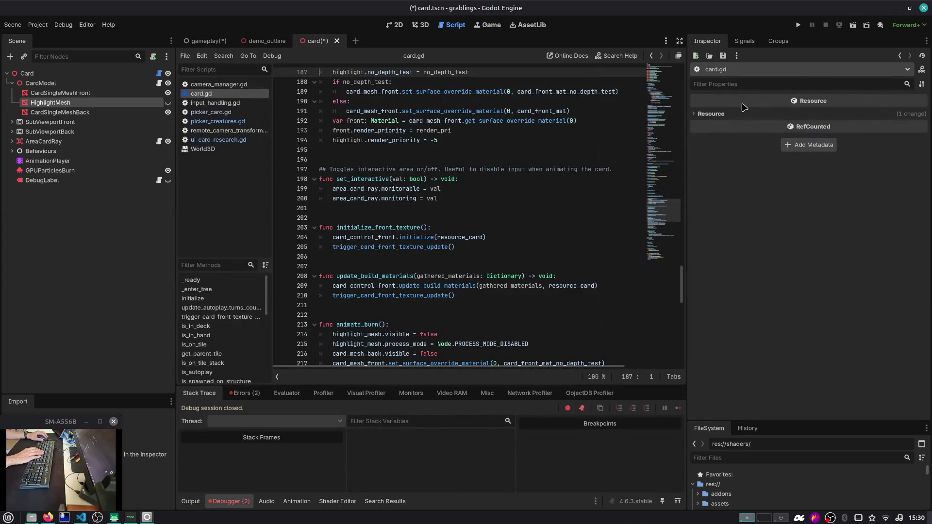
{"action": "left_click", "coordinate": [70, 104]}
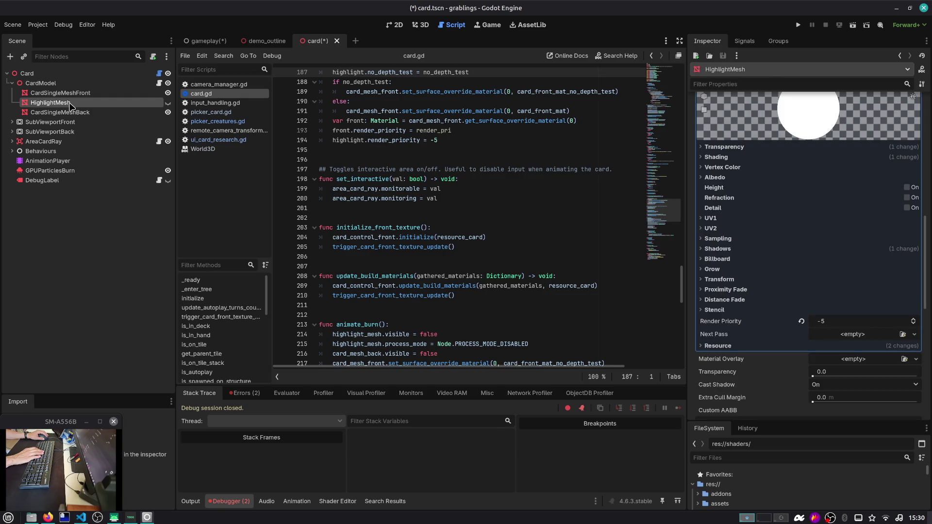
{"action": "left_click", "coordinate": [757, 311]}
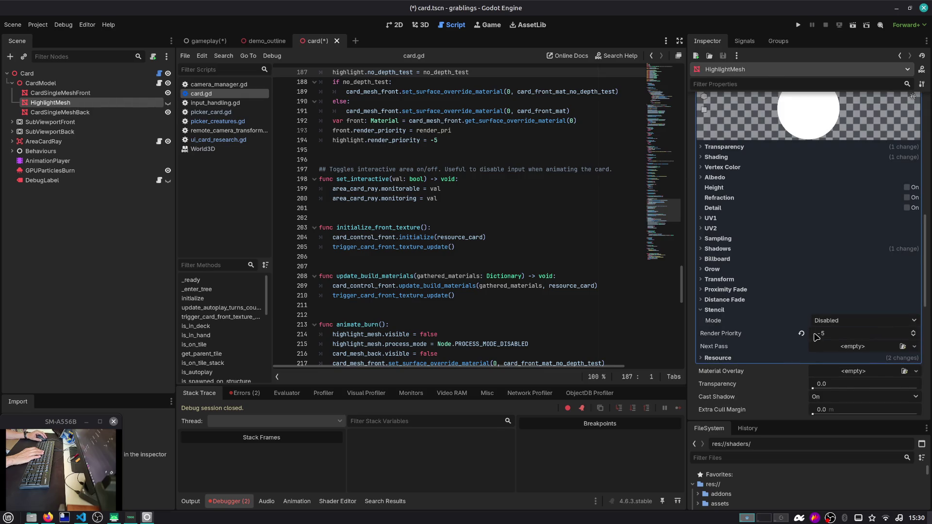
{"action": "left_click", "coordinate": [849, 322]}
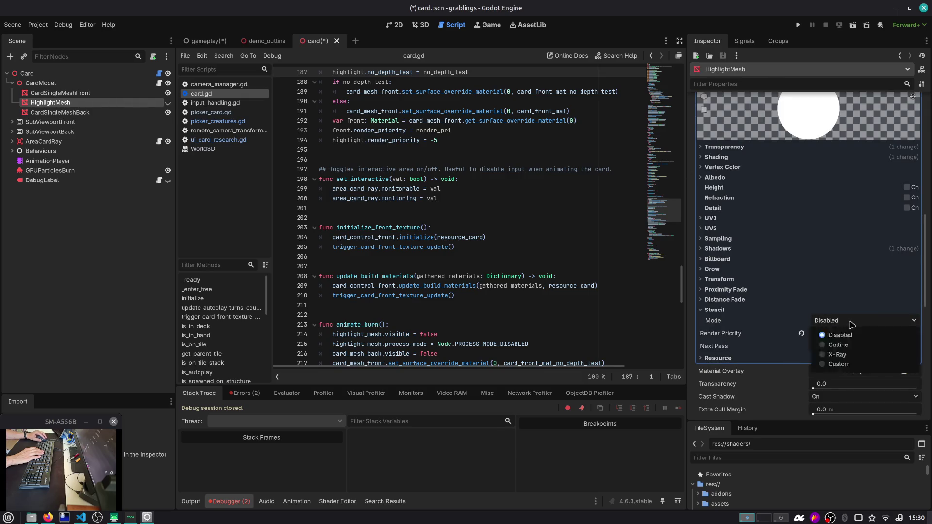
{"action": "left_click", "coordinate": [837, 361]}
{"action": "left_click", "coordinate": [831, 346]}
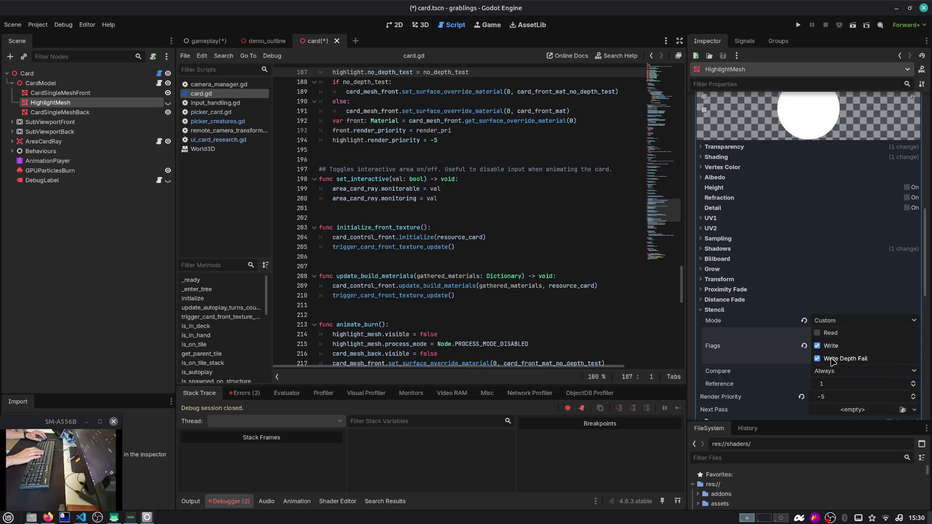
{"action": "scroll", "coordinate": [792, 363], "scroll_direction": "down", "scroll_amount": 3}
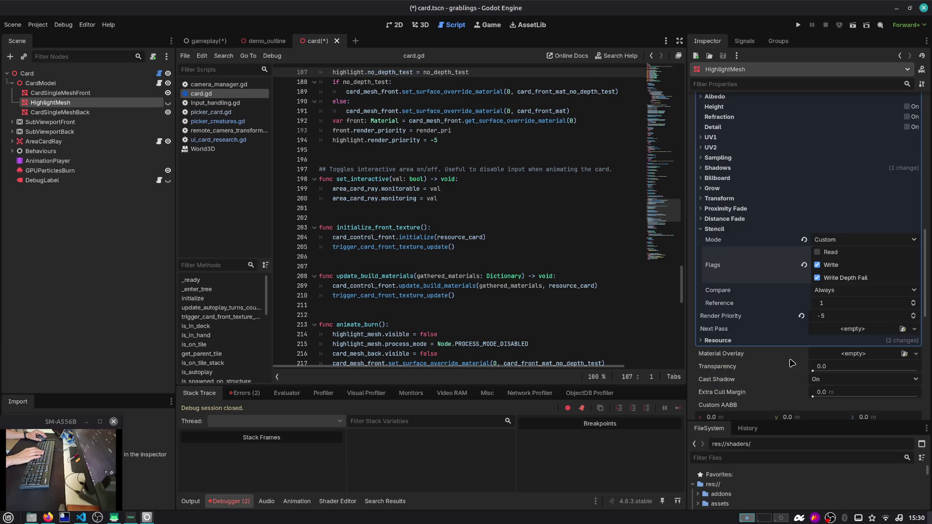
{"action": "left_click", "coordinate": [802, 317]}
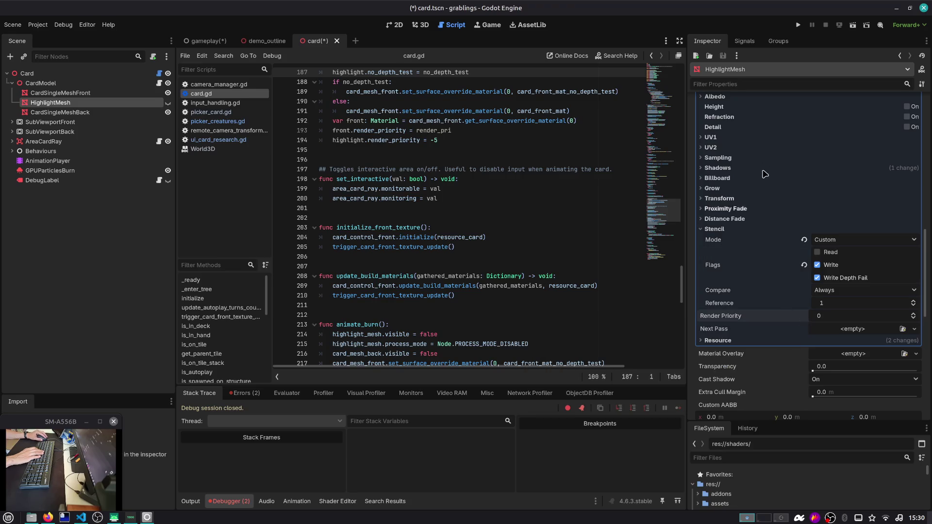
{"action": "key", "text": "ctrl+s"}
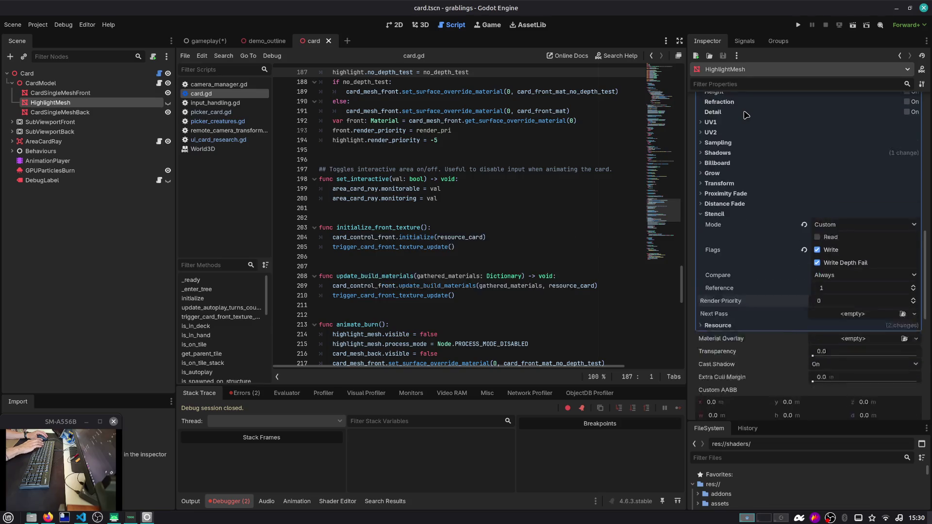
Step: Run the game from the gameplay scene, drop Berry on stack_storage, then stop and return to card.tscn
{"action": "left_click", "coordinate": [217, 40]}
{"action": "key", "text": "F5"}
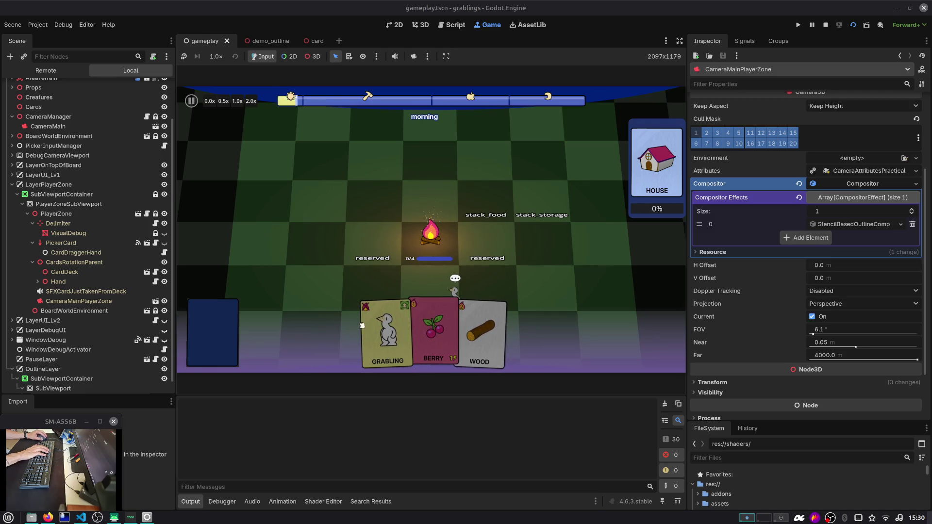
{"action": "mouse_move", "coordinate": [458, 333]}
{"action": "left_mouse_down"}
{"action": "mouse_move", "coordinate": [454, 318]}
{"action": "mouse_move", "coordinate": [531, 162]}
{"action": "mouse_move", "coordinate": [541, 233]}
{"action": "left_mouse_up"}
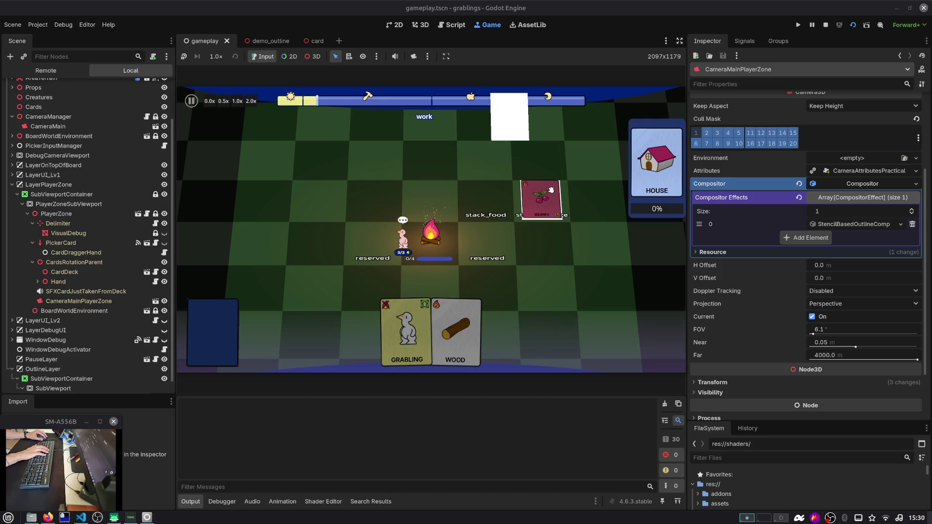
{"action": "left_click", "coordinate": [551, 189]}
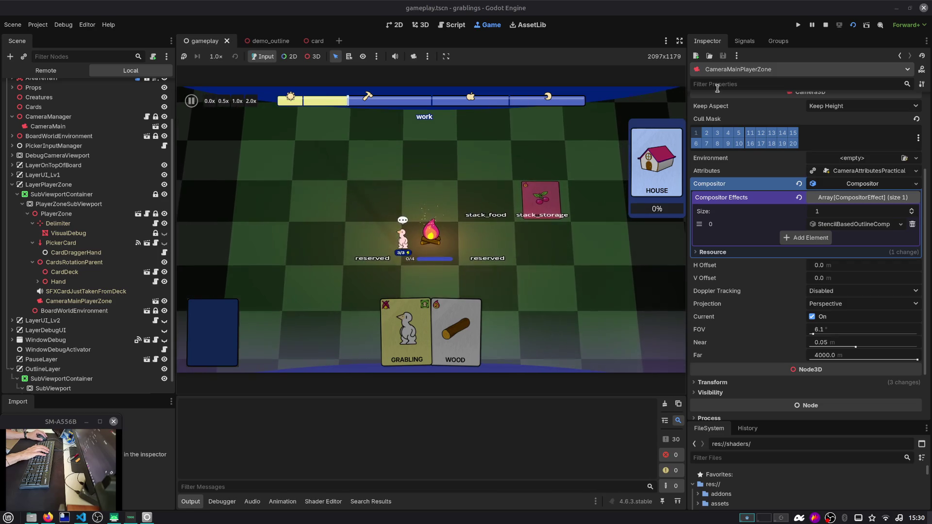
{"action": "left_click", "coordinate": [827, 27]}
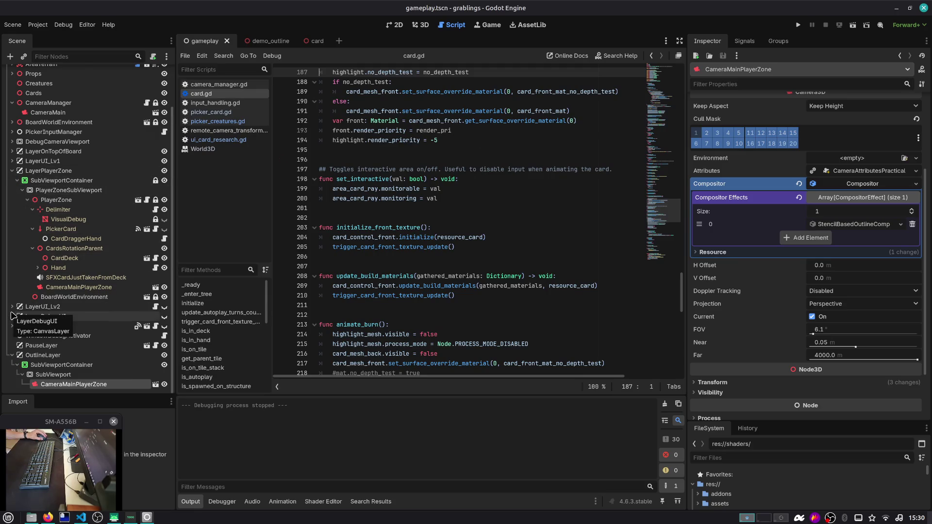
{"action": "left_click", "coordinate": [311, 41]}
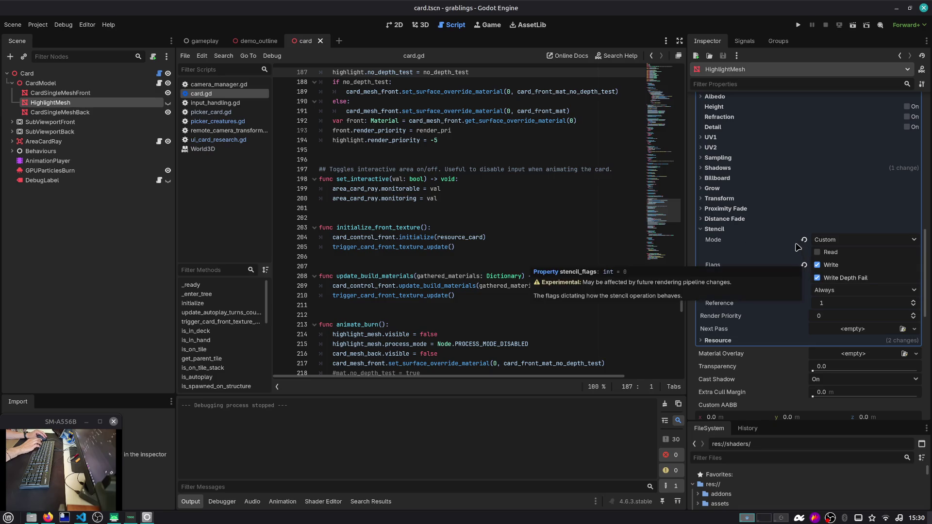
Step: Review the override material's stencil mode and distance fade settings without changing them
{"action": "left_click", "coordinate": [840, 241]}
{"action": "left_click", "coordinate": [769, 236]}
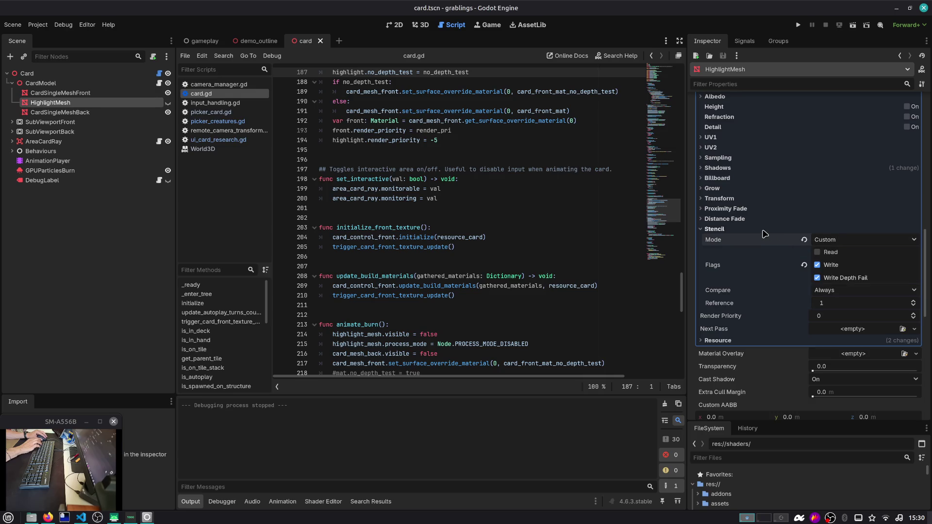
{"action": "left_click", "coordinate": [760, 220]}
{"action": "left_click", "coordinate": [717, 242]}
{"action": "left_click", "coordinate": [724, 219]}
Step: Turn off transparency on the override material, then check its shading, vertex color, albedo and UV1 groups
{"action": "scroll", "coordinate": [726, 226], "scroll_direction": "up", "scroll_amount": 5}
{"action": "left_click", "coordinate": [744, 228]}
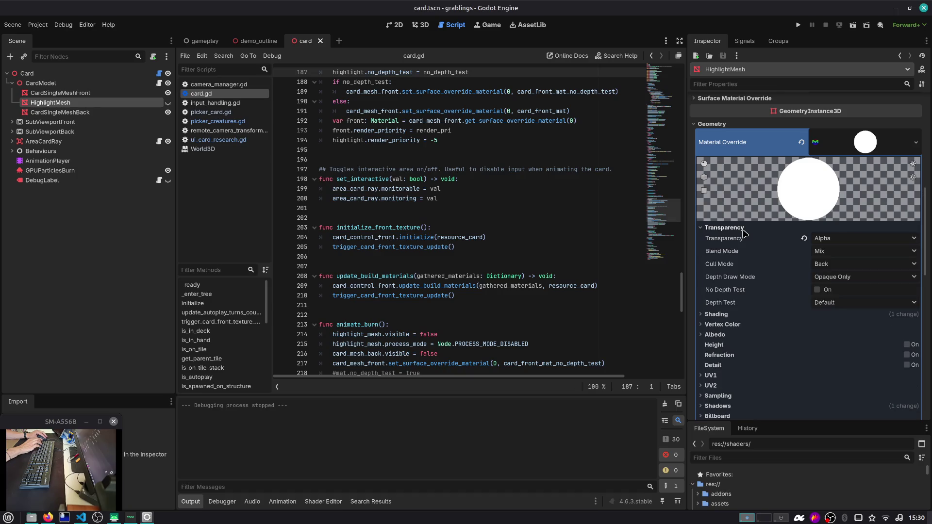
{"action": "left_click", "coordinate": [802, 239]}
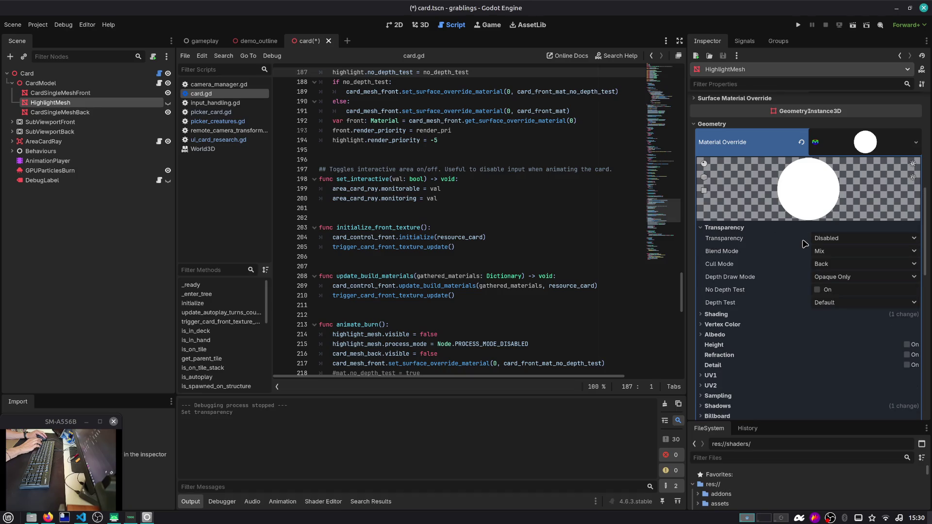
{"action": "left_click", "coordinate": [755, 228]}
{"action": "left_click", "coordinate": [760, 238]}
{"action": "left_click", "coordinate": [763, 238]}
{"action": "left_click", "coordinate": [769, 248]}
{"action": "left_click", "coordinate": [768, 249]}
{"action": "left_click", "coordinate": [768, 258]}
{"action": "left_click", "coordinate": [768, 259]}
{"action": "left_click", "coordinate": [745, 298]}
{"action": "left_click", "coordinate": [745, 298]}
Step: Run the game from the gameplay scene, stop it, and reopen card.tscn
{"action": "left_click", "coordinate": [204, 40]}
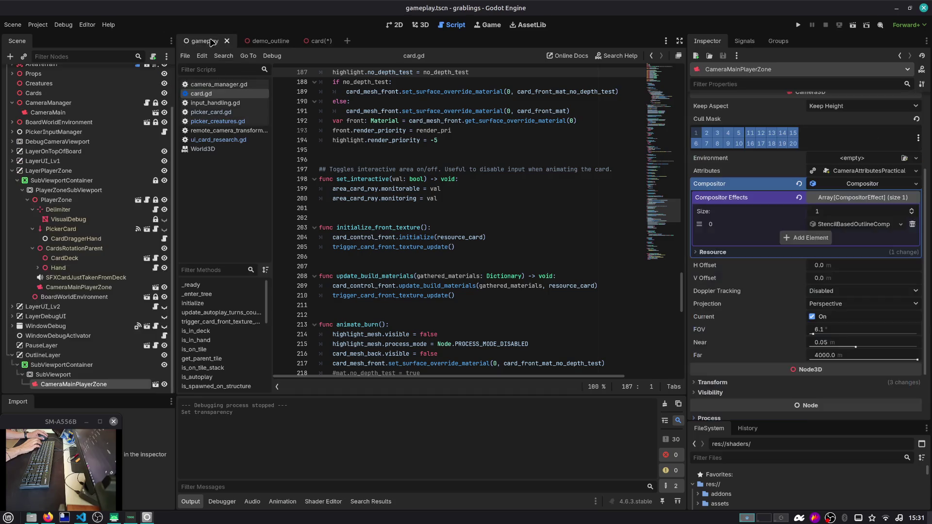
{"action": "key", "text": "F5"}
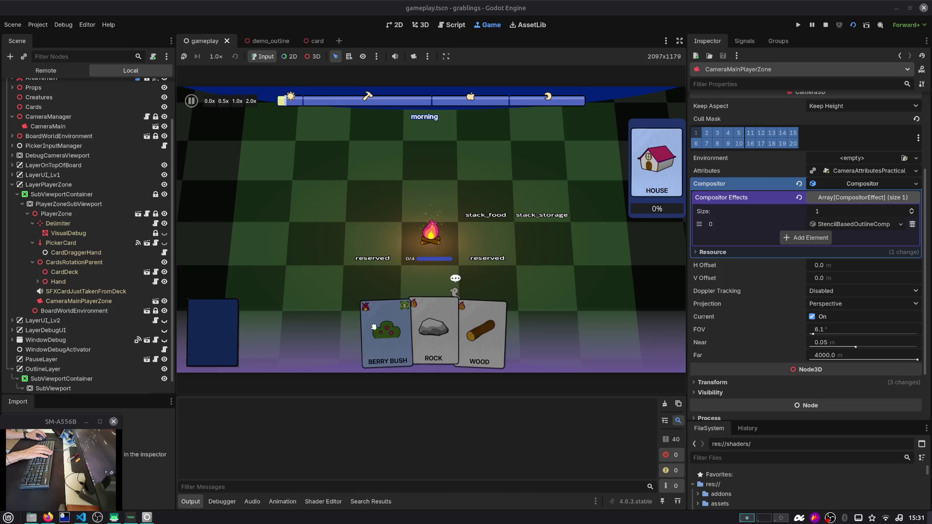
{"action": "left_click", "coordinate": [823, 26]}
{"action": "left_click", "coordinate": [303, 40]}
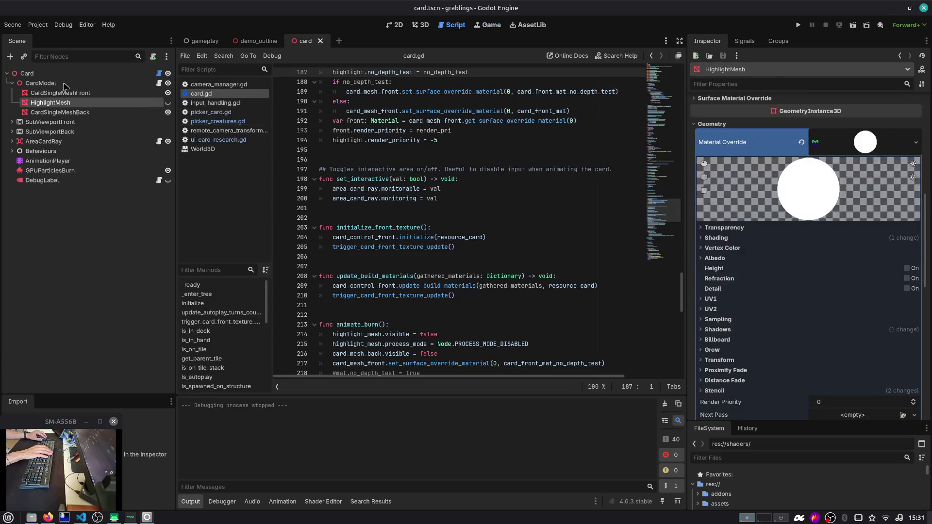
Step: Paste a copy of HighlightMesh from the card scene under GameplayManager in the gameplay scene
{"action": "left_click", "coordinate": [68, 103]}
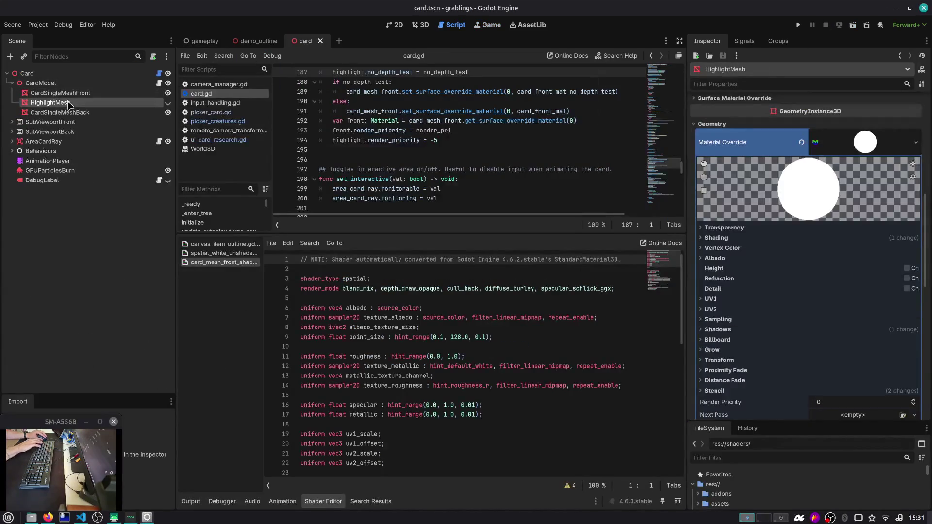
{"action": "left_click", "coordinate": [198, 42]}
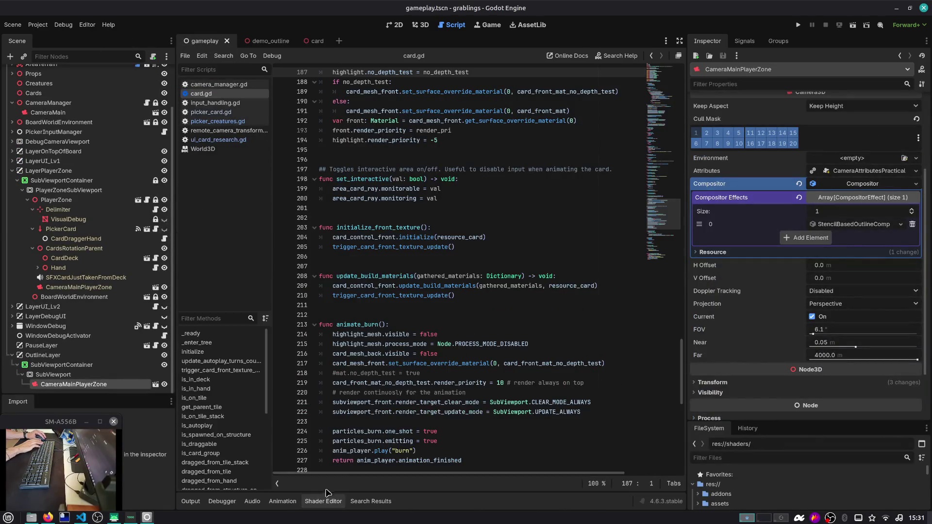
{"action": "left_click", "coordinate": [335, 501]}
{"action": "left_click", "coordinate": [11, 171]}
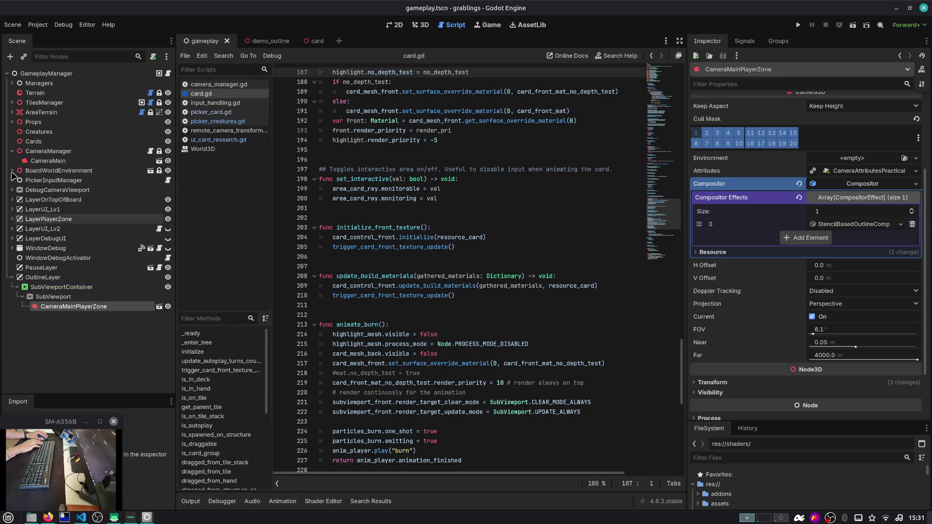
{"action": "left_click", "coordinate": [36, 74]}
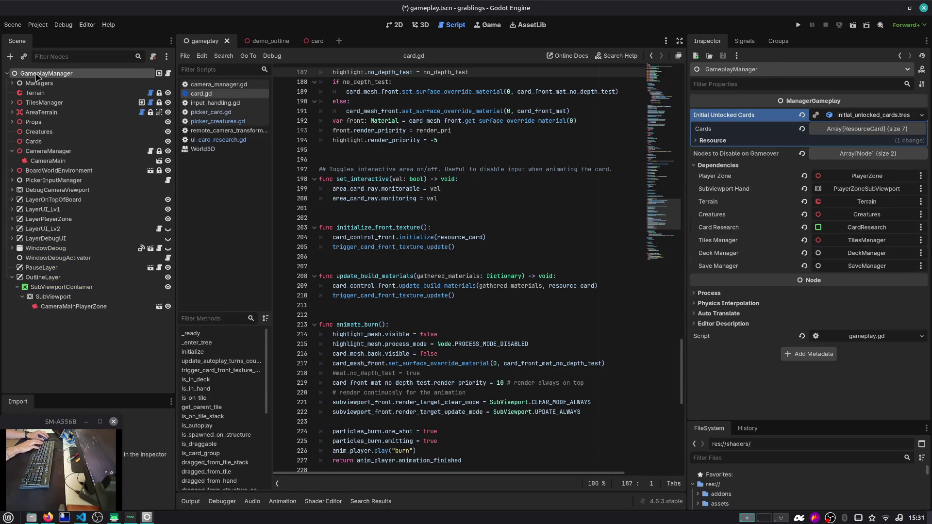
{"action": "key", "text": "ctrl+v"}
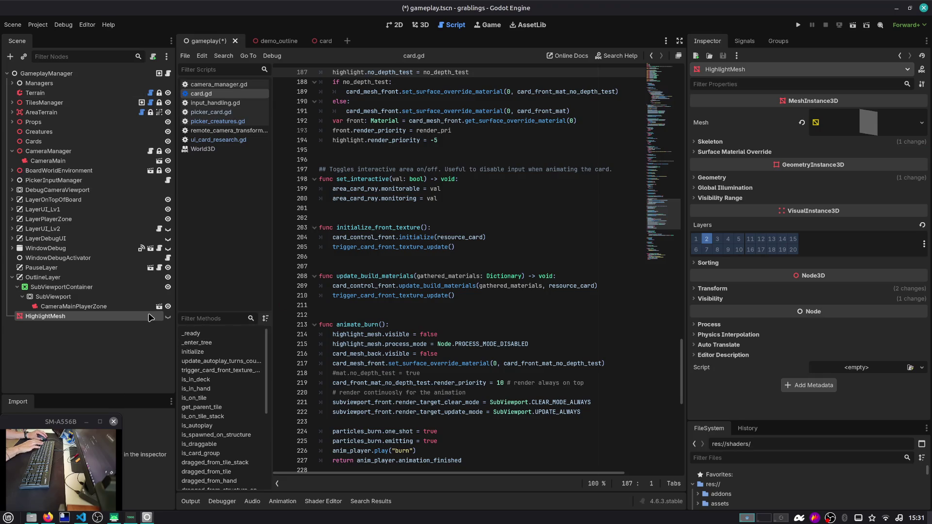
Step: Raise HighlightMesh above the board, rotate it flat, save, and run the game
{"action": "left_click", "coordinate": [416, 26]}
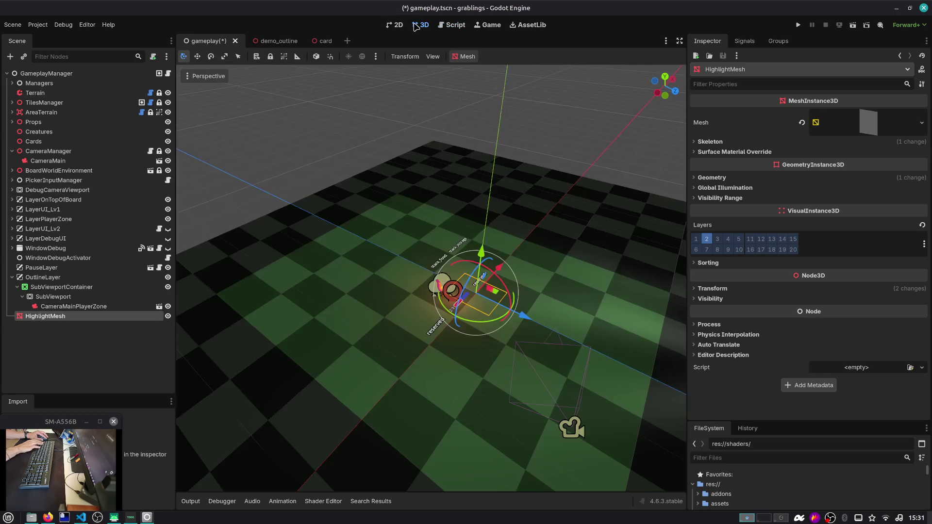
{"action": "scroll", "coordinate": [487, 253], "scroll_direction": "down", "scroll_amount": 3}
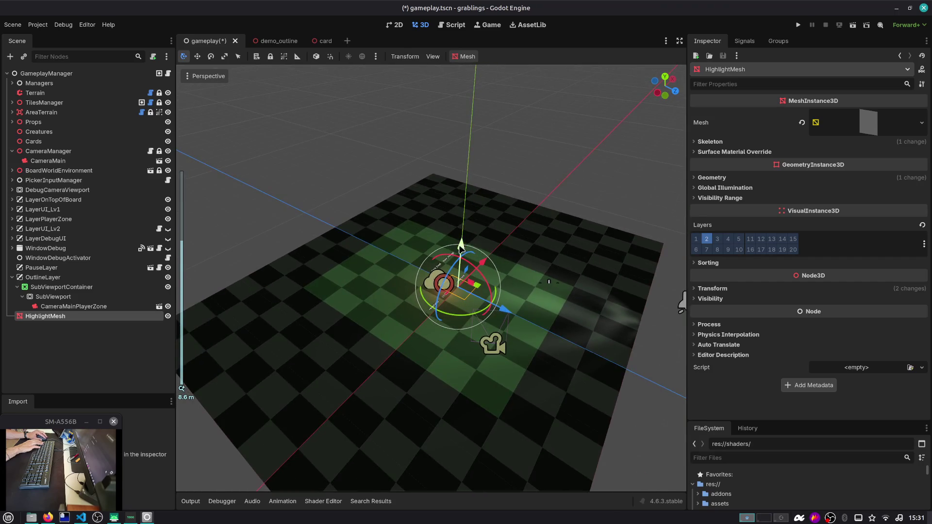
{"action": "left_click_drag", "start_coordinate": [460, 247], "coordinate": [461, 229]}
{"action": "key", "text": "ctrl+s"}
{"action": "mouse_move", "coordinate": [317, 288]}
{"action": "left_mouse_down"}
{"action": "mouse_move", "coordinate": [488, 204]}
{"action": "mouse_move", "coordinate": [488, 190]}
{"action": "mouse_move", "coordinate": [493, 222]}
{"action": "left_mouse_up"}
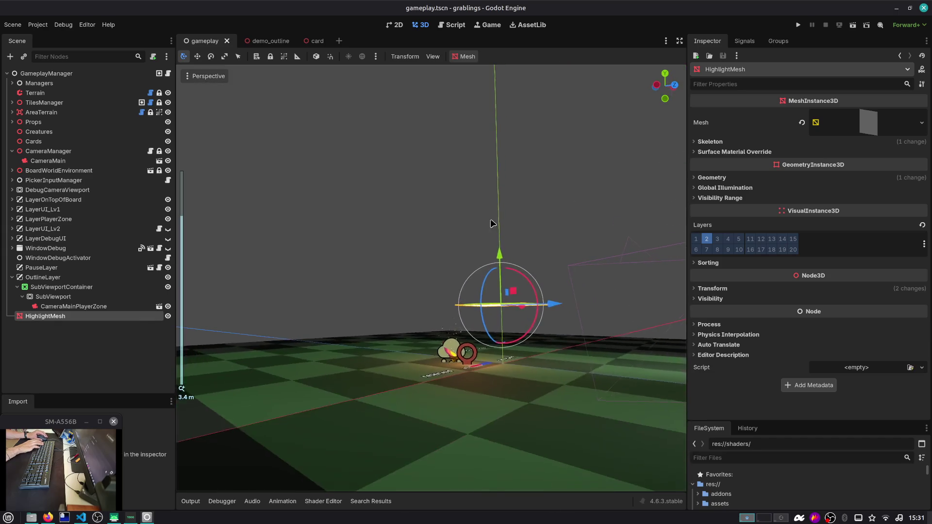
{"action": "scroll", "coordinate": [491, 252], "scroll_direction": "up", "scroll_amount": 1}
{"action": "mouse_move", "coordinate": [491, 277]}
{"action": "left_mouse_down"}
{"action": "mouse_move", "coordinate": [515, 339]}
{"action": "mouse_move", "coordinate": [525, 418]}
{"action": "left_mouse_up"}
{"action": "key", "text": "F5"}
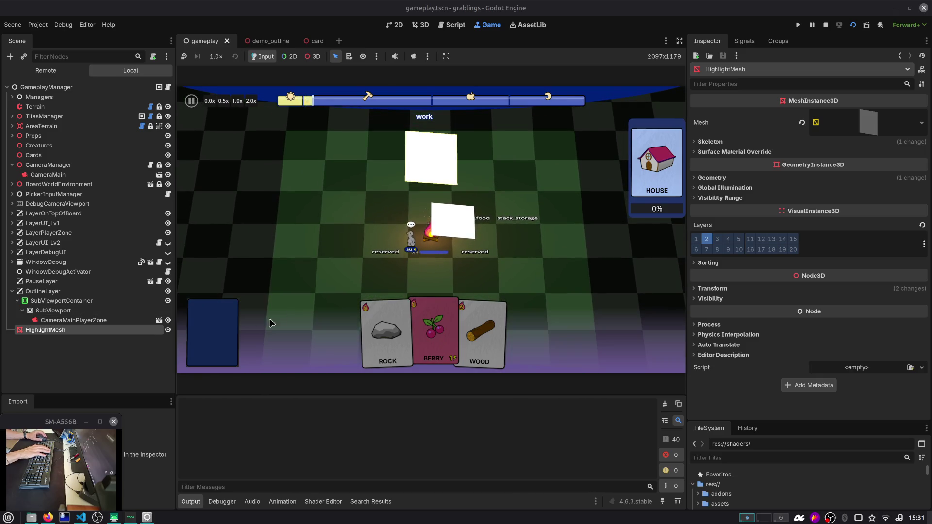
Step: Try stencil outline Thickness 60 and 4 on CameraMainPlayerZone, settle on 8, then stop the game
{"action": "left_click", "coordinate": [92, 320]}
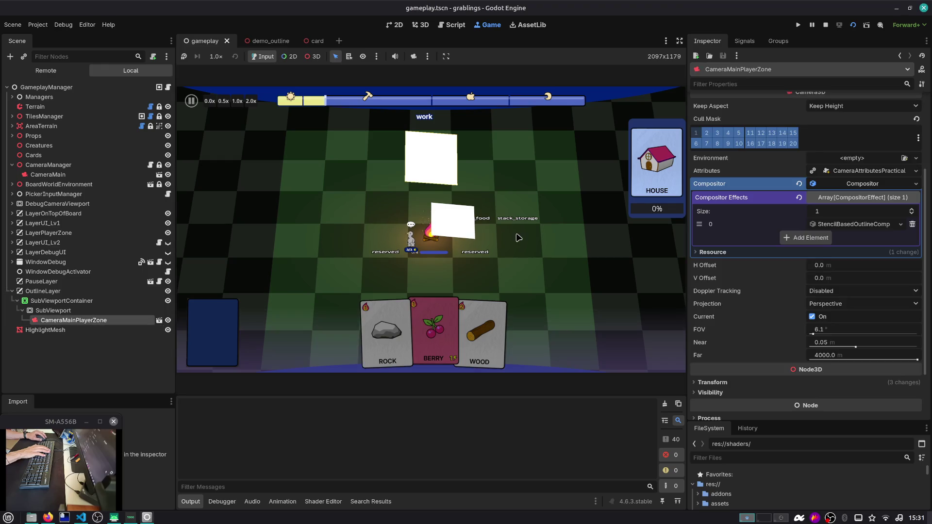
{"action": "left_click", "coordinate": [854, 224]}
{"action": "left_click", "coordinate": [839, 252]}
{"action": "type", "text": "60"}
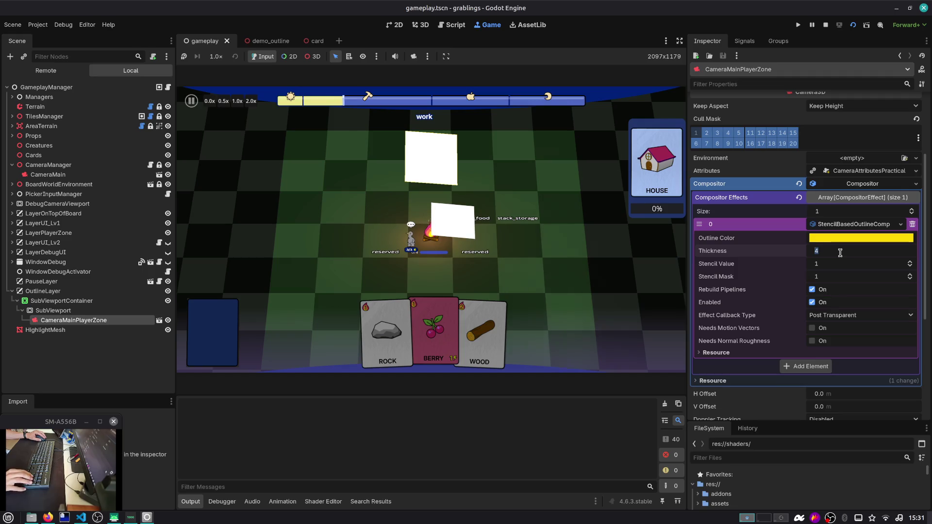
{"action": "key", "text": "Return"}
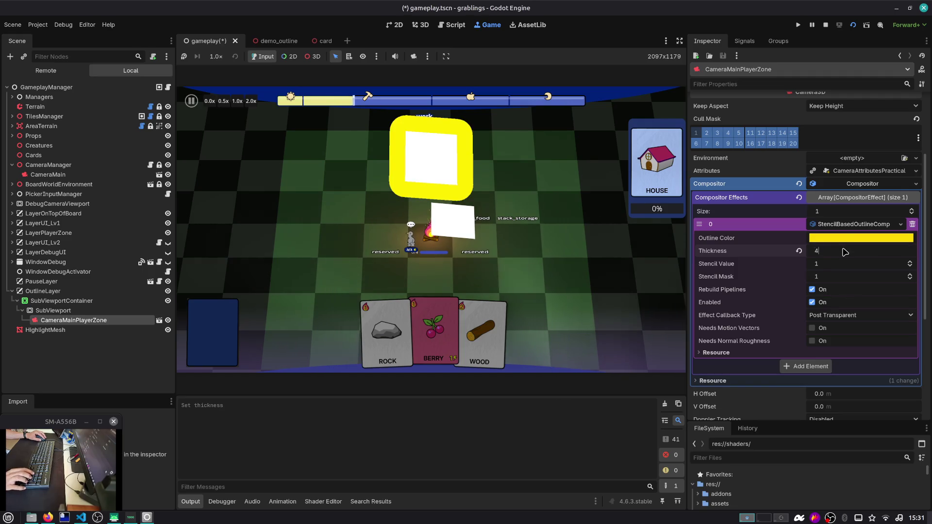
{"action": "type", "text": "4"}
{"action": "key", "text": "Return"}
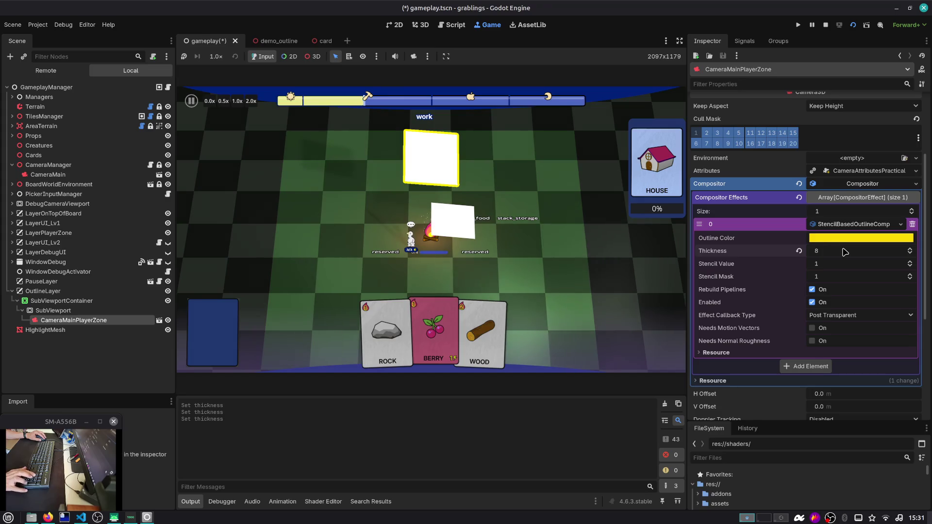
{"action": "type", "text": "8"}
{"action": "key", "text": "Return"}
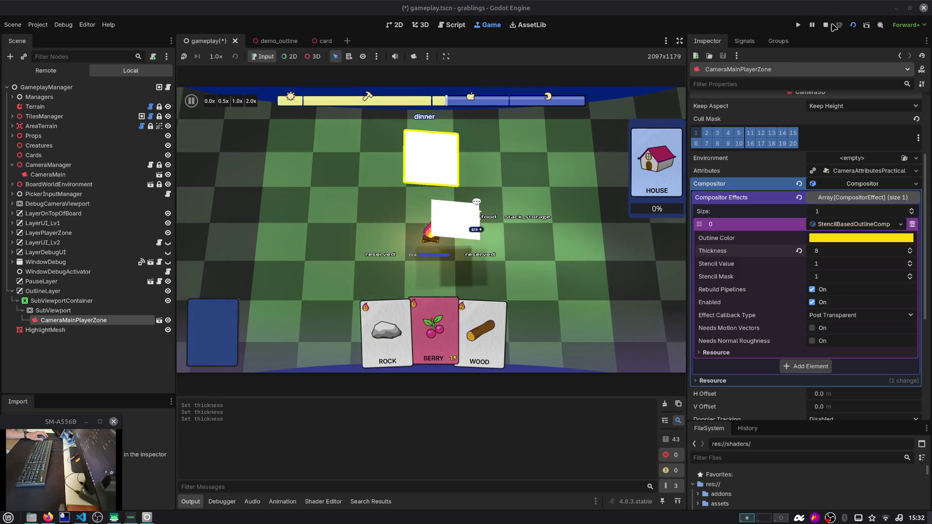
{"action": "key", "text": "F8"}
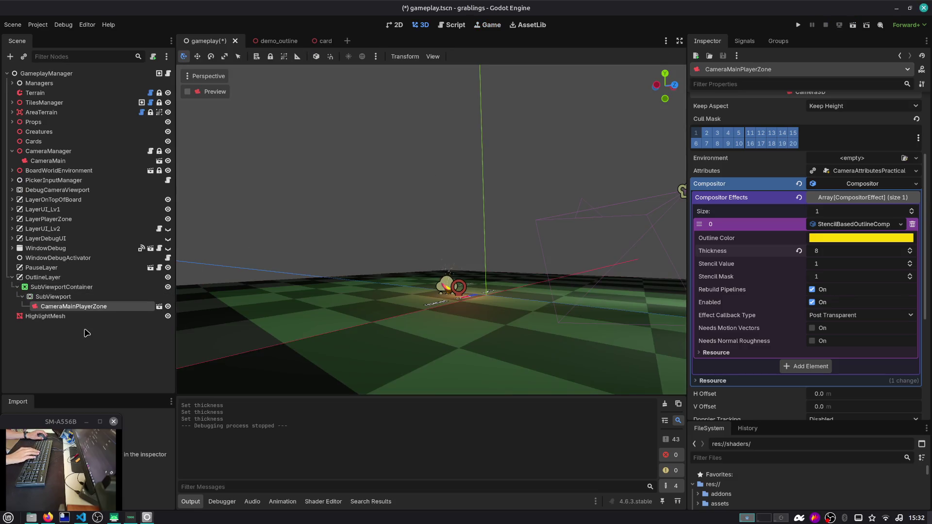
Step: Cut HighlightMesh and paste it under LayerPlayerZone
{"action": "left_click", "coordinate": [89, 317]}
{"action": "key", "text": "ctrl+x"}
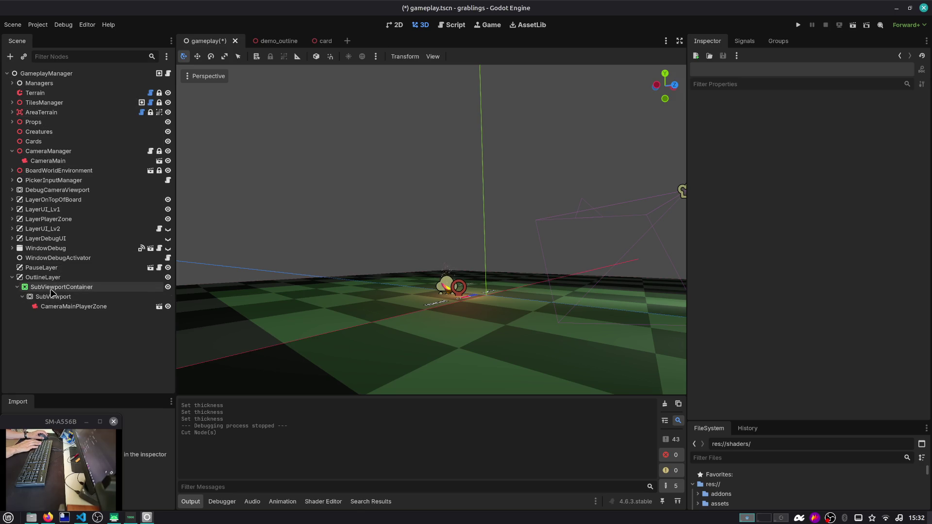
{"action": "left_click", "coordinate": [35, 281]}
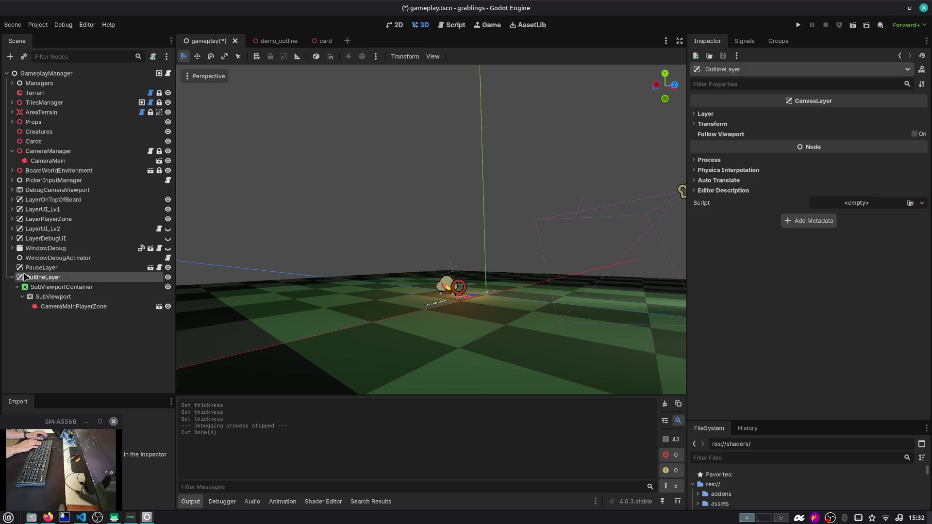
{"action": "left_click", "coordinate": [13, 220]}
{"action": "left_click", "coordinate": [70, 221]}
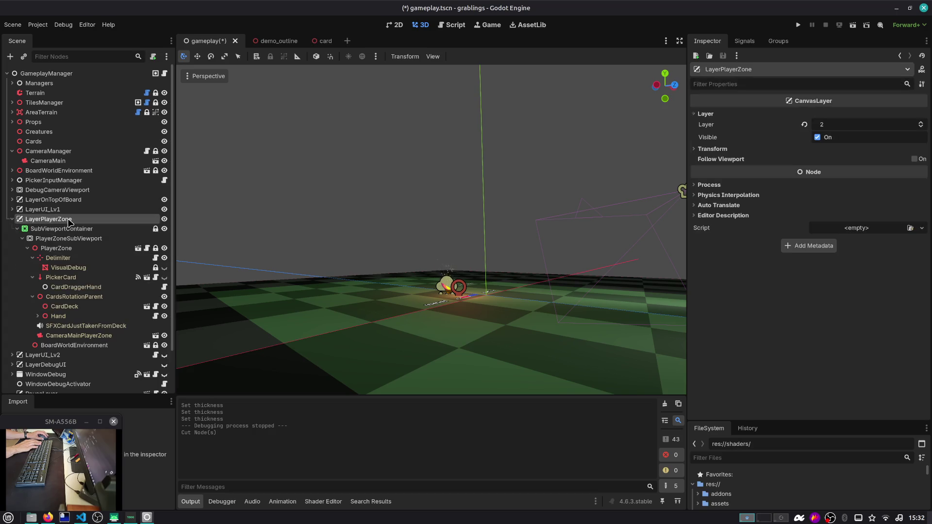
{"action": "key", "text": "ctrl+v"}
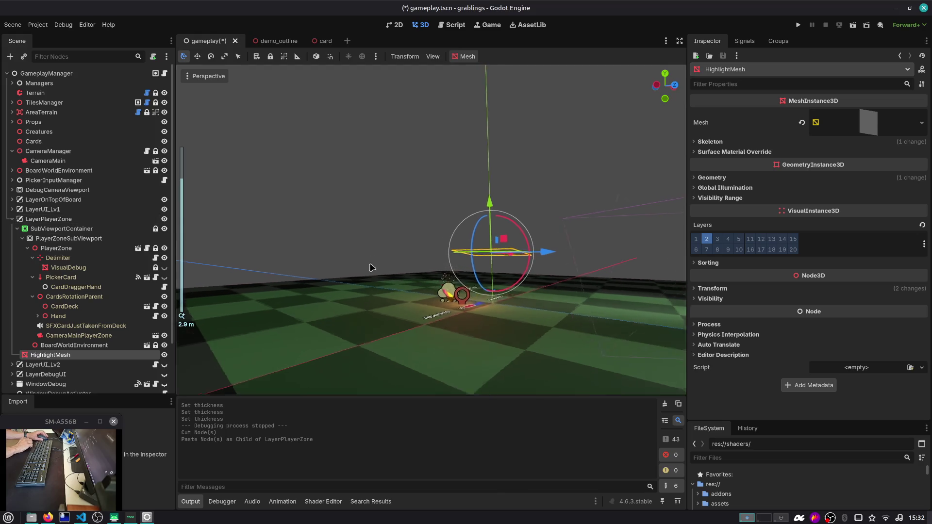
{"action": "scroll", "coordinate": [354, 291], "scroll_direction": "up", "scroll_amount": 5}
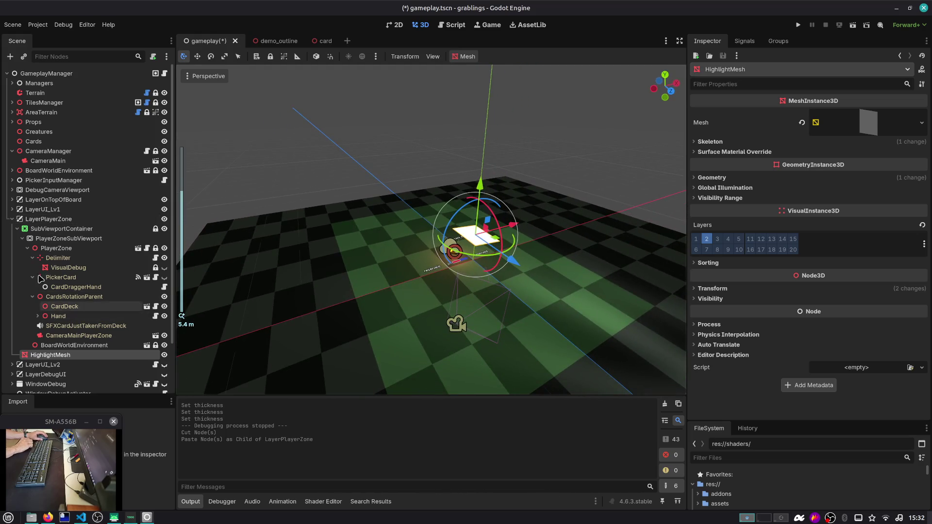
Step: Move HighlightMesh into PlayerZoneSubViewport, check the viewport settings, then switch to Firefox
{"action": "left_click", "coordinate": [27, 249]}
{"action": "left_click_drag", "start_coordinate": [41, 267], "coordinate": [55, 244]}
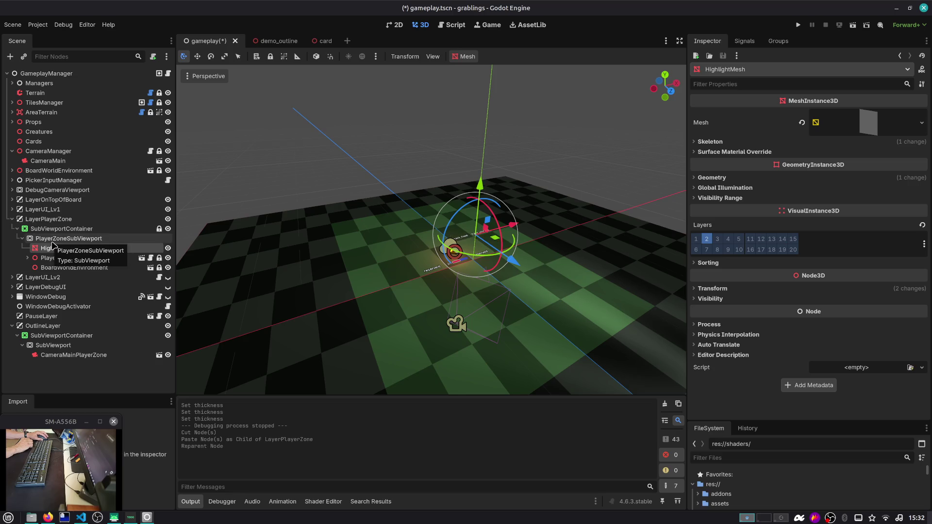
{"action": "left_click", "coordinate": [65, 229]}
{"action": "left_click", "coordinate": [67, 239]}
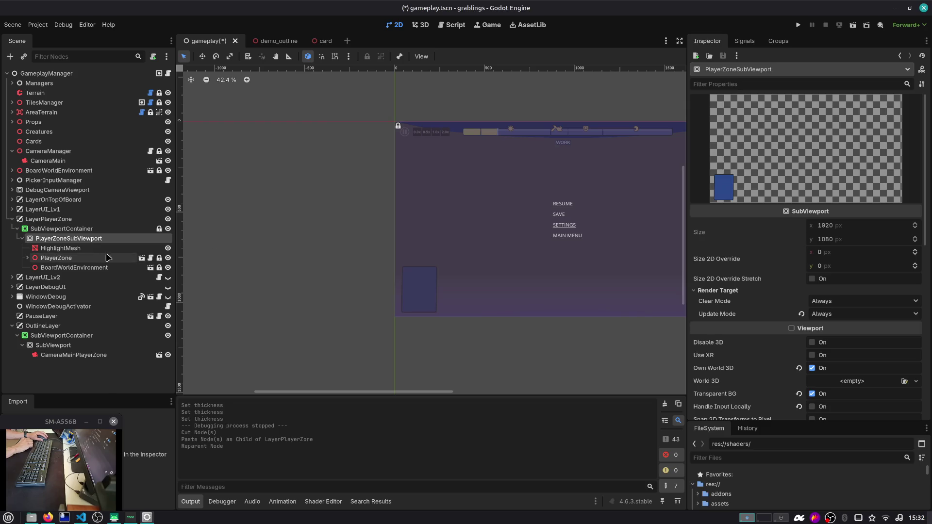
{"action": "left_click", "coordinate": [101, 249]}
{"action": "scroll", "coordinate": [507, 227], "scroll_direction": "up", "scroll_amount": 3}
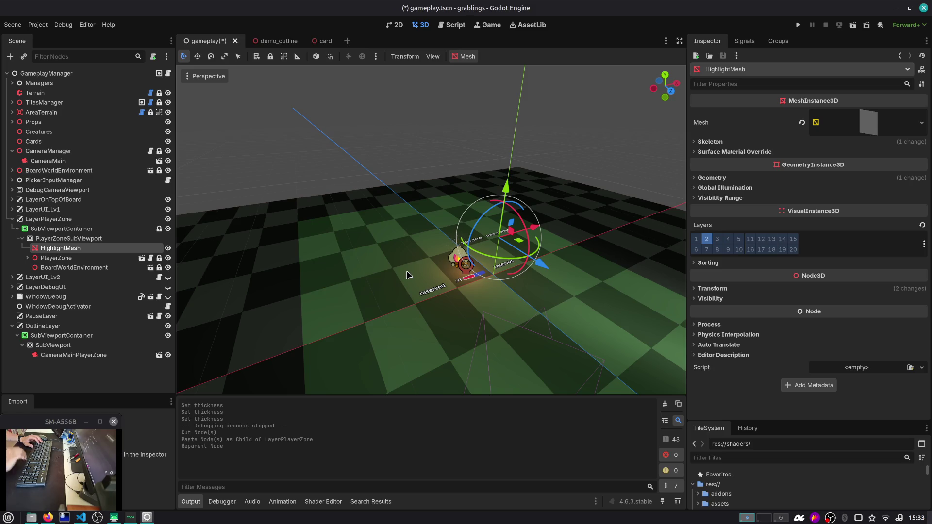
{"action": "key", "text": "alt+Tab"}
{"action": "key", "text": "Tab"}
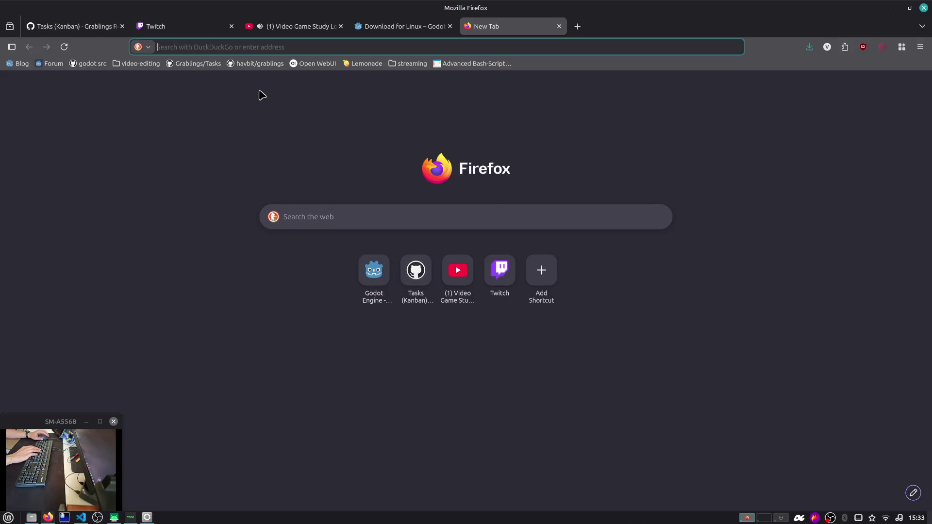
Step: Open the Streamlabs dashboard from the streaming bookmarks, then switch to the OBS workspace
{"action": "left_click", "coordinate": [421, 62]}
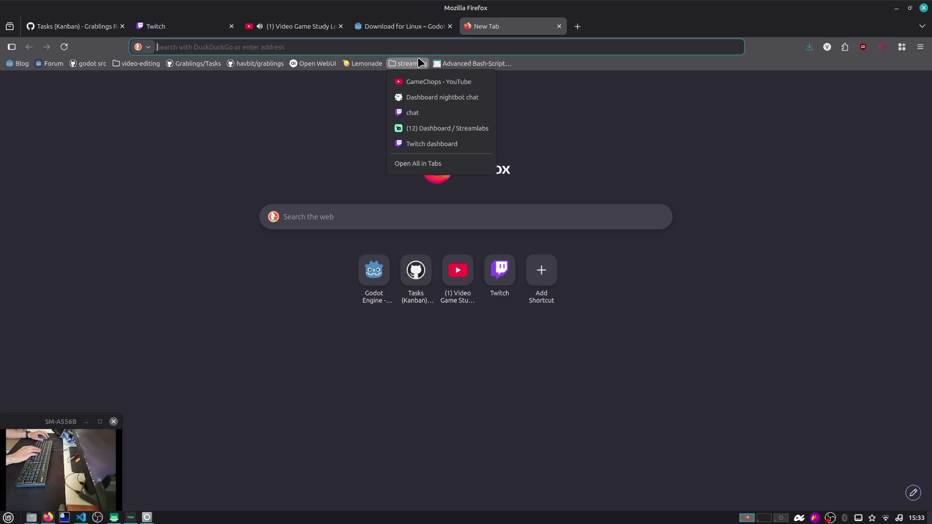
{"action": "left_click", "coordinate": [444, 132]}
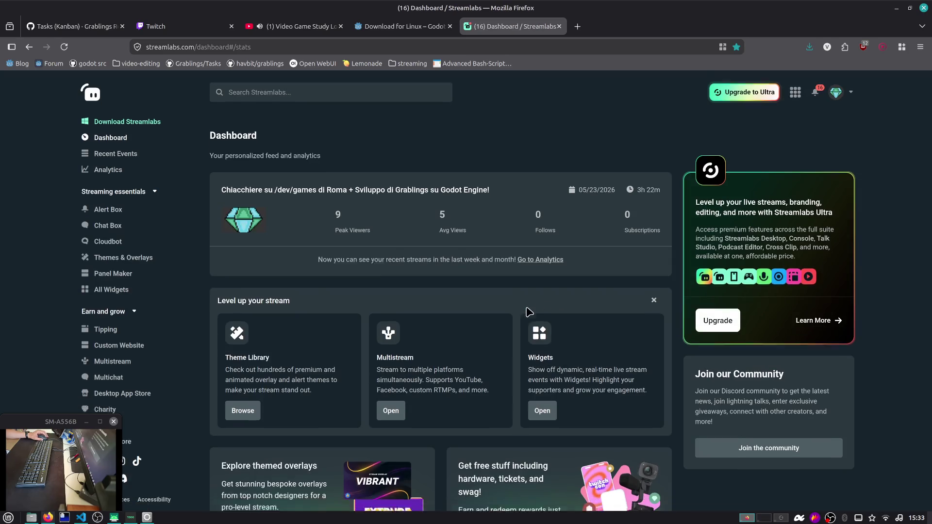
{"action": "key", "text": "ctrl+alt+Right"}
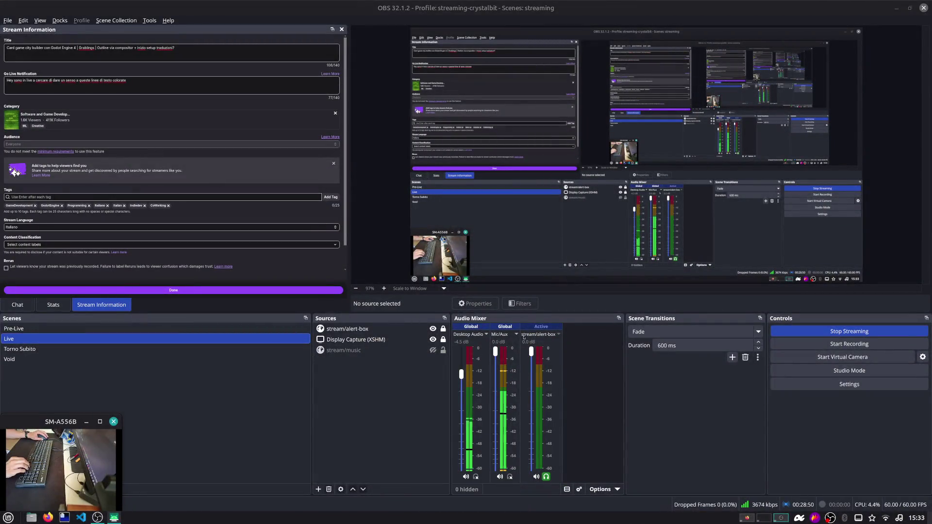
Step: Lower the stream alert-box volume to -12.9 dB and return to Firefox
{"action": "left_click_drag", "start_coordinate": [531, 350], "coordinate": [524, 378]}
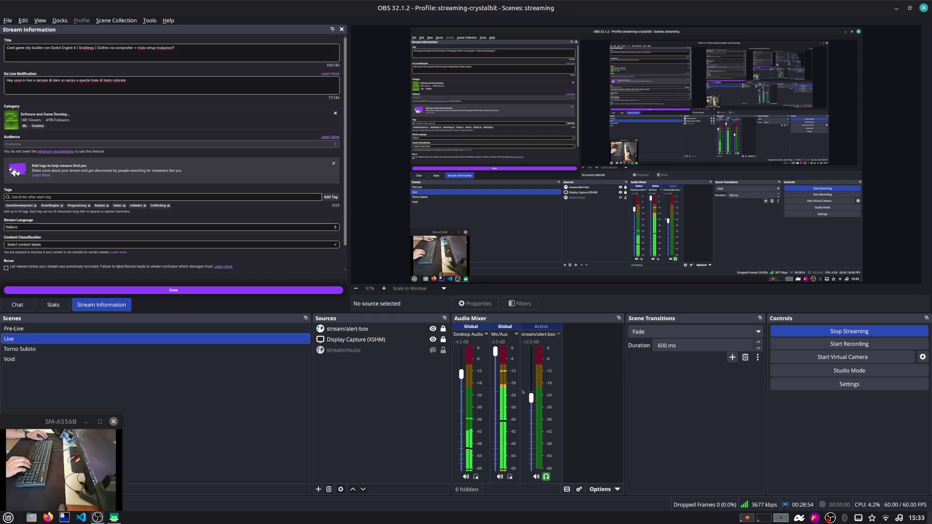
{"action": "key", "text": "ctrl+F1"}
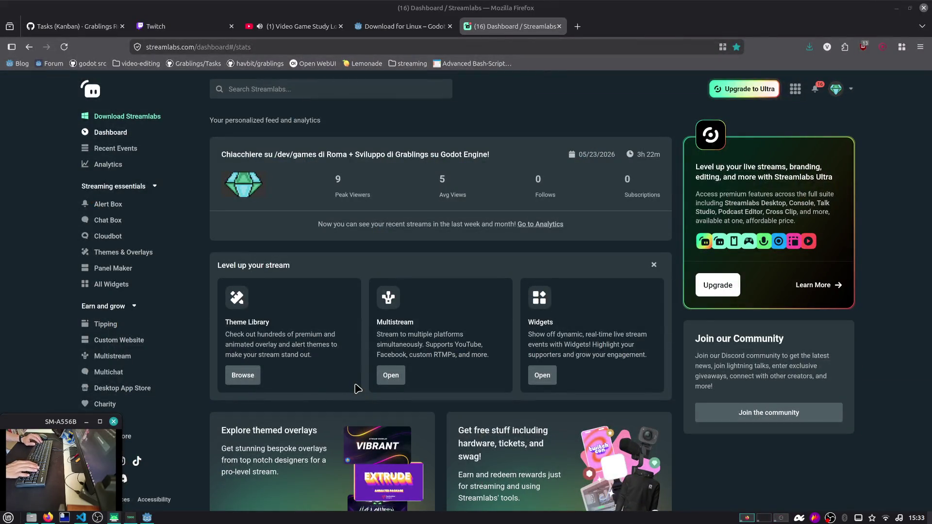
Step: View the Grablings Roadmap Tasks (Kanban) board, then return to Godot
{"action": "left_click", "coordinate": [96, 27]}
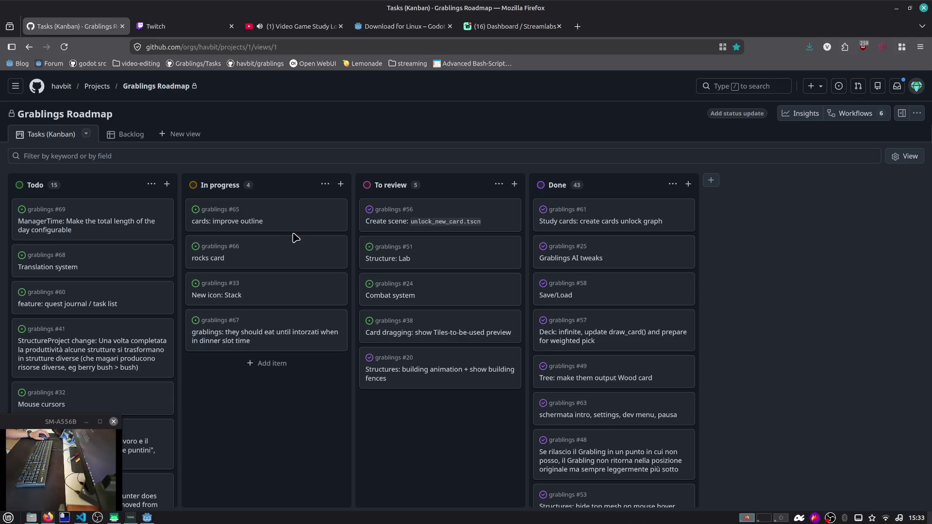
{"action": "key", "text": "alt+Tab"}
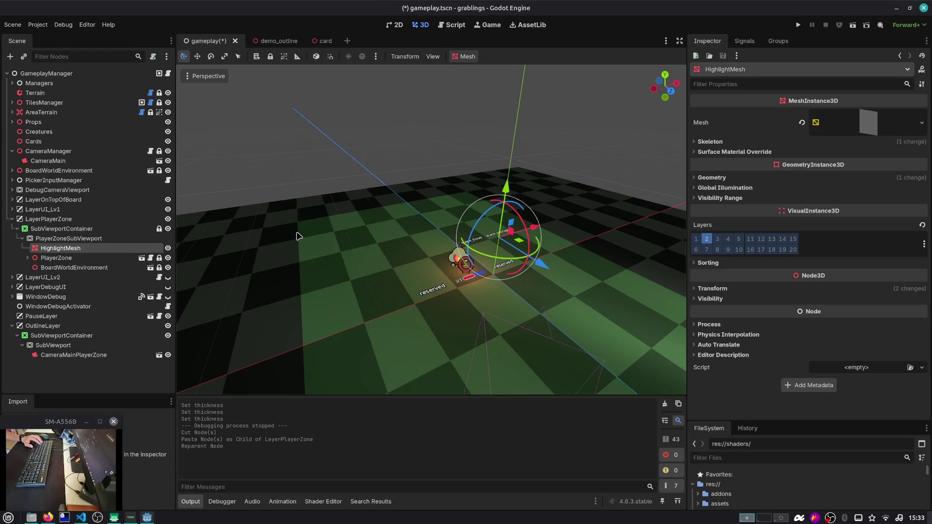
Step: Save the gameplay scene, check PlayerZoneSubViewport's settings, and test-run then stop the scene
{"action": "key", "text": "ctrl+s"}
{"action": "scroll", "coordinate": [298, 236], "scroll_direction": "down", "scroll_amount": 3}
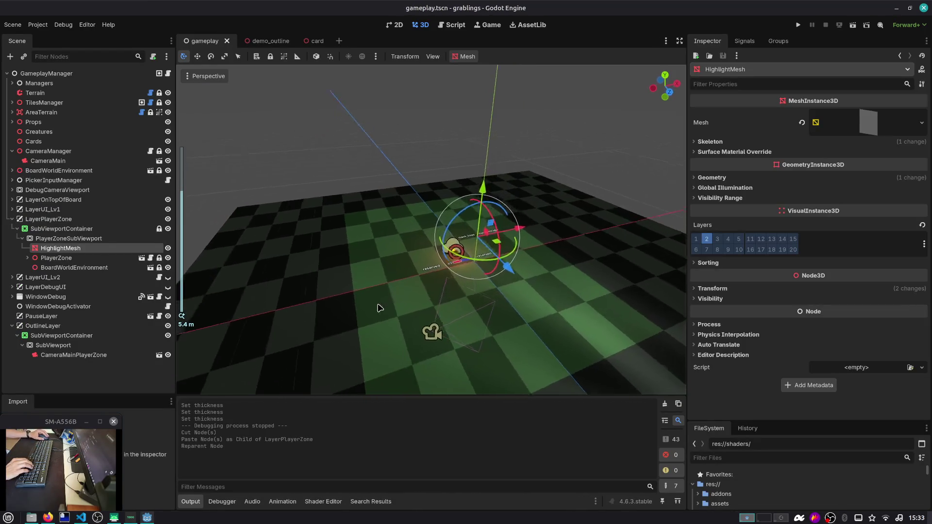
{"action": "scroll", "coordinate": [383, 307], "scroll_direction": "up", "scroll_amount": 5}
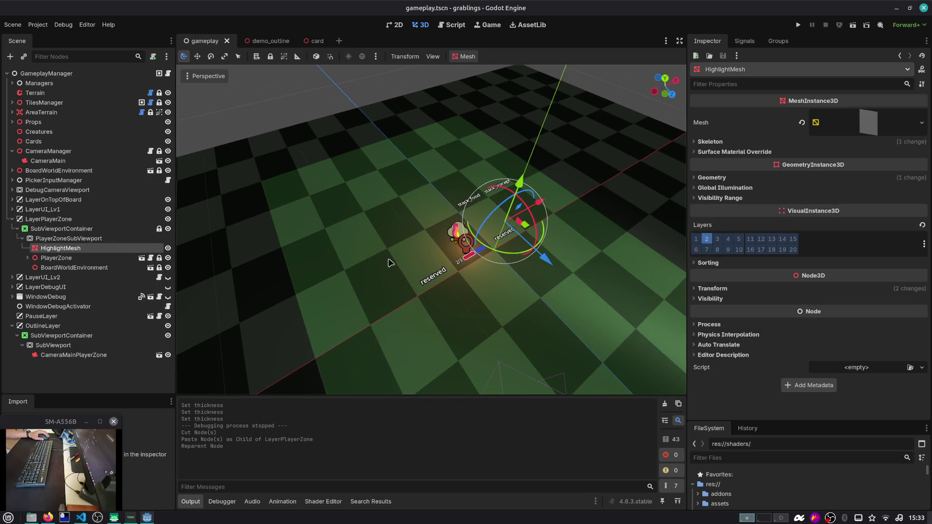
{"action": "left_click", "coordinate": [94, 240]}
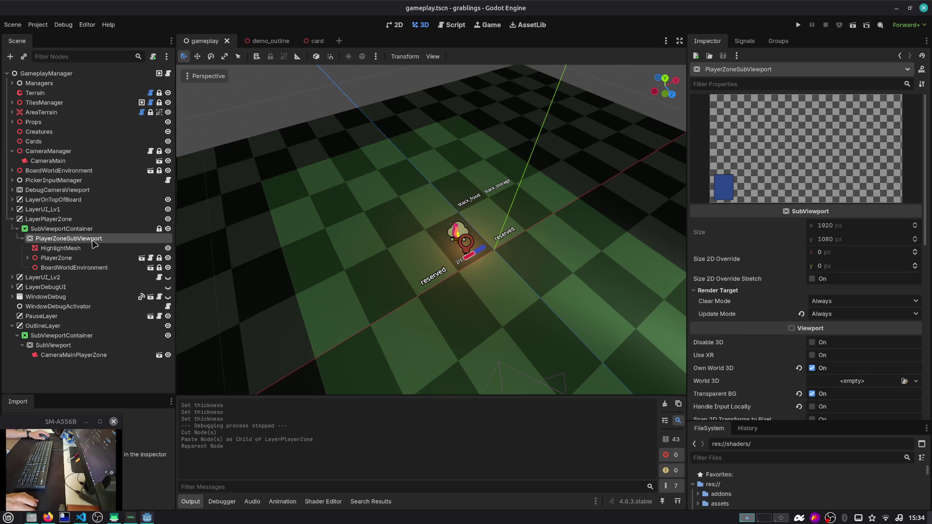
{"action": "key", "text": "F6"}
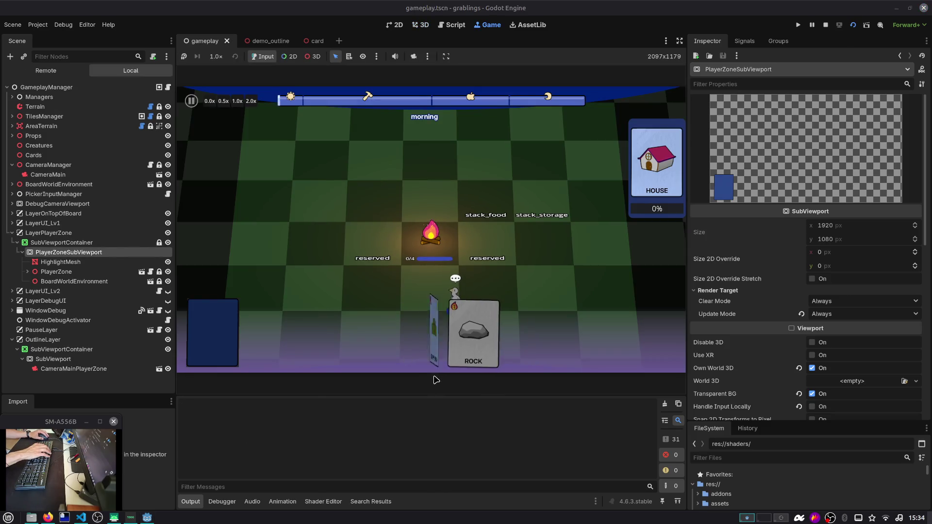
{"action": "left_click", "coordinate": [824, 26]}
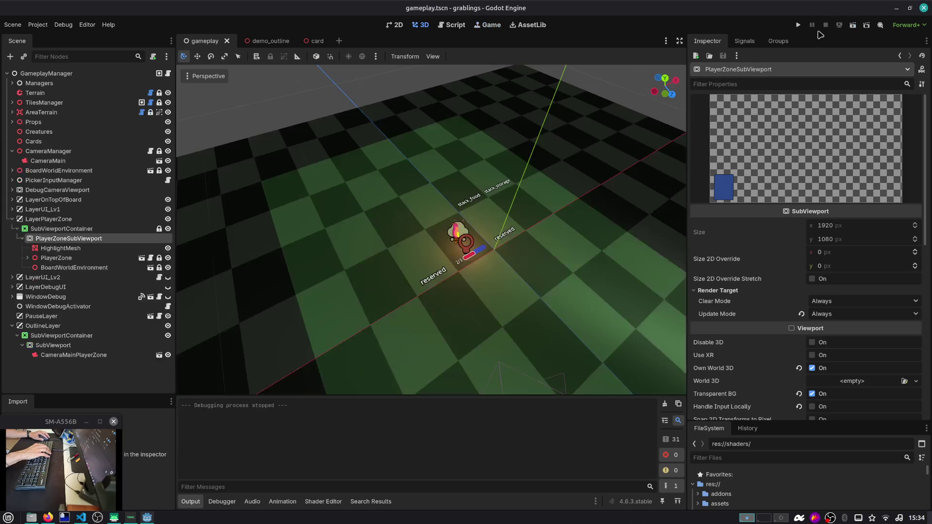
Step: Cut HighlightMesh out of the gameplay scene and open player_zone.tscn
{"action": "left_click", "coordinate": [57, 249]}
{"action": "mouse_move", "coordinate": [369, 218]}
{"action": "left_mouse_down"}
{"action": "mouse_move", "coordinate": [340, 179]}
{"action": "mouse_move", "coordinate": [481, 180]}
{"action": "left_mouse_up"}
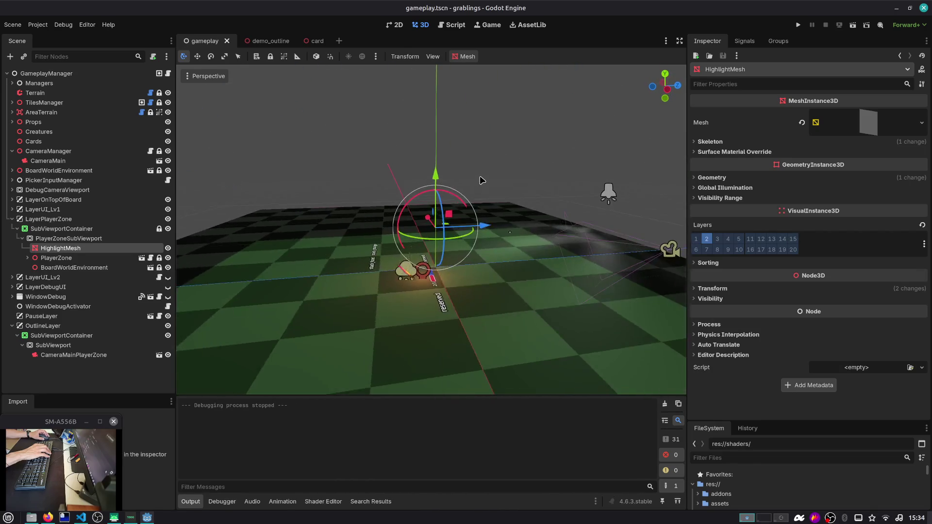
{"action": "left_click", "coordinate": [89, 237]}
{"action": "left_click", "coordinate": [92, 249]}
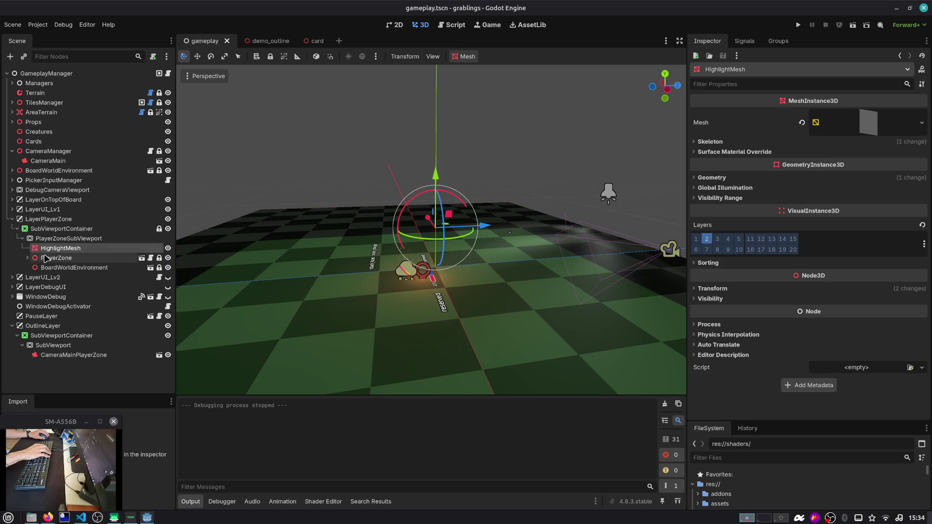
{"action": "left_click", "coordinate": [48, 258]}
{"action": "left_click", "coordinate": [28, 258]}
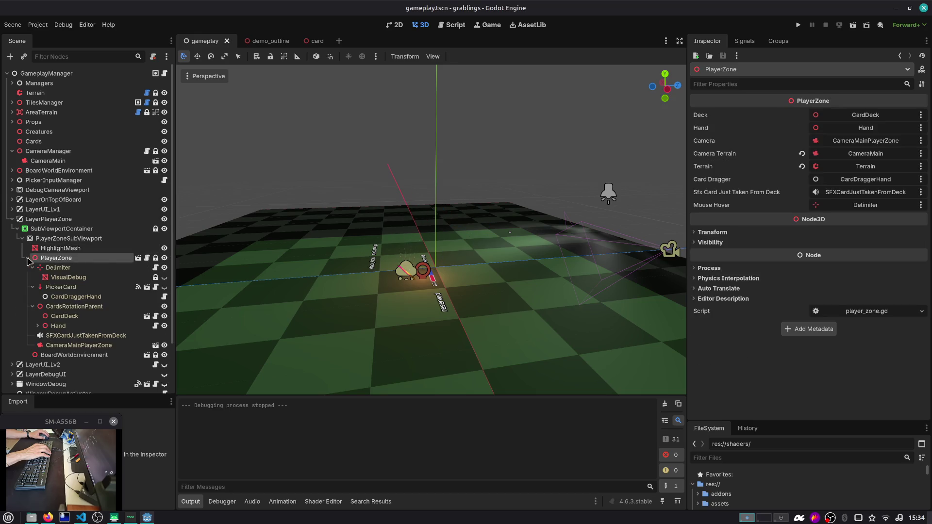
{"action": "left_click", "coordinate": [64, 249]}
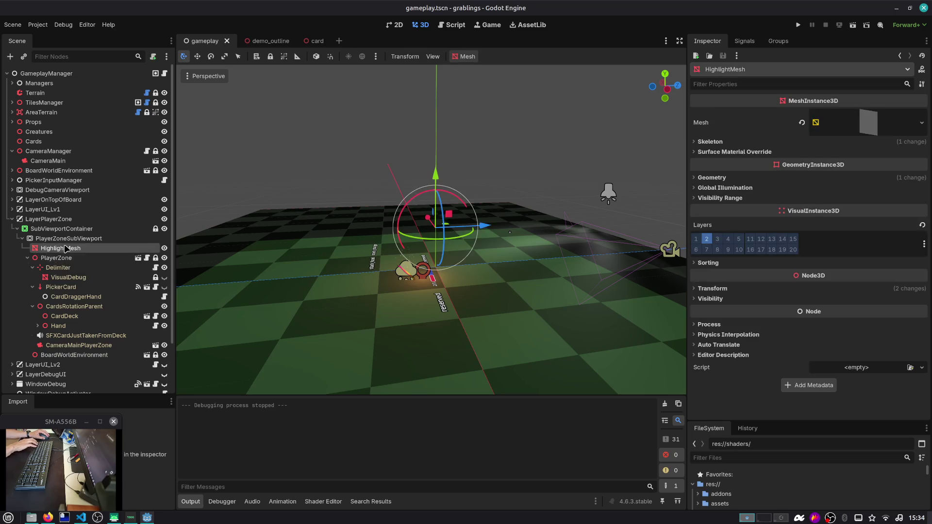
{"action": "key", "text": "ctrl+x"}
{"action": "left_click", "coordinate": [139, 249]}
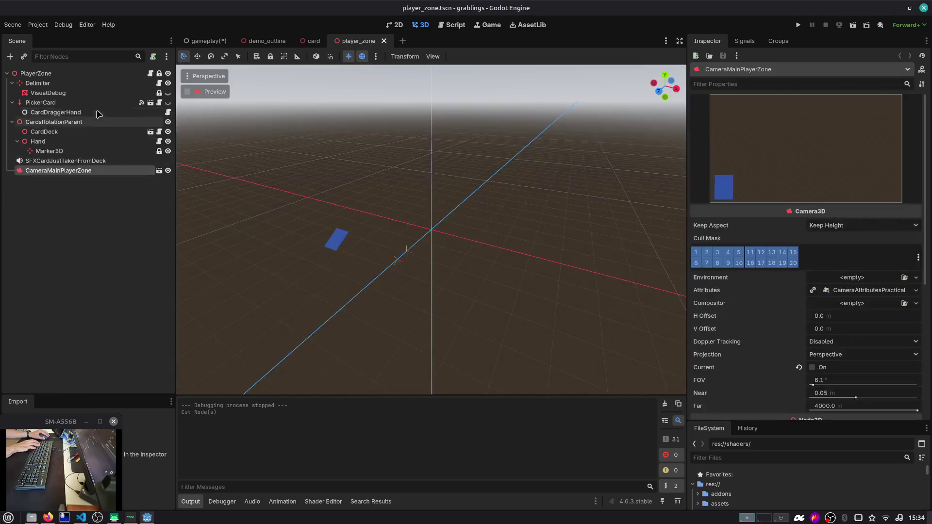
Step: Paste HighlightMesh under PlayerZone, lower it along Y, and run the game from the gameplay scene
{"action": "left_click", "coordinate": [89, 73]}
{"action": "key", "text": "ctrl+v"}
{"action": "mouse_move", "coordinate": [289, 171]}
{"action": "left_mouse_down"}
{"action": "mouse_move", "coordinate": [530, 227]}
{"action": "mouse_move", "coordinate": [447, 224]}
{"action": "mouse_move", "coordinate": [449, 245]}
{"action": "mouse_move", "coordinate": [414, 269]}
{"action": "mouse_move", "coordinate": [461, 201]}
{"action": "left_mouse_up"}
{"action": "scroll", "coordinate": [485, 226], "scroll_direction": "down", "scroll_amount": 1}
{"action": "scroll", "coordinate": [437, 233], "scroll_direction": "up", "scroll_amount": 5}
{"action": "left_click_drag", "start_coordinate": [421, 175], "coordinate": [421, 224]}
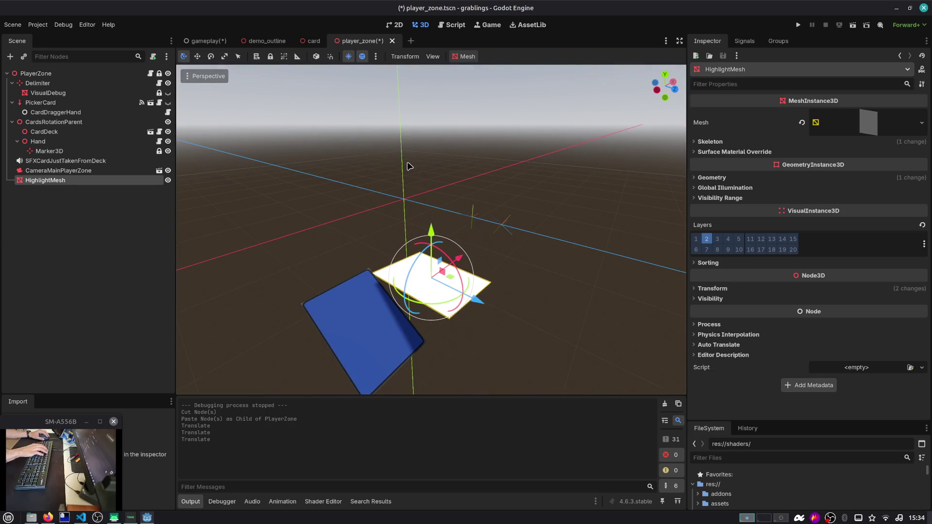
{"action": "key", "text": "F6"}
{"action": "key", "text": "ctrl+Tab"}
{"action": "key", "text": "F6"}
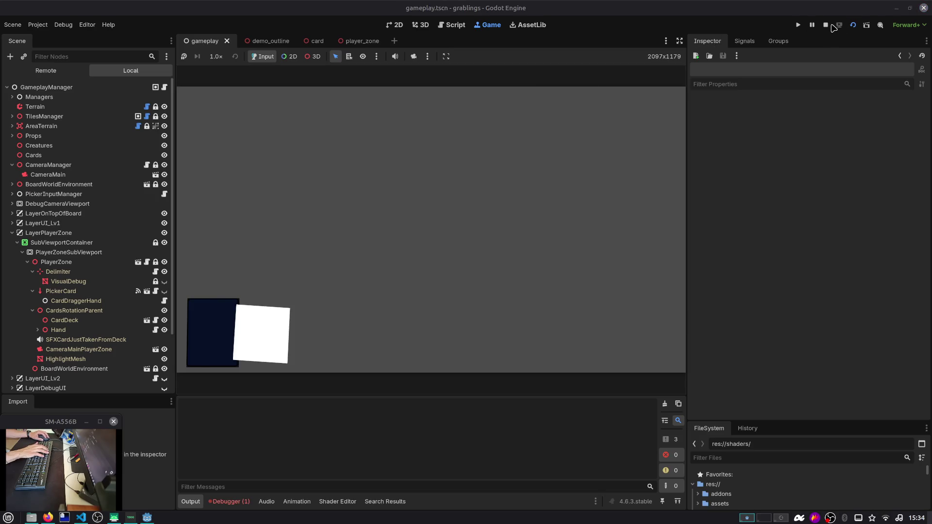
Step: Restart the game and inspect OutlineLayer's layer and transform settings
{"action": "left_click", "coordinate": [827, 26]}
{"action": "key", "text": "F6"}
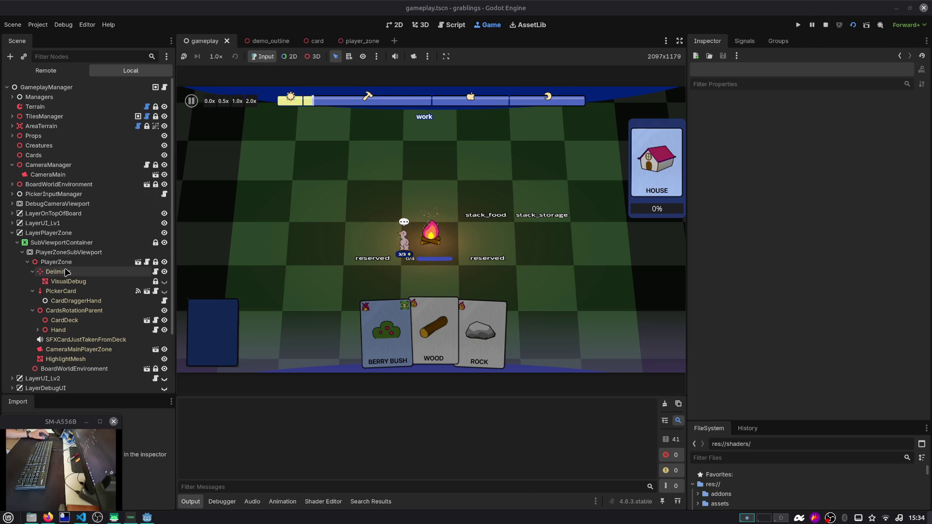
{"action": "scroll", "coordinate": [67, 272], "scroll_direction": "down", "scroll_amount": 3}
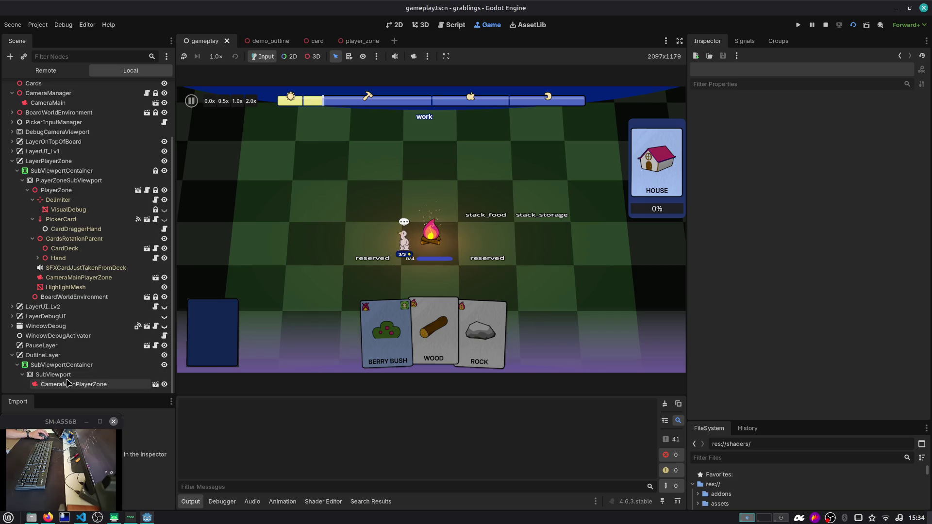
{"action": "left_click", "coordinate": [67, 375]}
{"action": "left_click", "coordinate": [43, 354]}
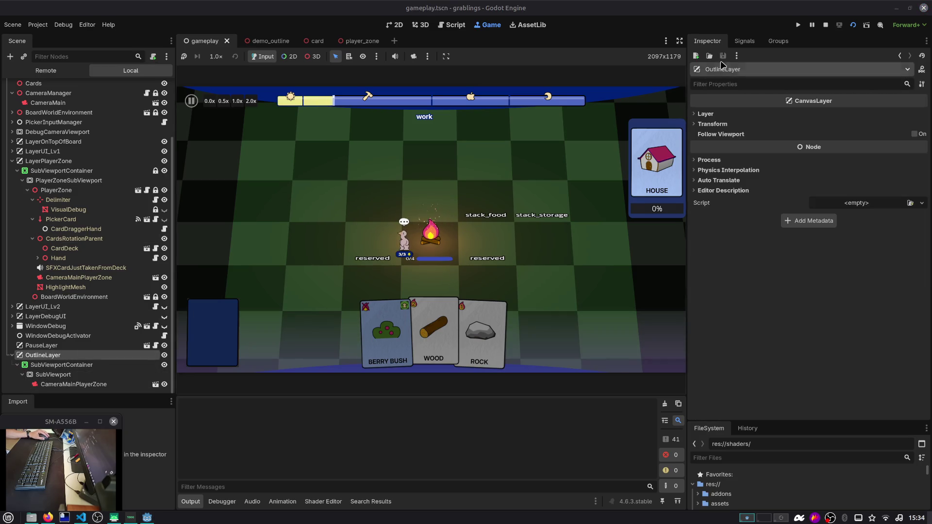
{"action": "left_click", "coordinate": [730, 114]}
{"action": "left_click", "coordinate": [748, 148]}
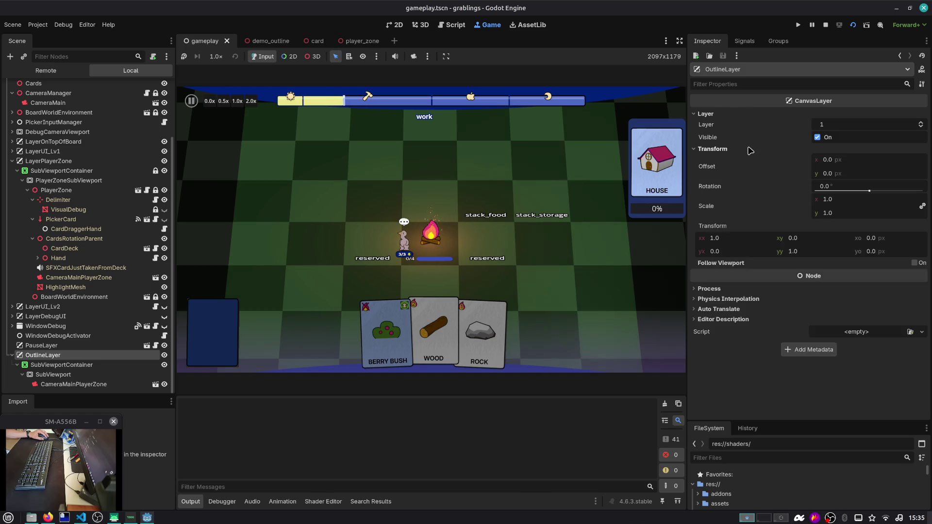
{"action": "left_click", "coordinate": [748, 148]}
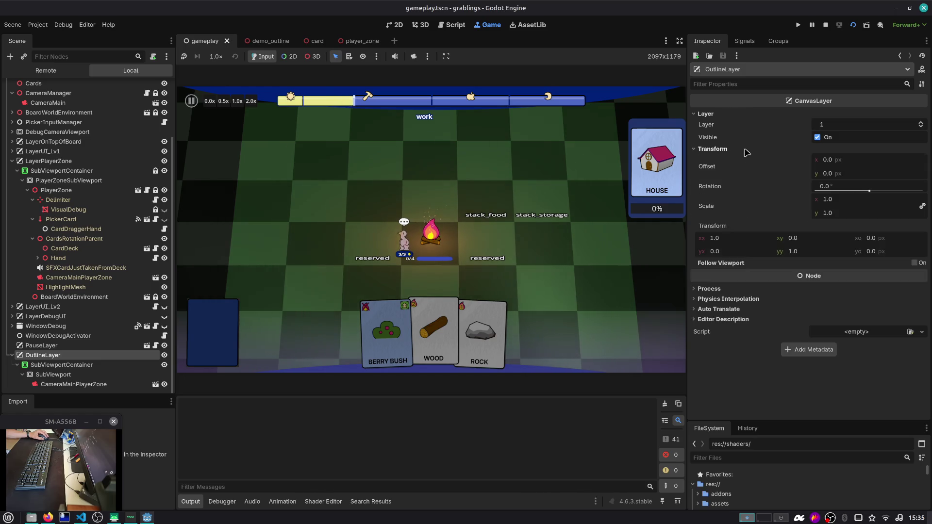
{"action": "left_click", "coordinate": [747, 149]}
{"action": "left_click", "coordinate": [747, 149]}
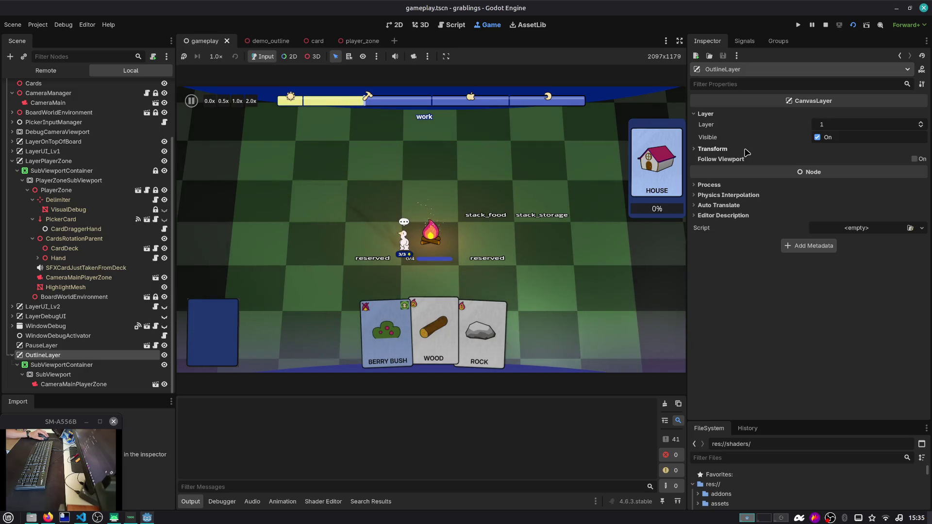
{"action": "left_click", "coordinate": [746, 150]}
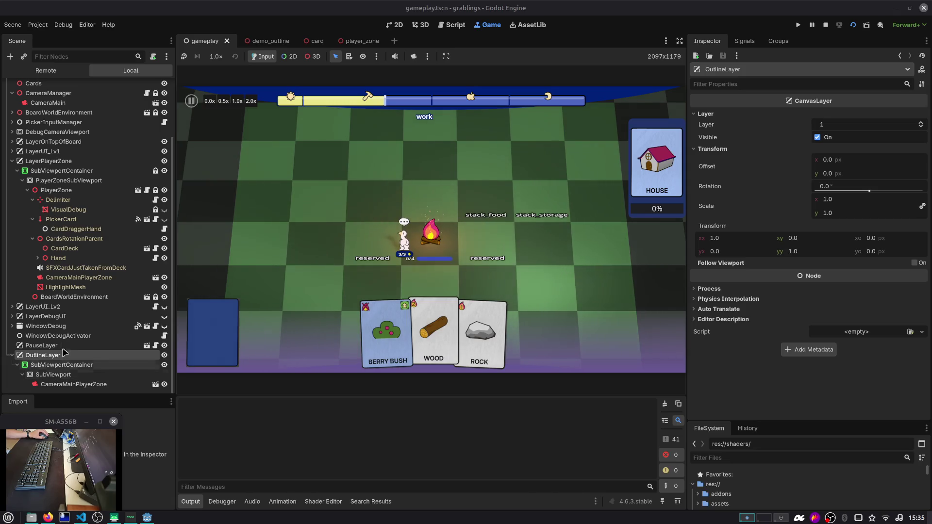
Step: Drag OutlineLayer into LayerPlayerZone as its first child
{"action": "scroll", "coordinate": [86, 201], "scroll_direction": "up", "scroll_amount": 3}
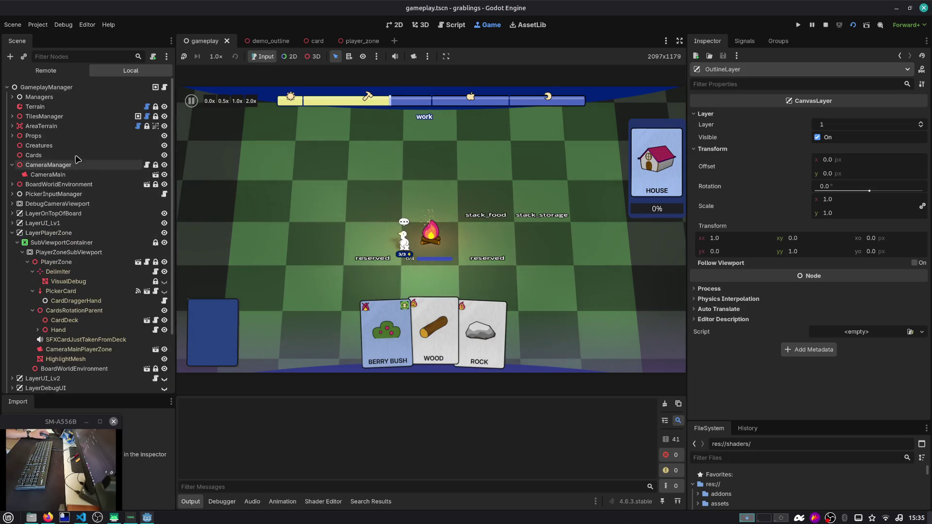
{"action": "left_click", "coordinate": [12, 233]}
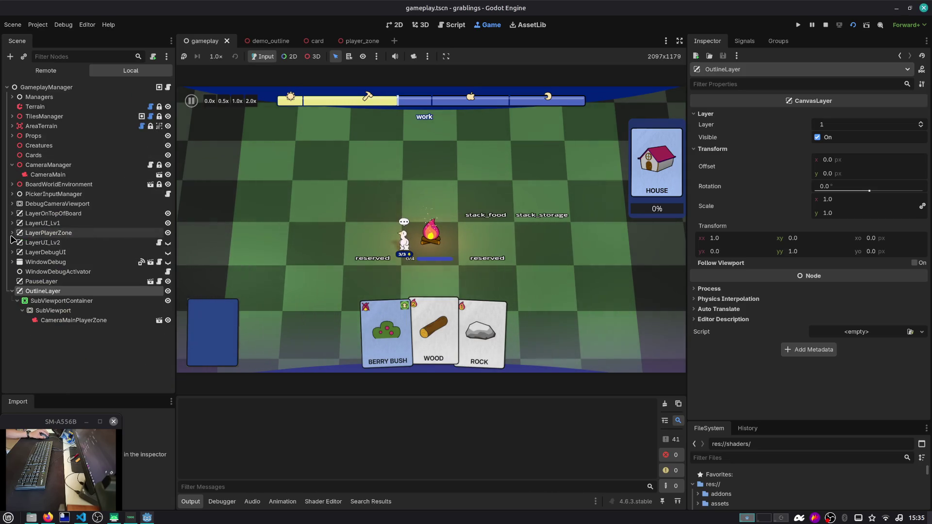
{"action": "double_click", "coordinate": [40, 292]}
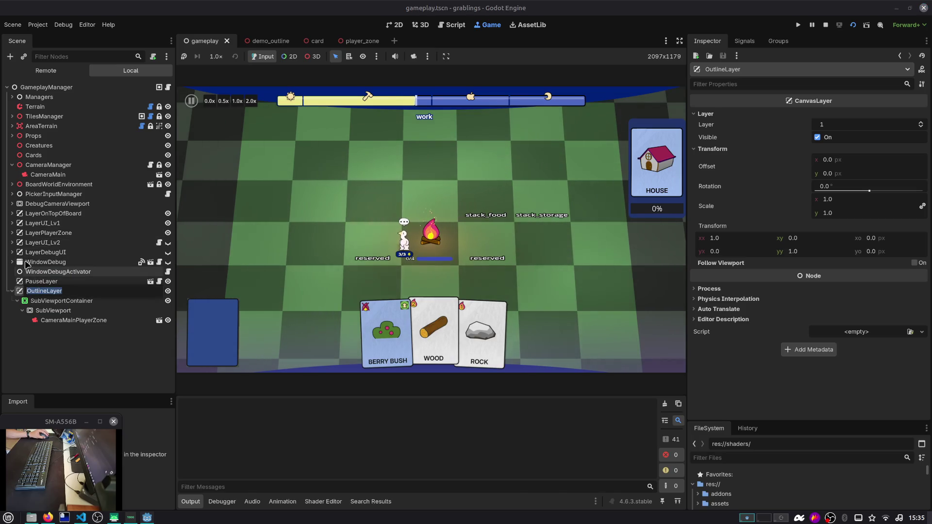
{"action": "left_click", "coordinate": [12, 233]}
{"action": "scroll", "coordinate": [82, 372], "scroll_direction": "down", "scroll_amount": 3}
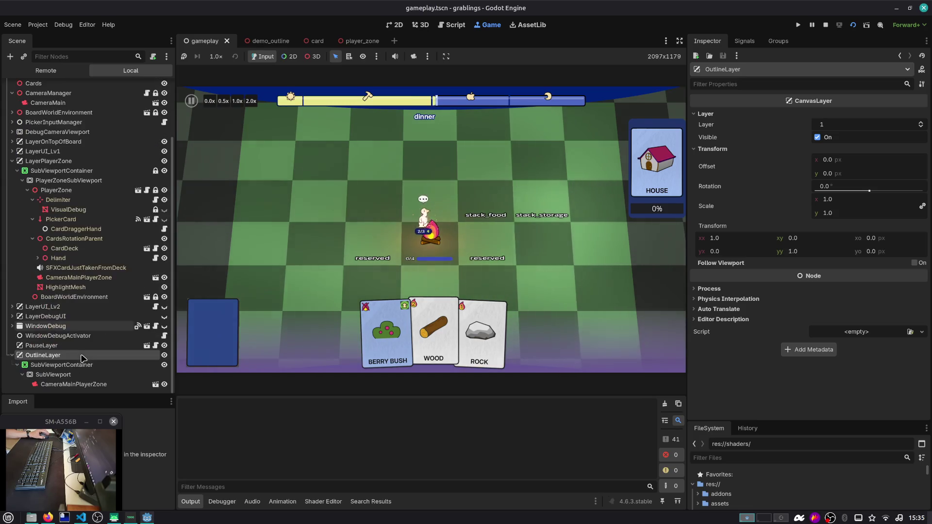
{"action": "mouse_move", "coordinate": [43, 355]}
{"action": "left_mouse_down"}
{"action": "mouse_move", "coordinate": [76, 306]}
{"action": "mouse_move", "coordinate": [64, 166]}
{"action": "left_mouse_up"}
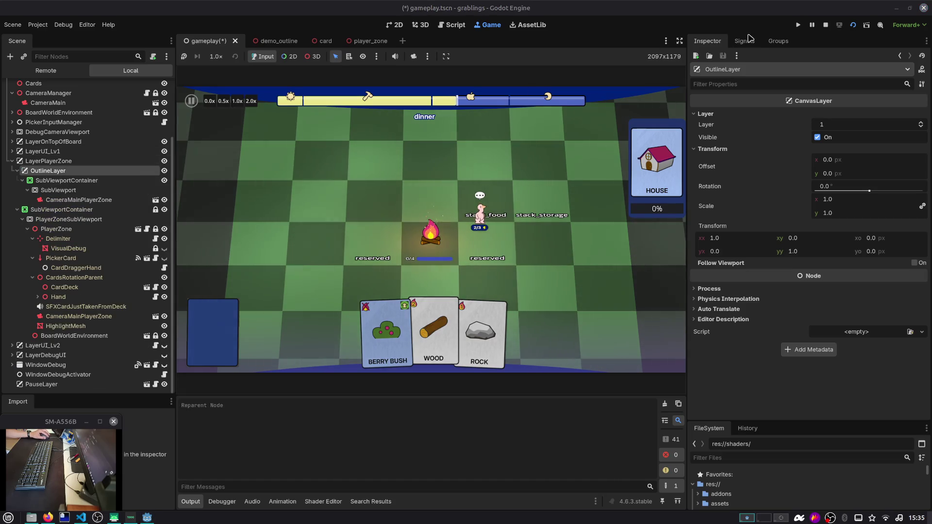
Step: Restart and stop the game, then move OutlineLayer back to top level after PauseLayer
{"action": "left_click", "coordinate": [851, 26]}
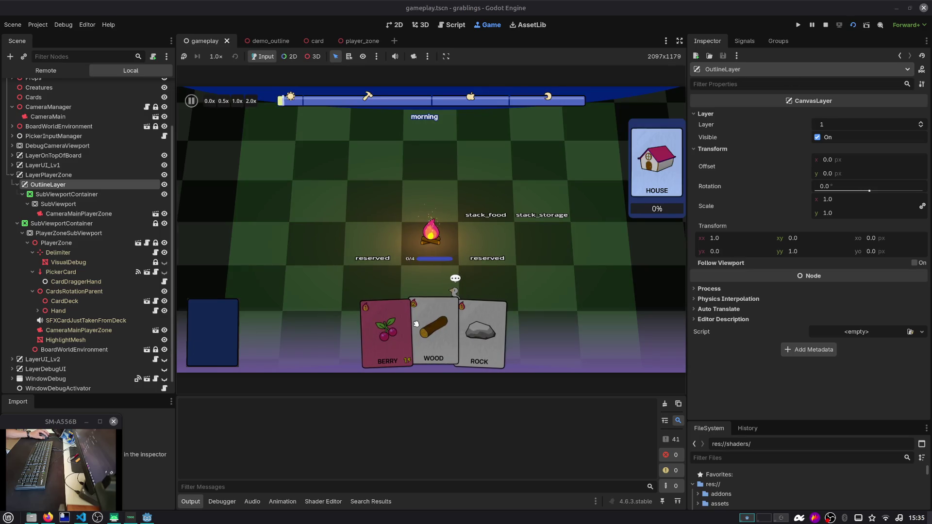
{"action": "left_click", "coordinate": [825, 25]}
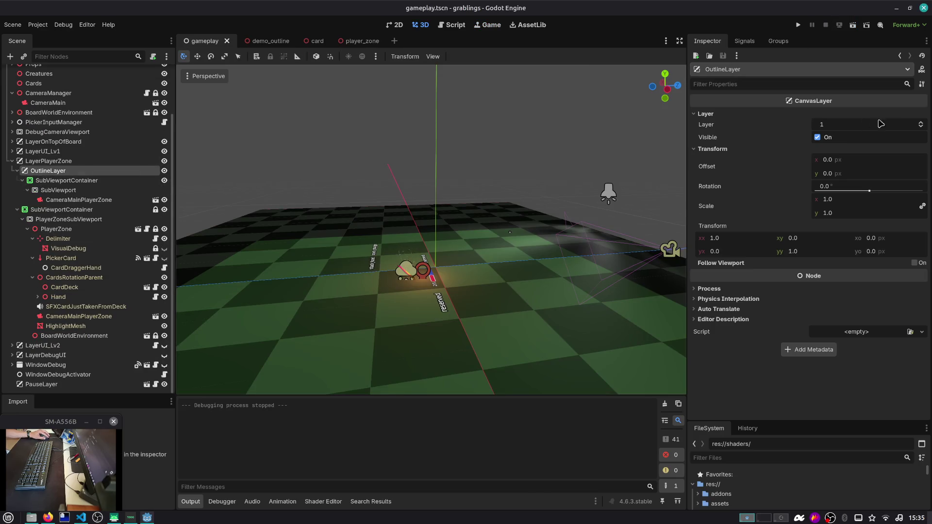
{"action": "double_click", "coordinate": [919, 121]}
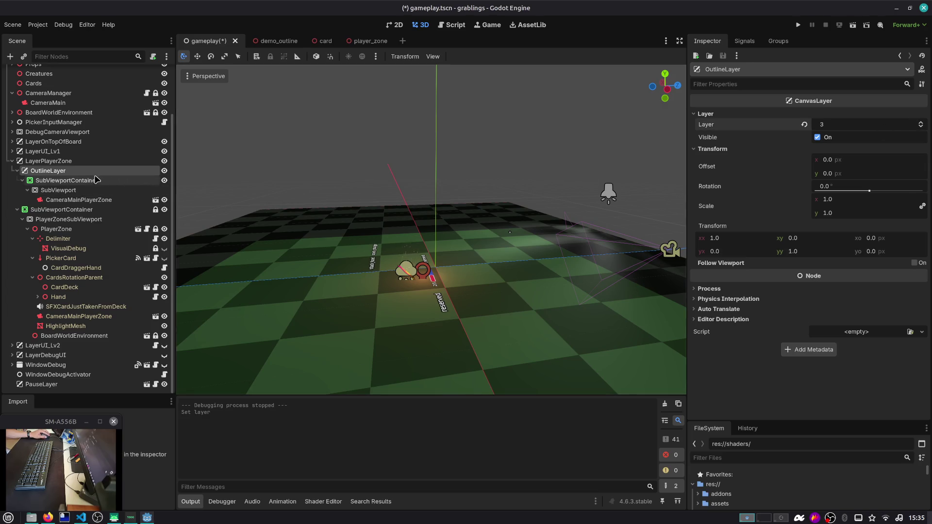
{"action": "mouse_move", "coordinate": [48, 171]}
{"action": "left_mouse_down"}
{"action": "mouse_move", "coordinate": [30, 392]}
{"action": "mouse_move", "coordinate": [32, 225]}
{"action": "mouse_move", "coordinate": [83, 175]}
{"action": "mouse_move", "coordinate": [81, 165]}
{"action": "mouse_move", "coordinate": [29, 175]}
{"action": "mouse_move", "coordinate": [41, 436]}
{"action": "left_mouse_up"}
{"action": "left_click", "coordinate": [81, 165]}
{"action": "left_click_drag", "start_coordinate": [46, 391], "coordinate": [47, 391]}
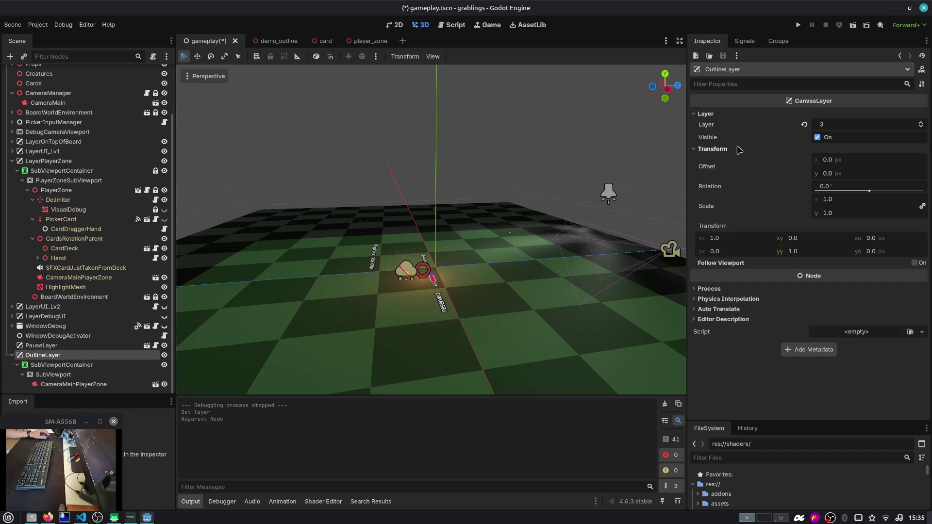
Step: Set OutlineLayer's canvas layer to 10, then save, run and stop the game
{"action": "left_click", "coordinate": [862, 126]}
{"action": "type", "text": "10"}
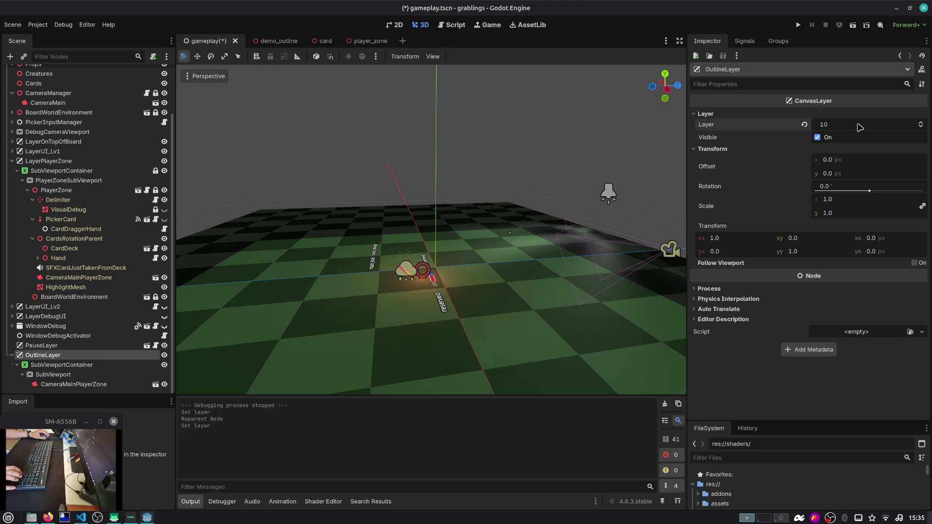
{"action": "key", "text": "F5"}
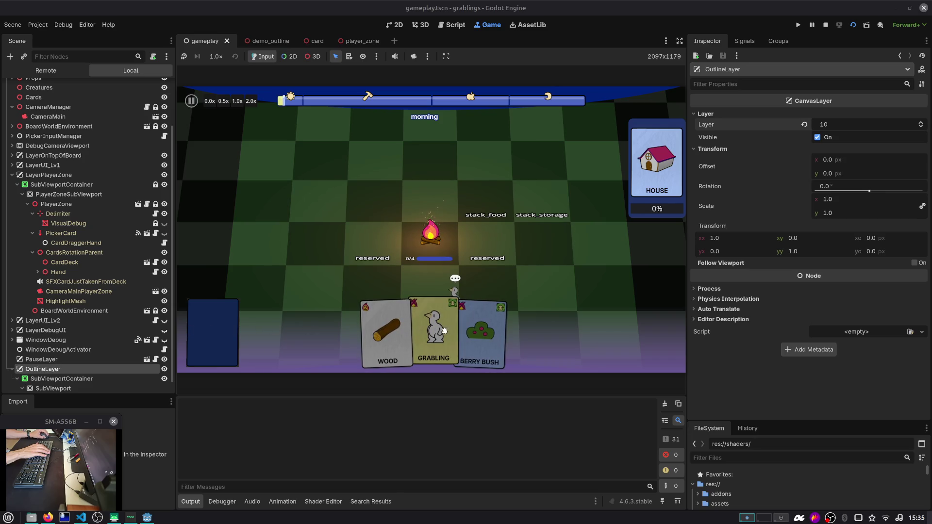
{"action": "left_click", "coordinate": [825, 25]}
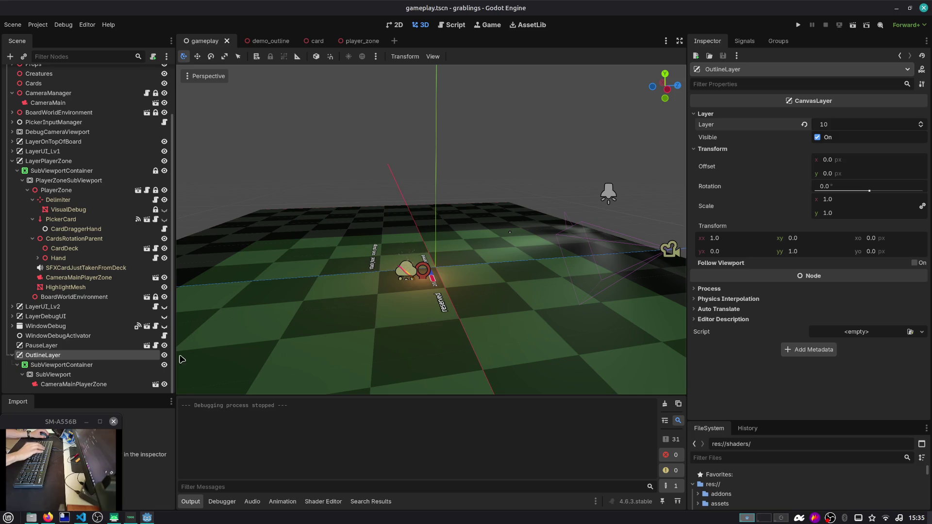
{"action": "left_click", "coordinate": [114, 375]}
{"action": "left_click", "coordinate": [114, 385]}
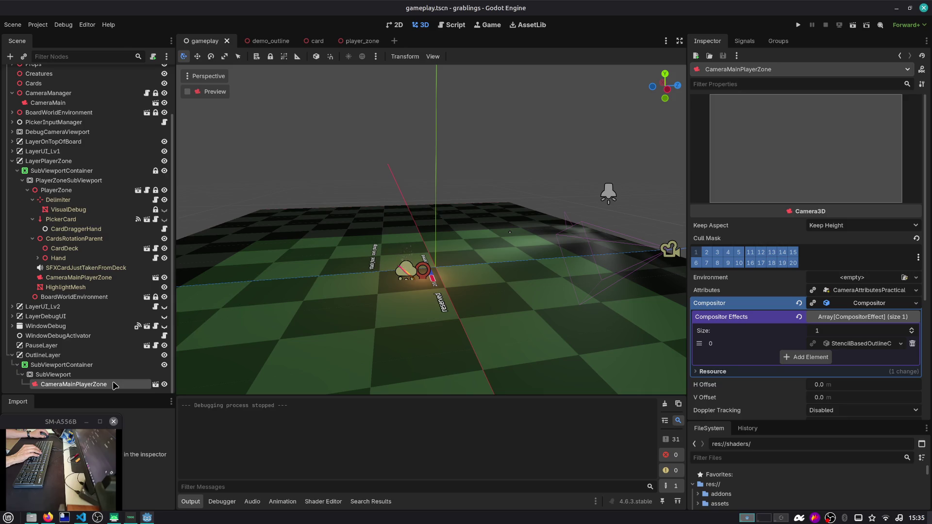
{"action": "left_click", "coordinate": [76, 278]}
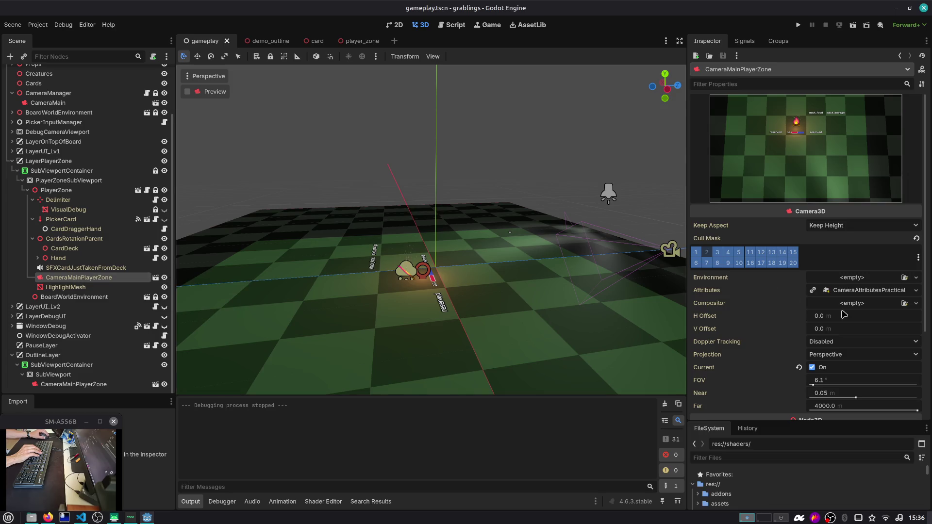
{"action": "scroll", "coordinate": [844, 314], "scroll_direction": "down", "scroll_amount": 3}
{"action": "left_click", "coordinate": [776, 314]}
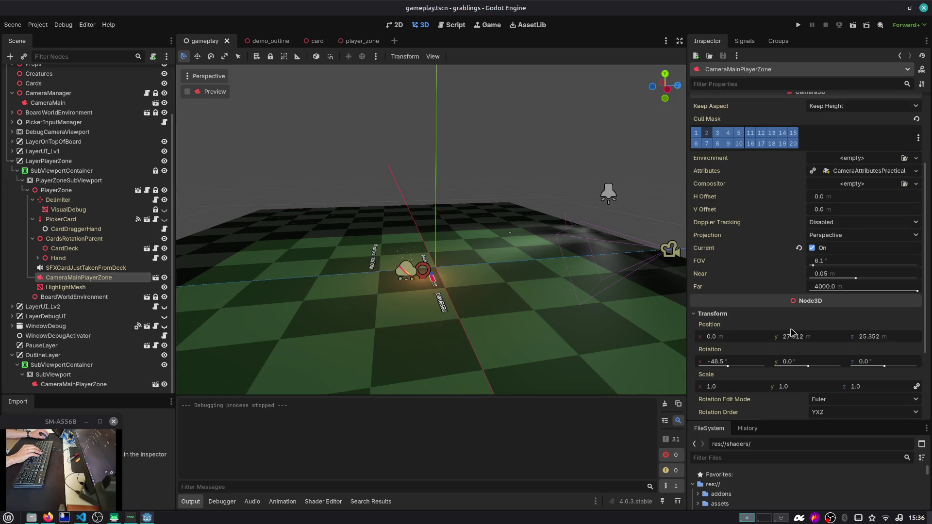
{"action": "left_click", "coordinate": [141, 385]}
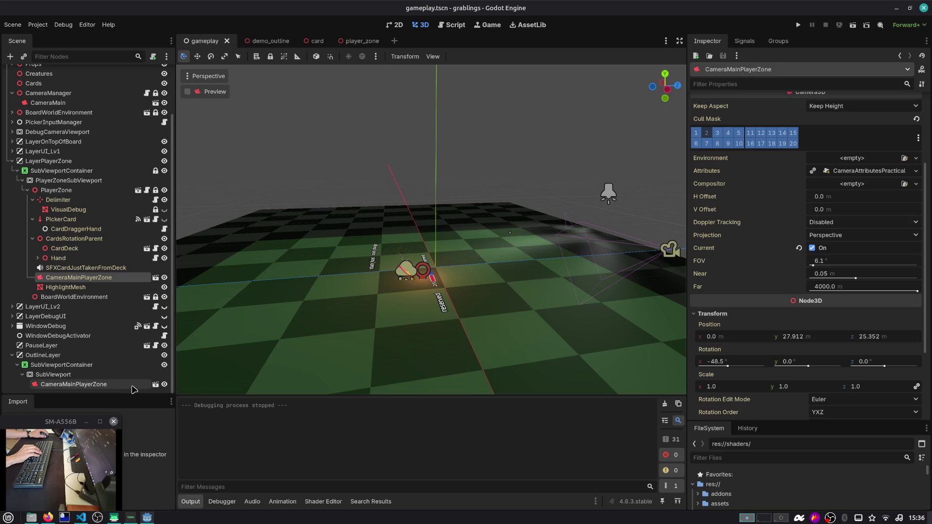
{"action": "scroll", "coordinate": [729, 371], "scroll_direction": "down", "scroll_amount": 5}
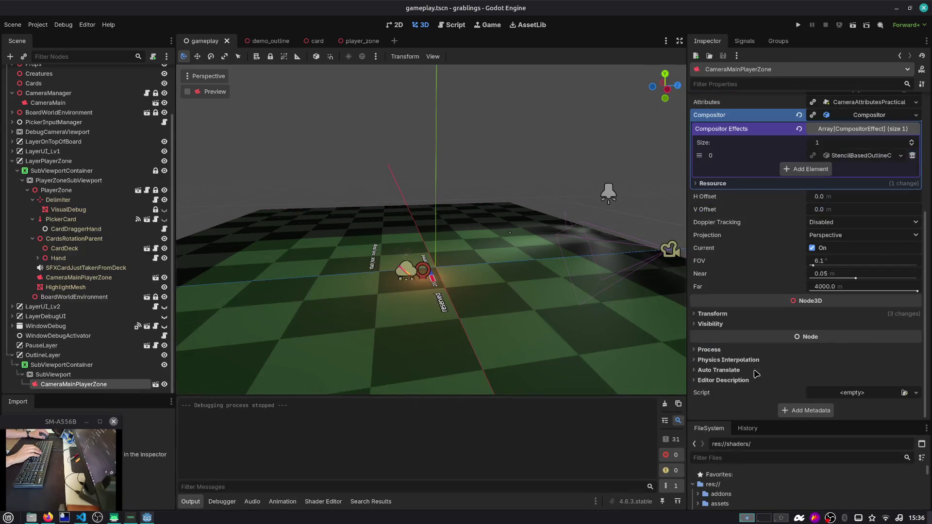
{"action": "left_click", "coordinate": [739, 315]}
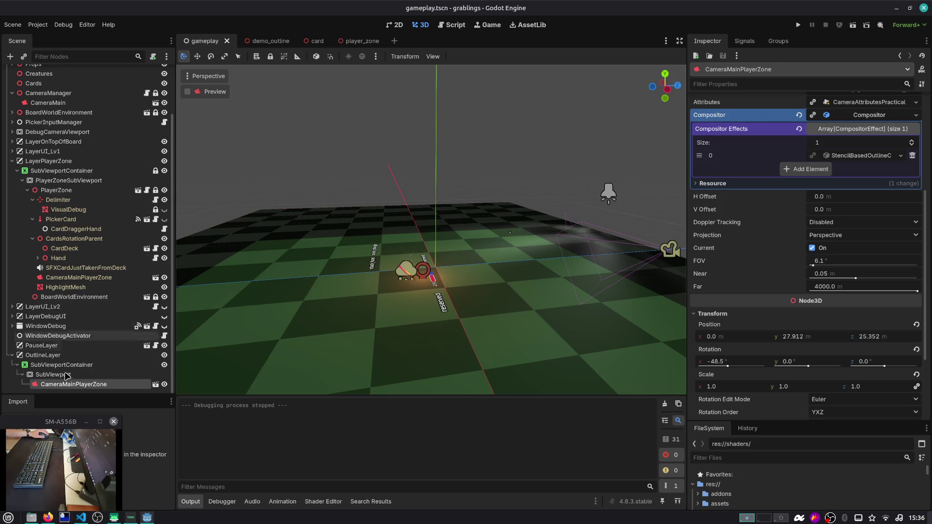
{"action": "scroll", "coordinate": [801, 233], "scroll_direction": "up", "scroll_amount": 5}
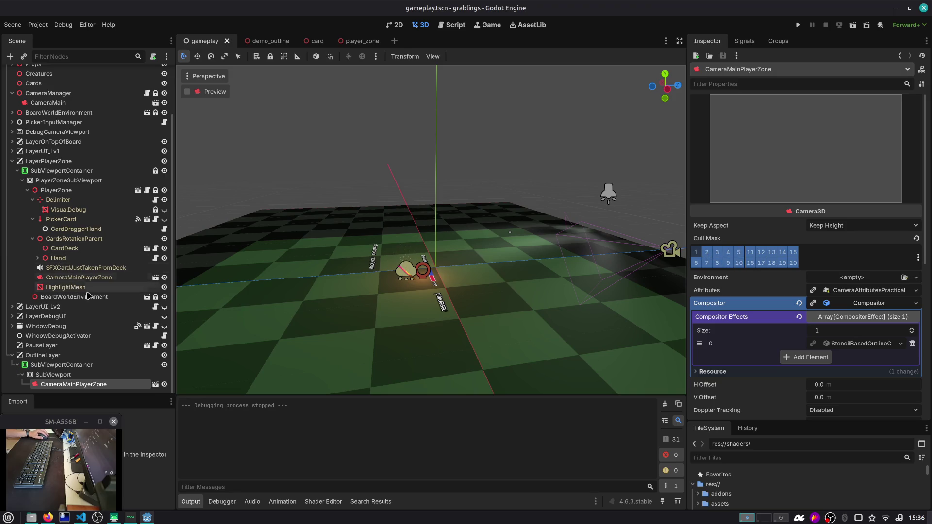
{"action": "left_click", "coordinate": [27, 190]}
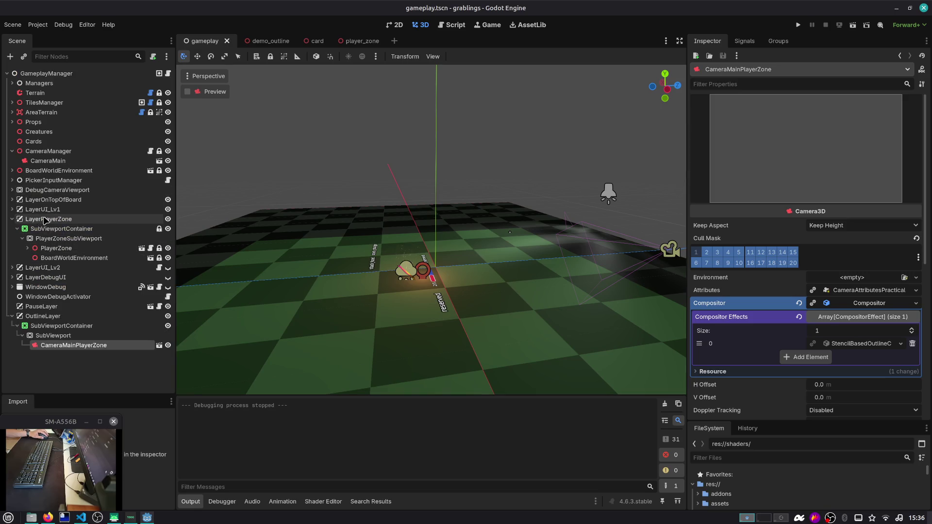
Step: Inspect LayerPlayerZone and its SubViewportContainer in the Inspector
{"action": "left_click", "coordinate": [44, 219]}
{"action": "left_click", "coordinate": [711, 148]}
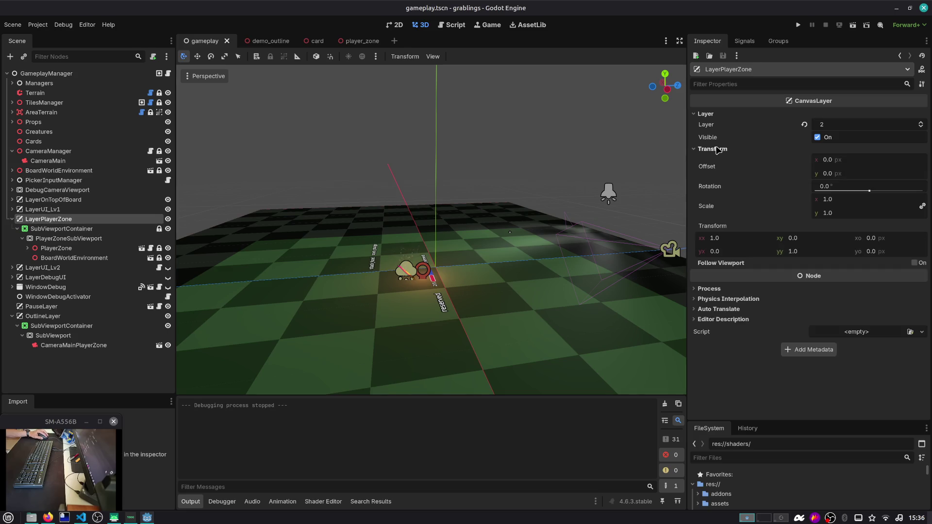
{"action": "left_click", "coordinate": [717, 150]}
{"action": "left_click", "coordinate": [148, 227]}
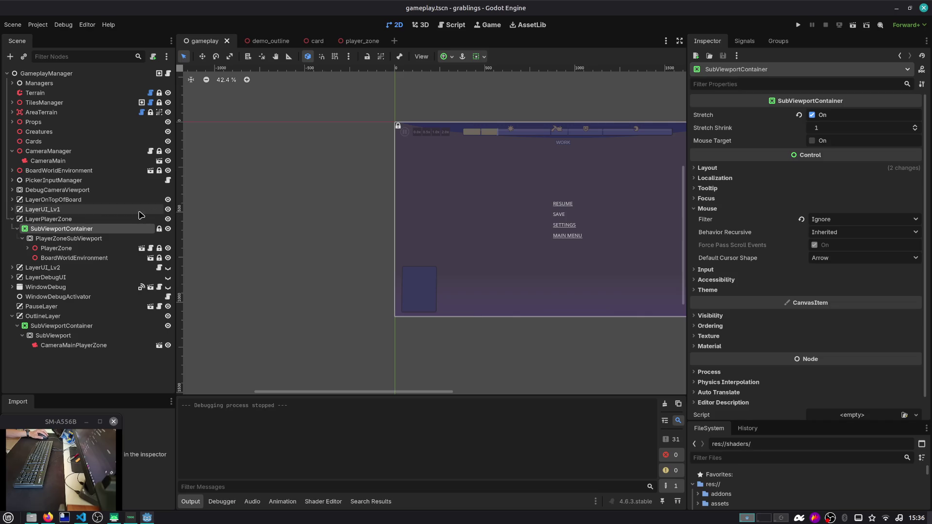
Step: Uncheck Own World 3D on PlayerZoneSubViewport, then save and run the scene
{"action": "left_click", "coordinate": [51, 240]}
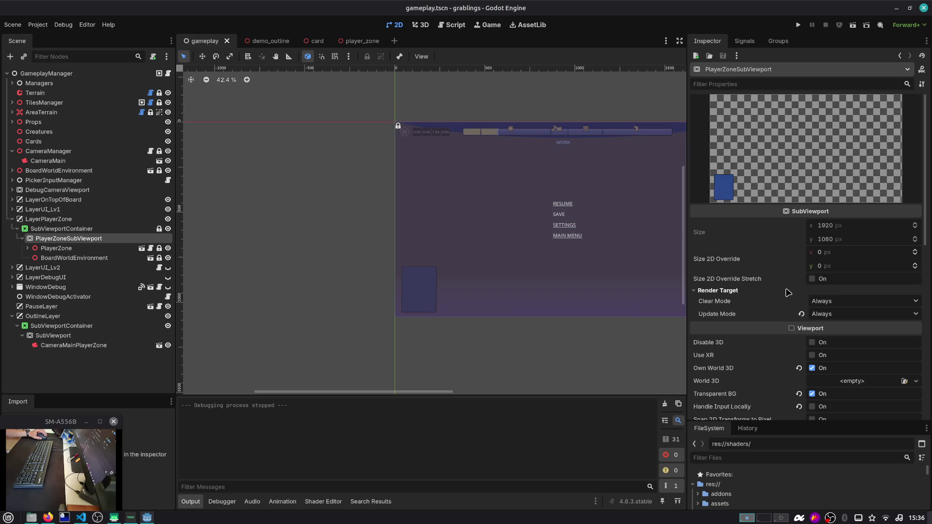
{"action": "scroll", "coordinate": [787, 293], "scroll_direction": "down", "scroll_amount": 1}
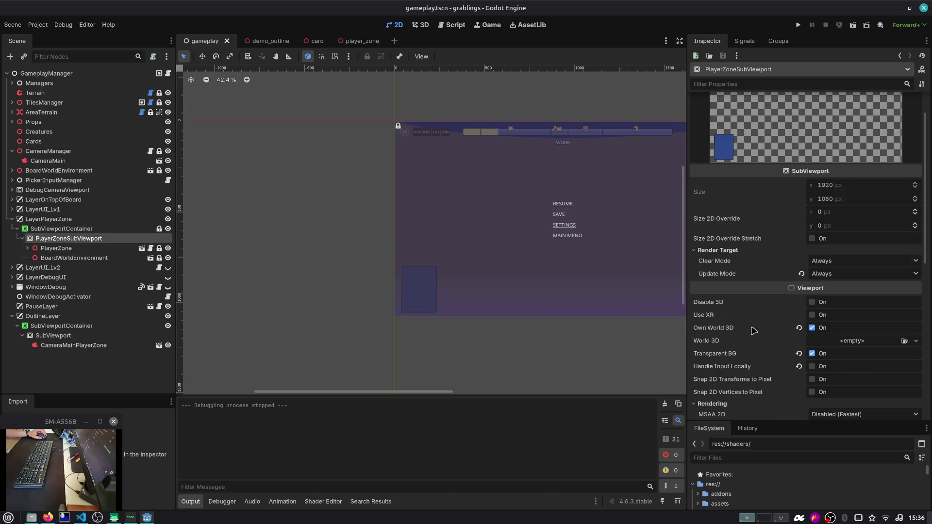
{"action": "mouse_move", "coordinate": [753, 330]}
{"action": "mouse_move", "coordinate": [764, 345]}
{"action": "left_click", "coordinate": [798, 328]}
{"action": "key", "text": "F6"}
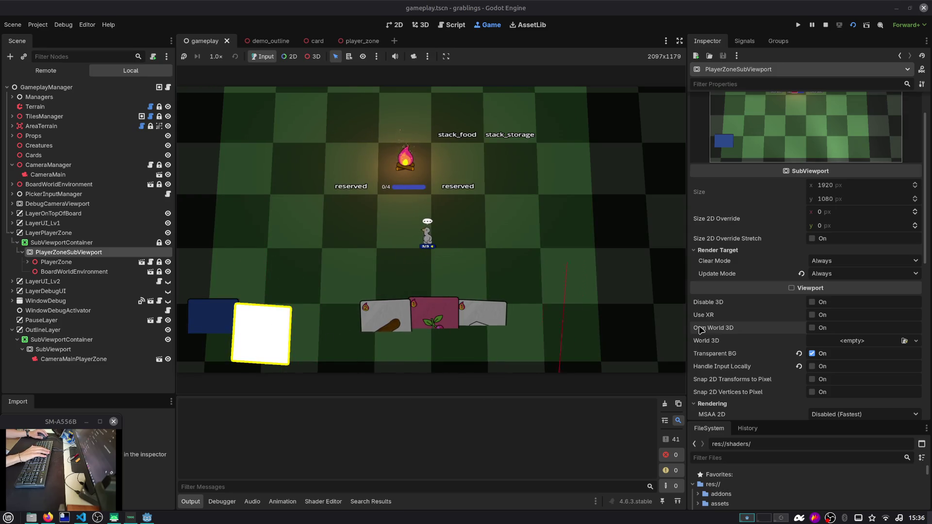
Step: Re-enable Own World 3D on PlayerZoneSubViewport and stop the running game
{"action": "left_click", "coordinate": [811, 328]}
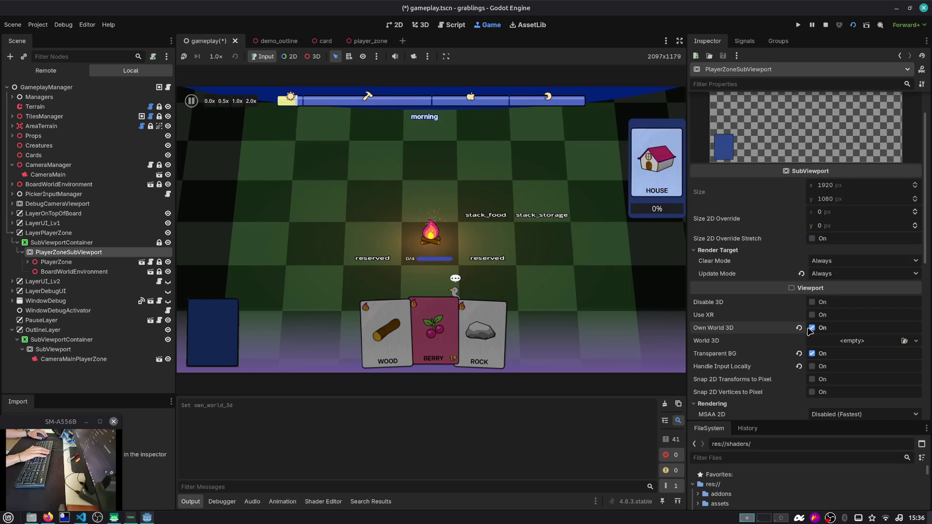
{"action": "left_click", "coordinate": [825, 26]}
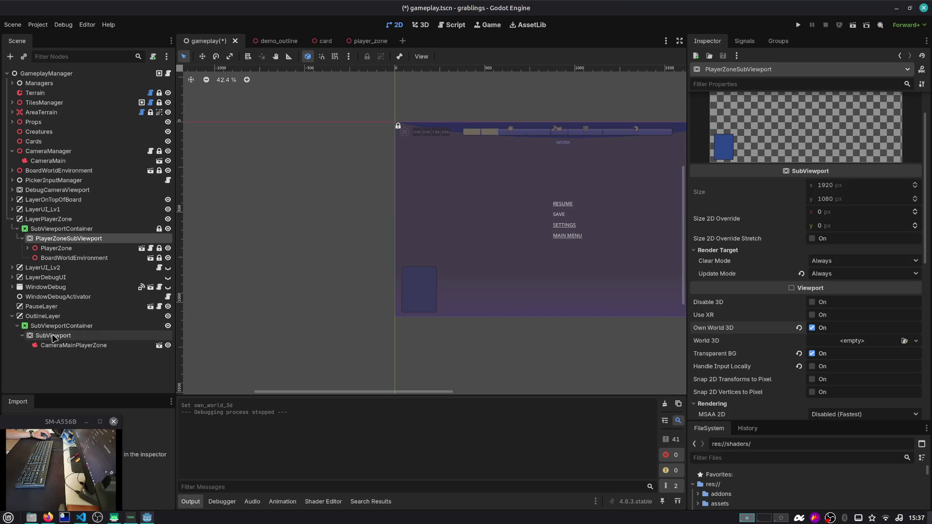
Step: Move the outline SubViewport into LayerPlayerZone's container below PlayerZoneSubViewport, then test-run the scene
{"action": "mouse_move", "coordinate": [52, 336]}
{"action": "left_mouse_down"}
{"action": "mouse_move", "coordinate": [53, 243]}
{"action": "mouse_move", "coordinate": [53, 335]}
{"action": "mouse_move", "coordinate": [38, 234]}
{"action": "left_mouse_up"}
{"action": "left_click", "coordinate": [43, 238]}
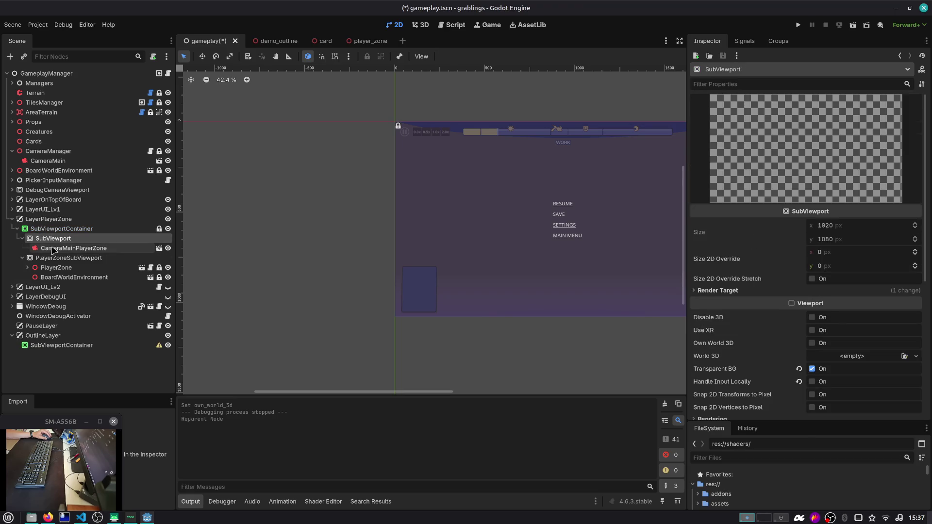
{"action": "left_click_drag", "start_coordinate": [78, 261], "coordinate": [74, 235]}
{"action": "left_click", "coordinate": [82, 269]}
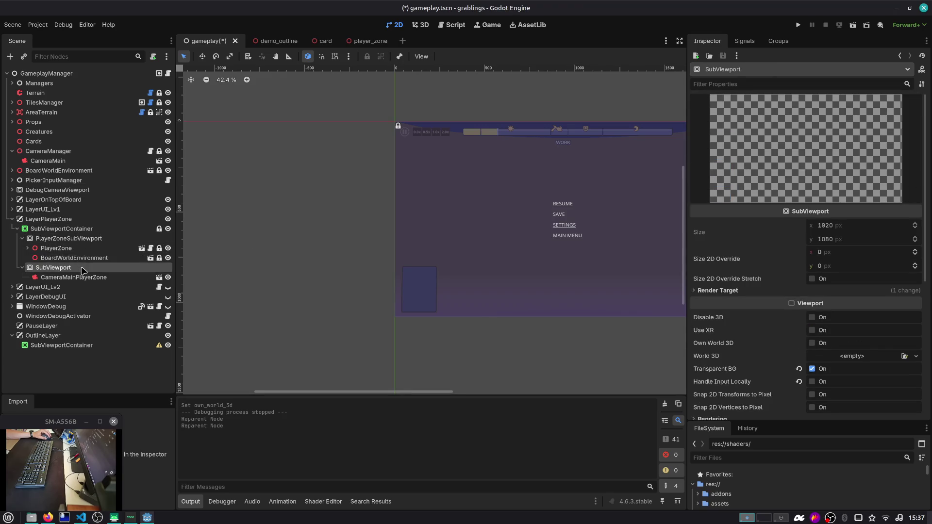
{"action": "key", "text": "F6"}
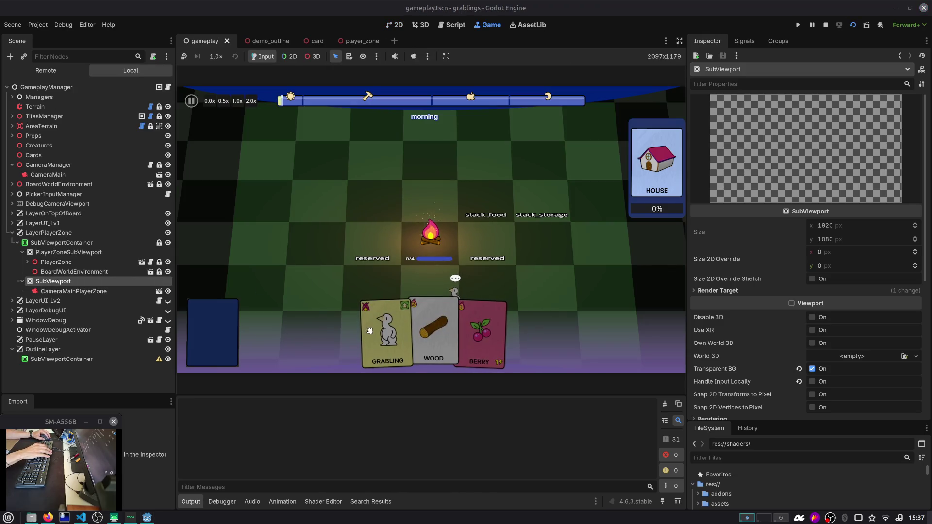
{"action": "left_click", "coordinate": [825, 25]}
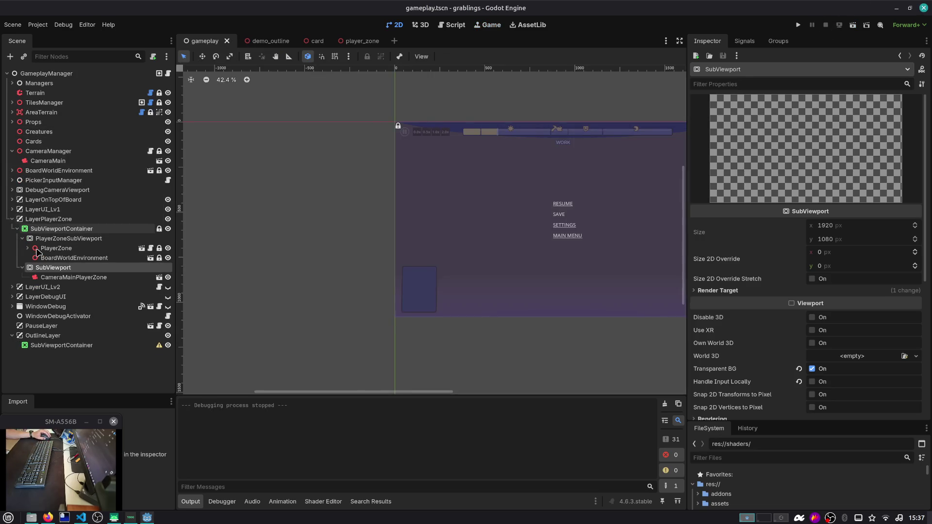
Step: Check the emptied OutlineLayer container, then open the demo_outline scene
{"action": "left_click", "coordinate": [62, 345]}
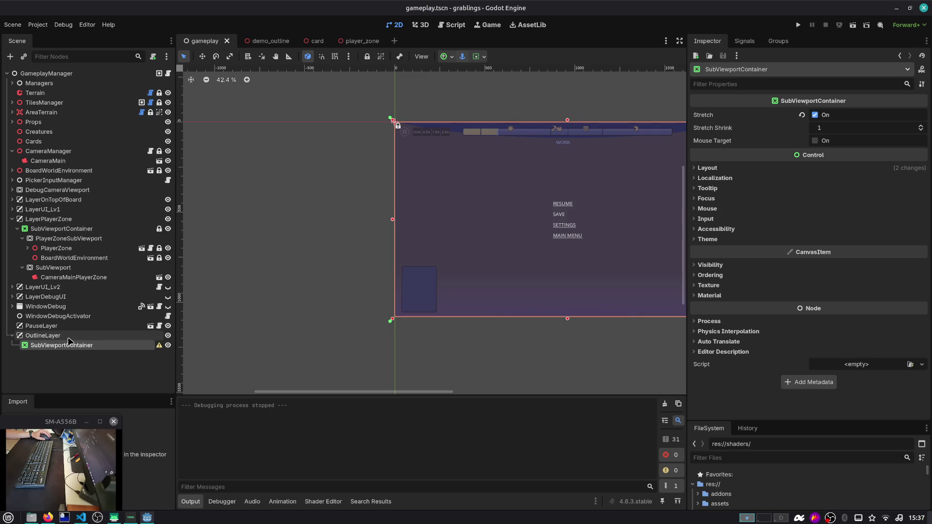
{"action": "left_click", "coordinate": [68, 337]}
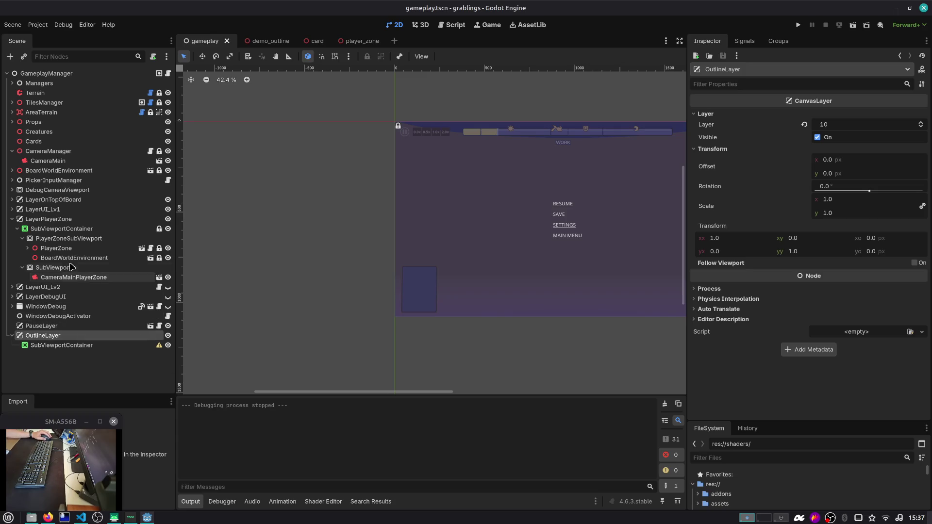
{"action": "left_click", "coordinate": [270, 41]}
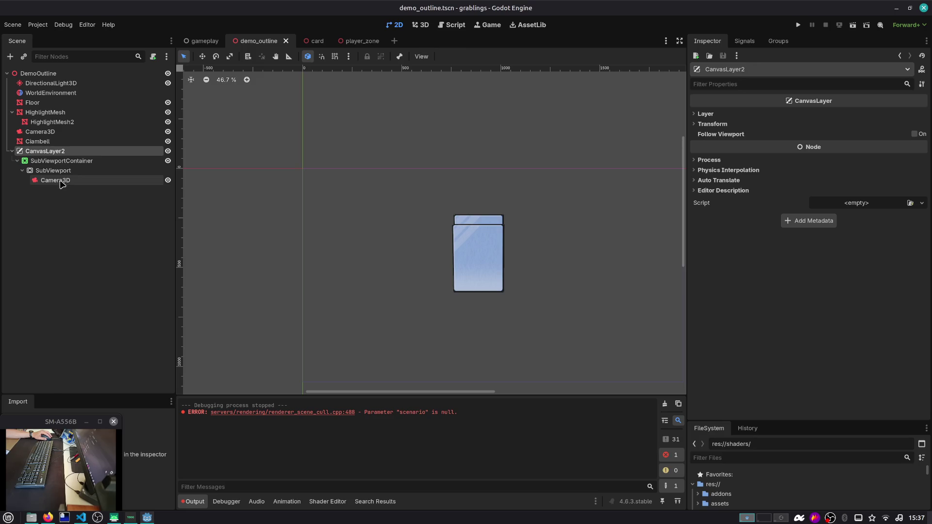
{"action": "left_click", "coordinate": [853, 26]}
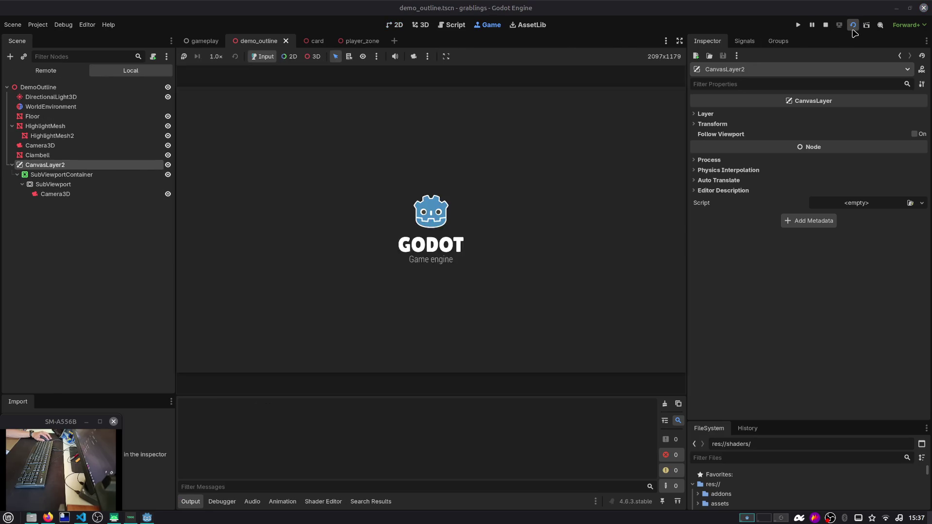
{"action": "left_click", "coordinate": [68, 175]}
{"action": "left_click", "coordinate": [85, 186]}
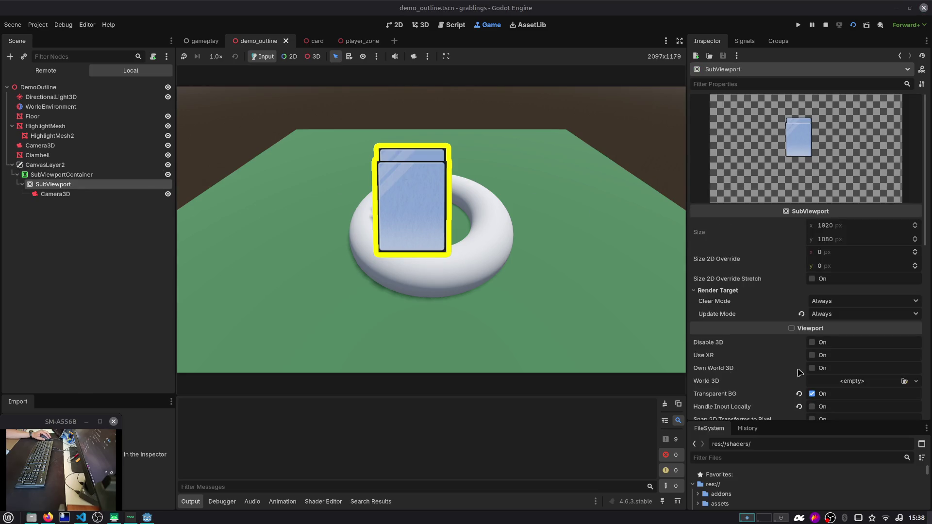
{"action": "left_click", "coordinate": [815, 369]}
{"action": "left_click", "coordinate": [815, 369]}
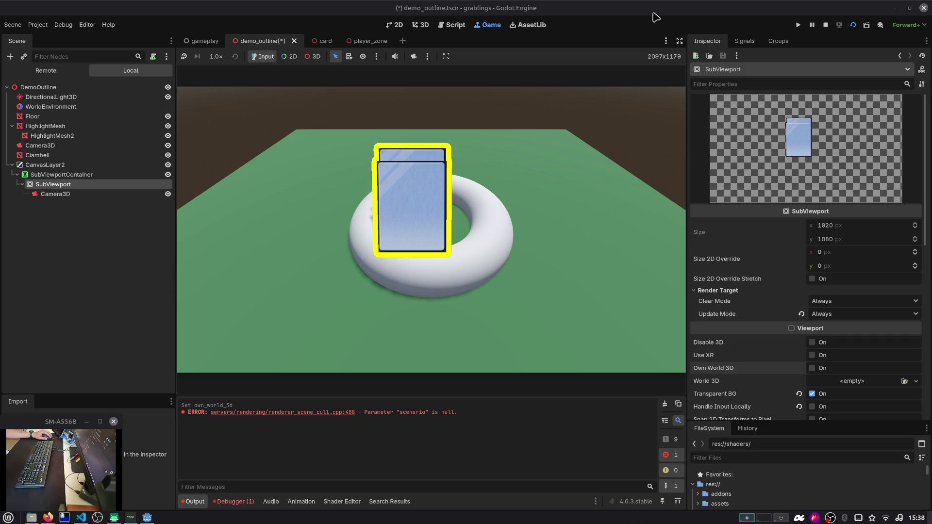
{"action": "left_click", "coordinate": [825, 26]}
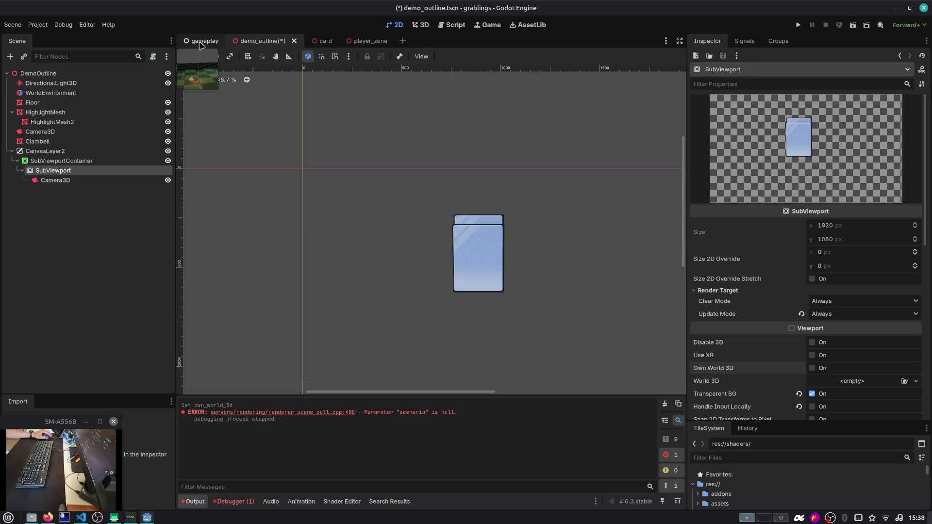
{"action": "left_click", "coordinate": [201, 43]}
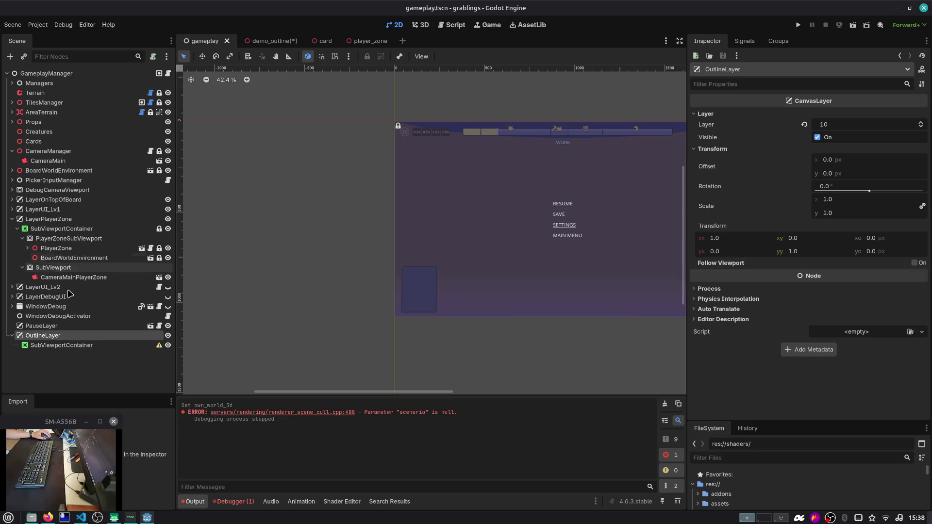
Step: Move the outline SubViewport above PlayerZoneSubViewport, then test-run and stop the game
{"action": "left_click", "coordinate": [75, 239]}
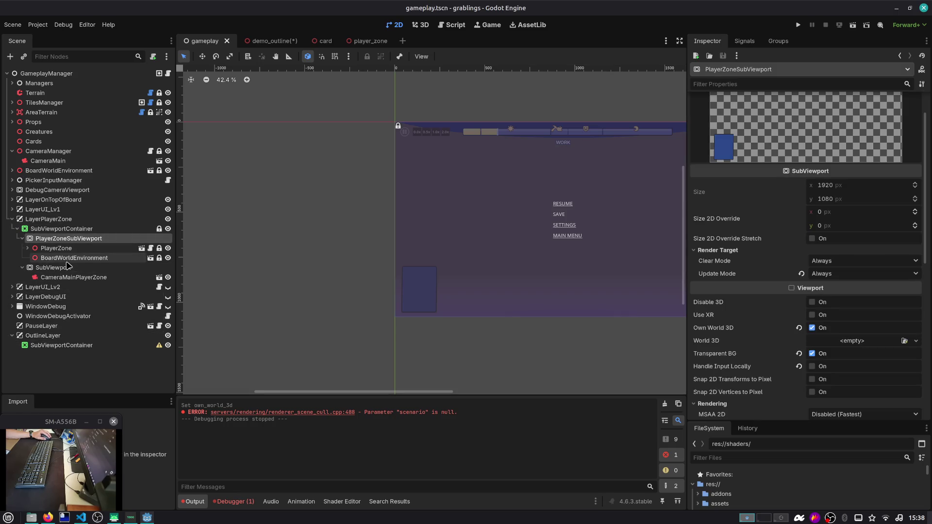
{"action": "left_click", "coordinate": [69, 268]}
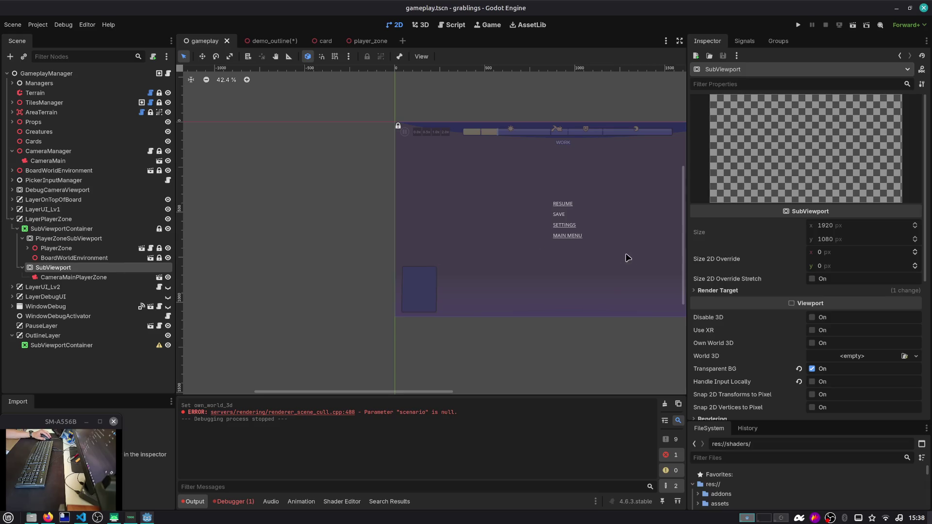
{"action": "left_click", "coordinate": [769, 291]}
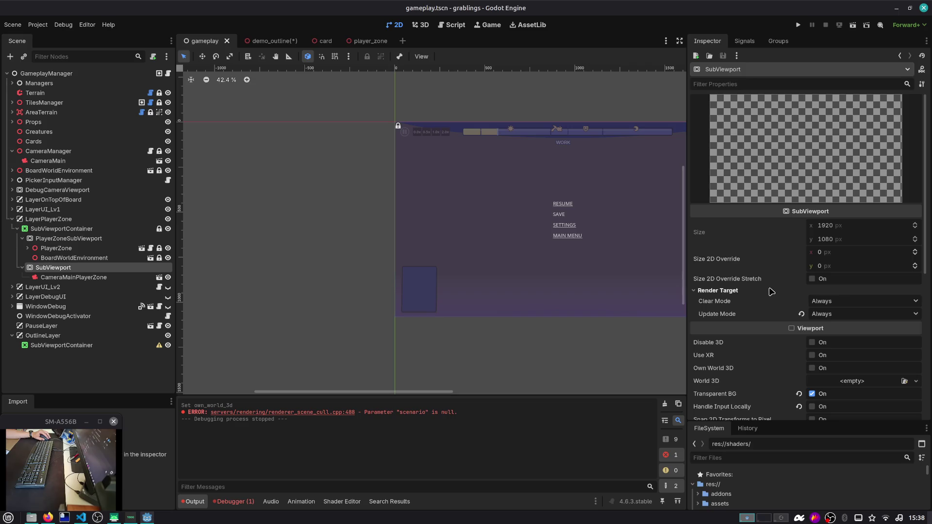
{"action": "scroll", "coordinate": [771, 292], "scroll_direction": "down", "scroll_amount": 2}
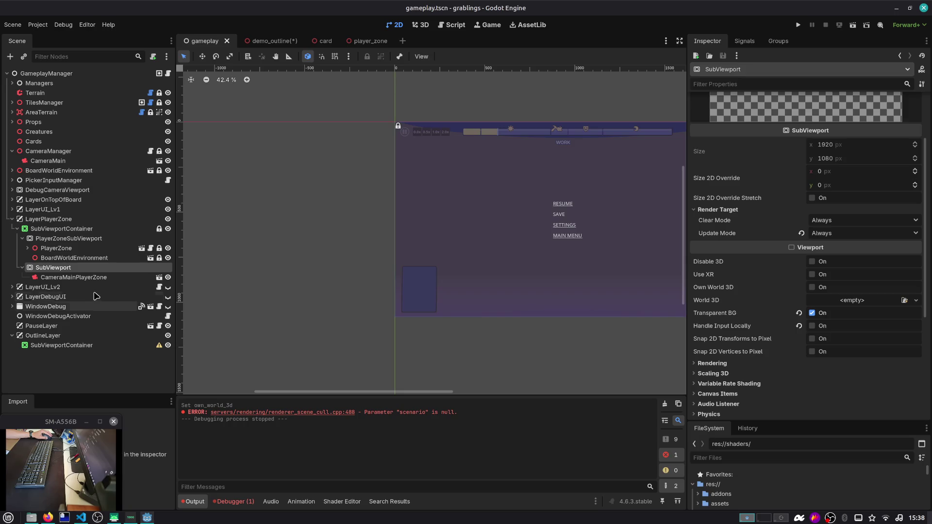
{"action": "left_click_drag", "start_coordinate": [88, 269], "coordinate": [89, 232]}
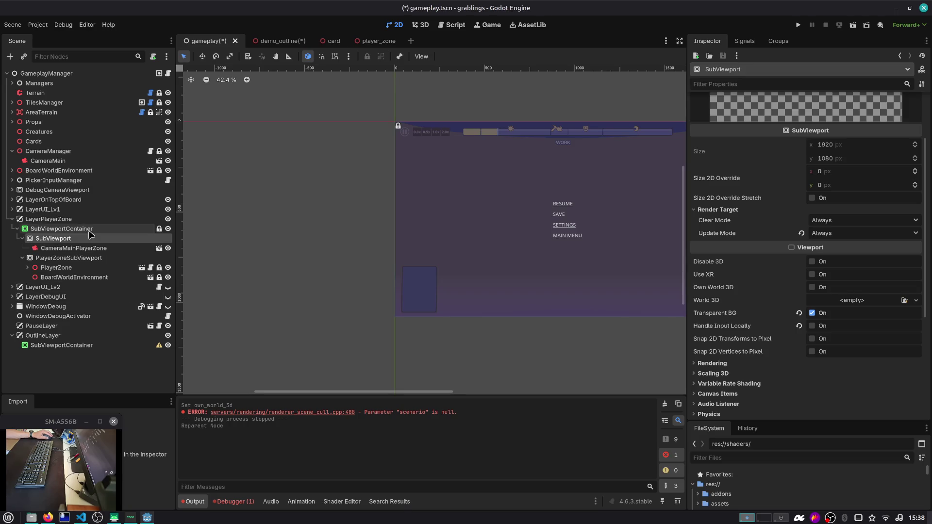
{"action": "key", "text": "F6"}
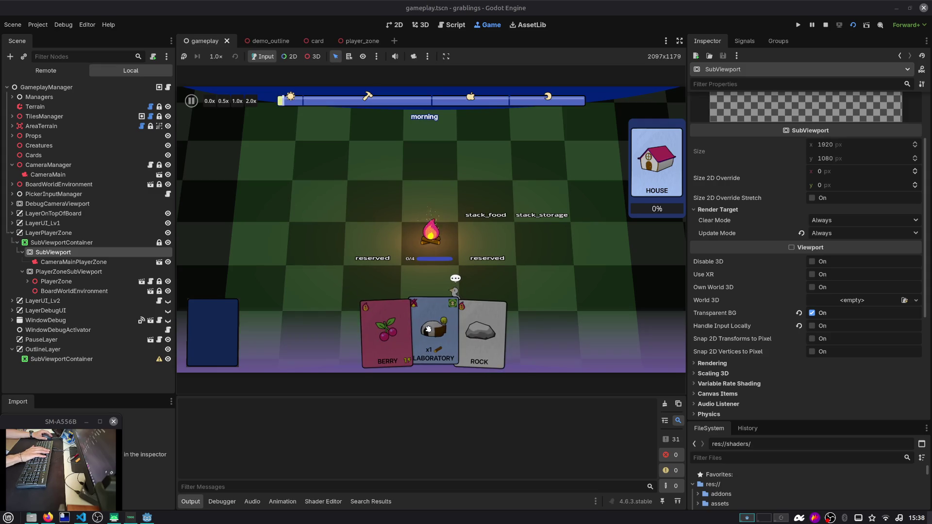
{"action": "left_click", "coordinate": [826, 26]}
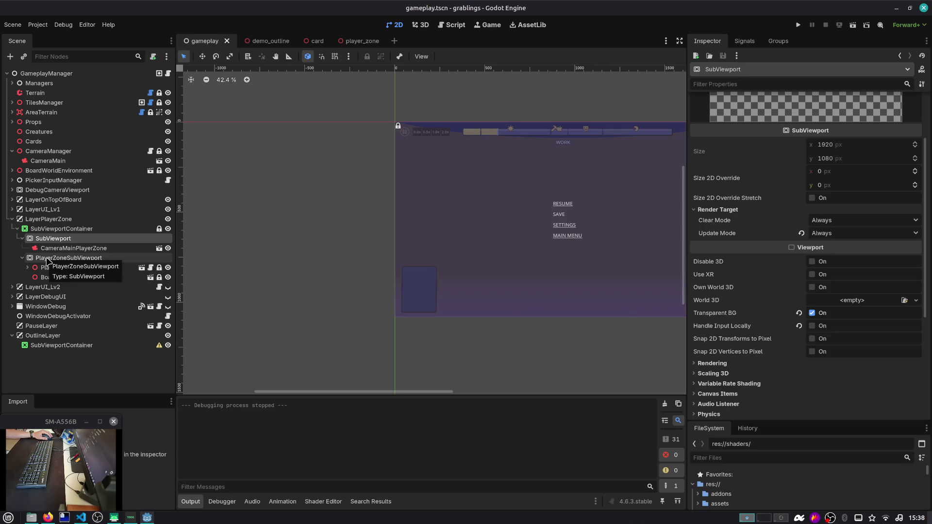
Step: Delete the CameraMainPlayerZone camera and the SubViewport node from the scene tree
{"action": "left_click", "coordinate": [47, 260]}
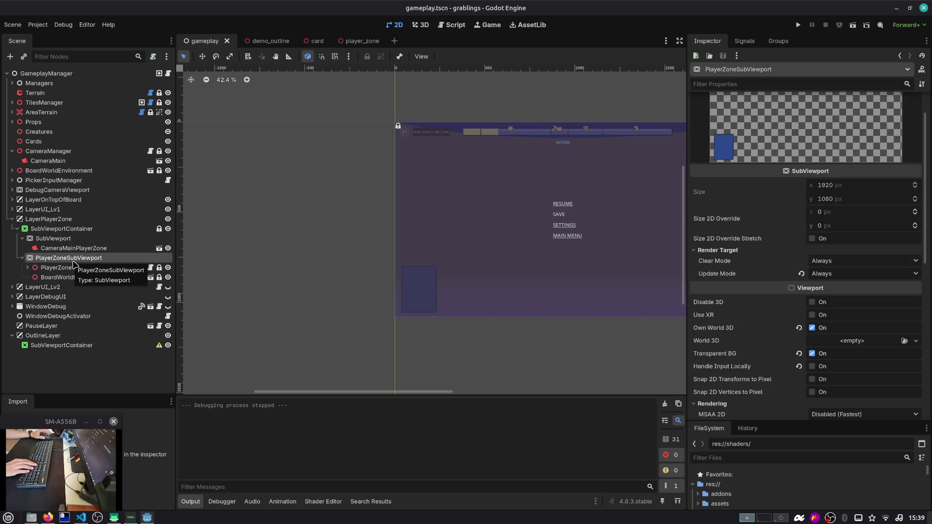
{"action": "left_click", "coordinate": [61, 337]}
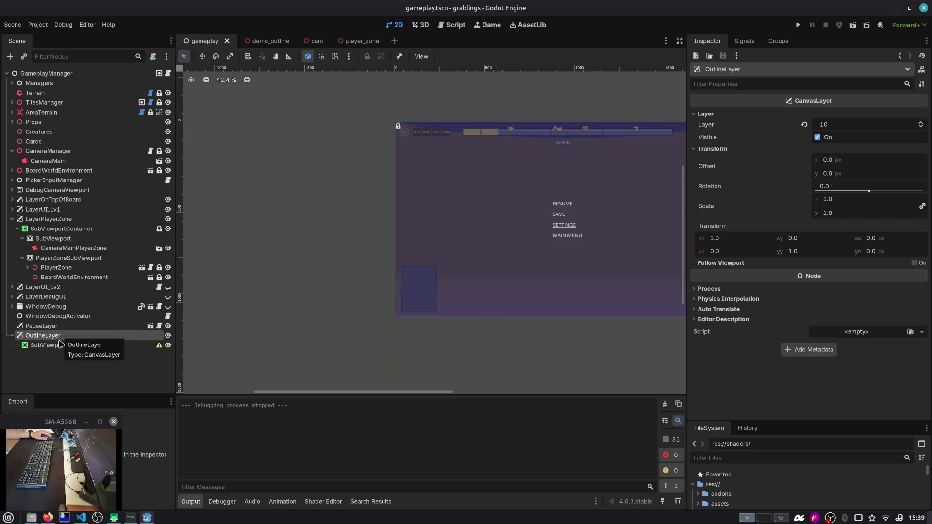
{"action": "left_click", "coordinate": [66, 345]}
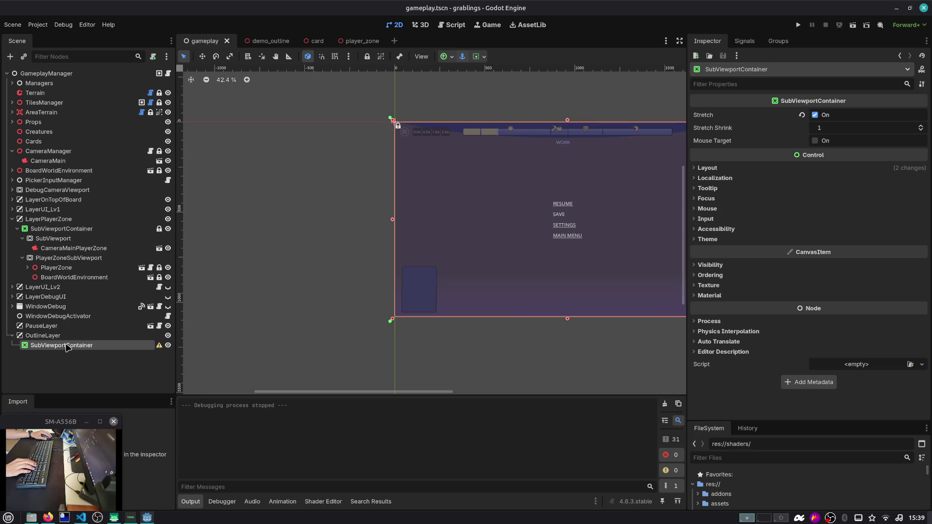
{"action": "left_click", "coordinate": [71, 248]}
{"action": "key", "text": "Delete"}
{"action": "key", "text": "Return"}
{"action": "left_click", "coordinate": [71, 238]}
{"action": "key", "text": "Delete"}
{"action": "key", "text": "Return"}
Step: Paste a copy of CameraMain under the SubViewportContainer, then undo back to the earlier setup
{"action": "left_click", "coordinate": [12, 218]}
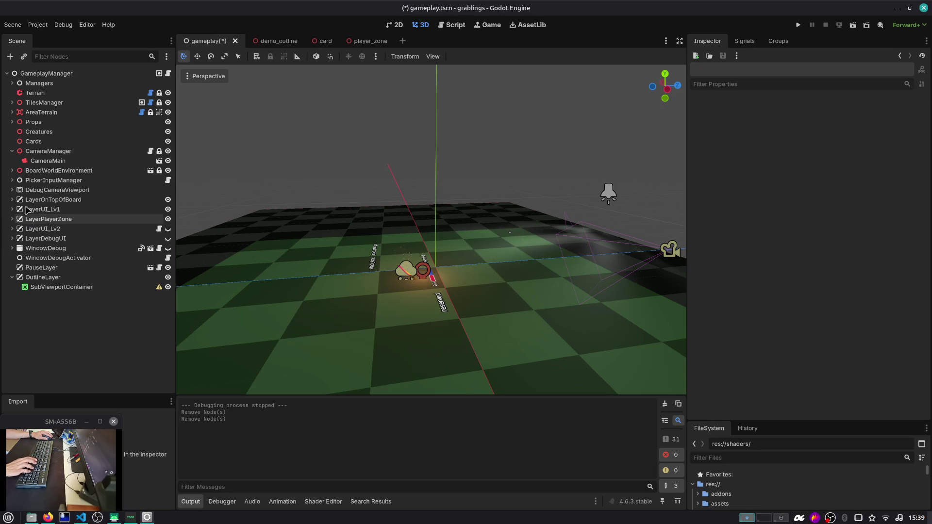
{"action": "left_click", "coordinate": [54, 160]}
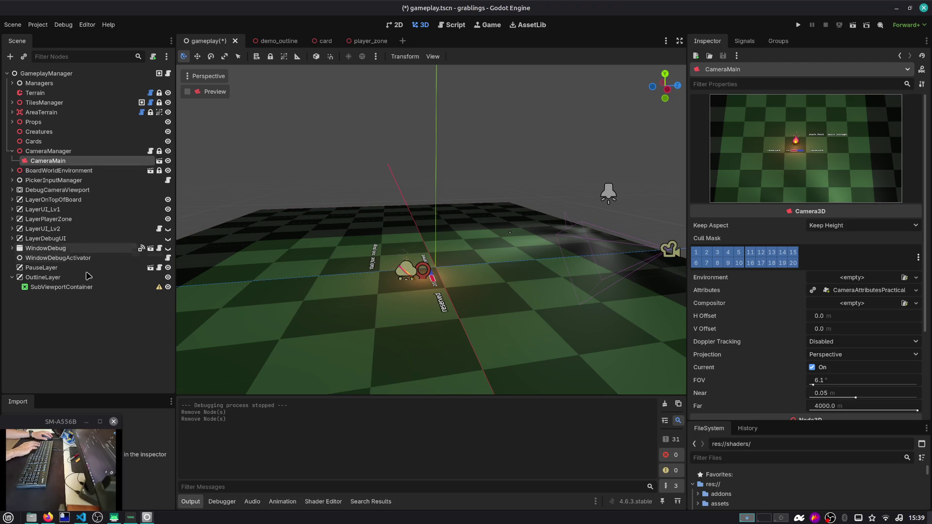
{"action": "left_click", "coordinate": [100, 287]}
{"action": "key", "text": "ctrl+v"}
{"action": "left_click", "coordinate": [102, 287]}
{"action": "left_click", "coordinate": [101, 287]}
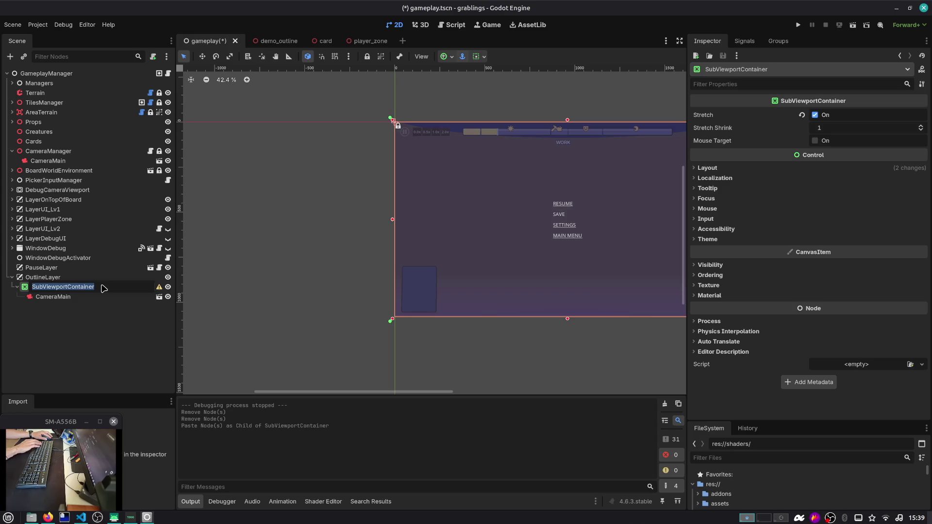
{"action": "left_click", "coordinate": [70, 316]}
{"action": "key", "text": "ctrl+z"}
{"action": "key", "text": "ctrl+z"}
{"action": "key", "text": "ctrl+z"}
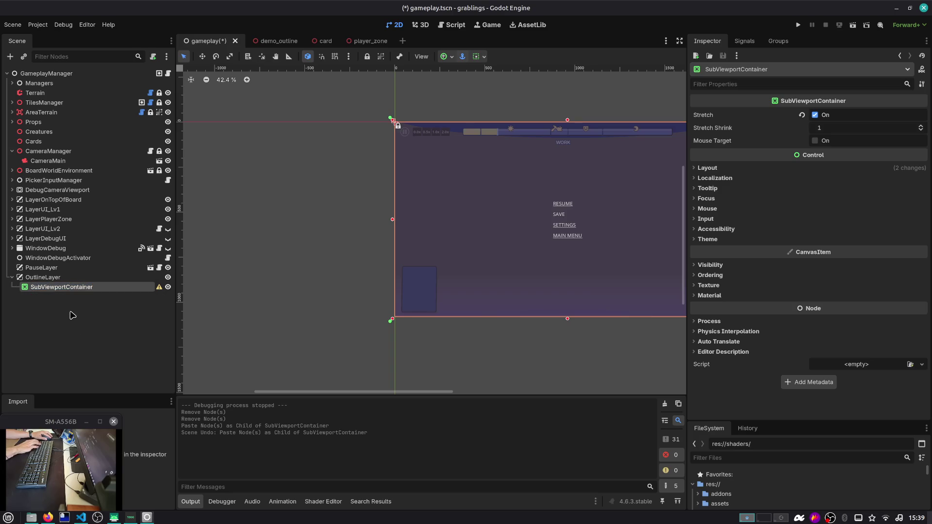
{"action": "key", "text": "ctrl+z"}
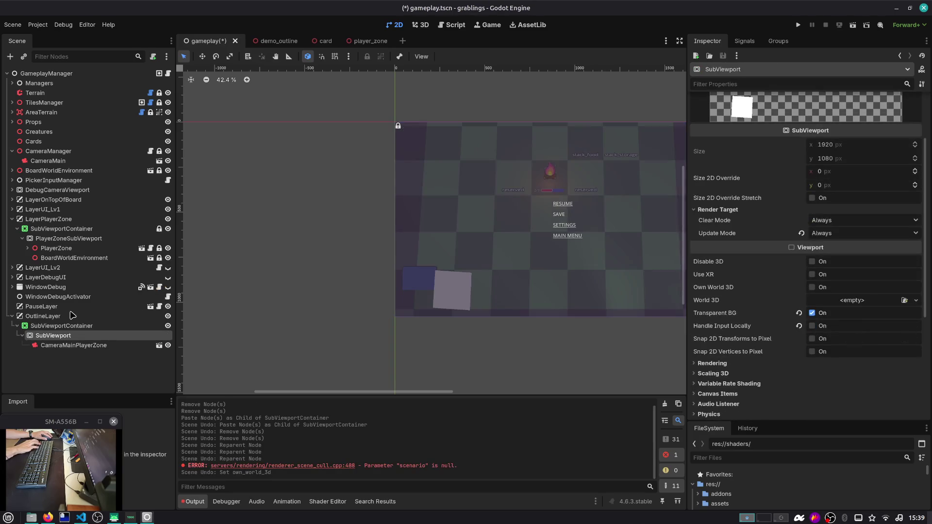
Step: Remove CameraMainPlayerZone, paste CameraMain into the outline SubViewport, and save and run with F5
{"action": "left_click", "coordinate": [85, 345]}
{"action": "key", "text": "Return"}
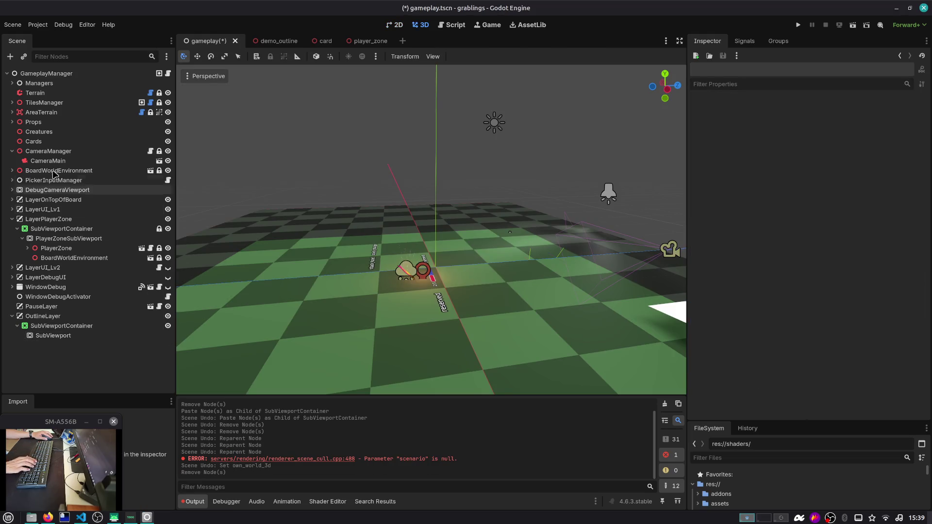
{"action": "left_click", "coordinate": [55, 161]}
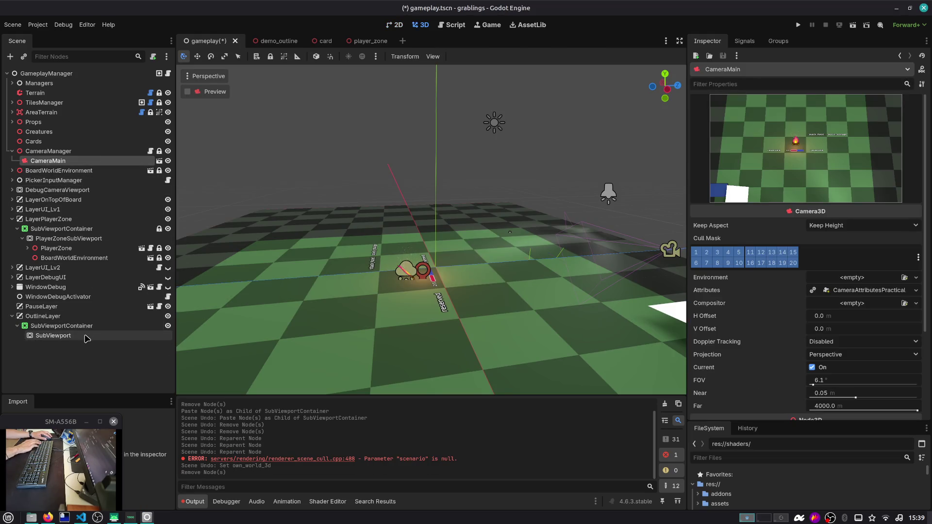
{"action": "left_click", "coordinate": [85, 335]}
{"action": "key", "text": "ctrl+v"}
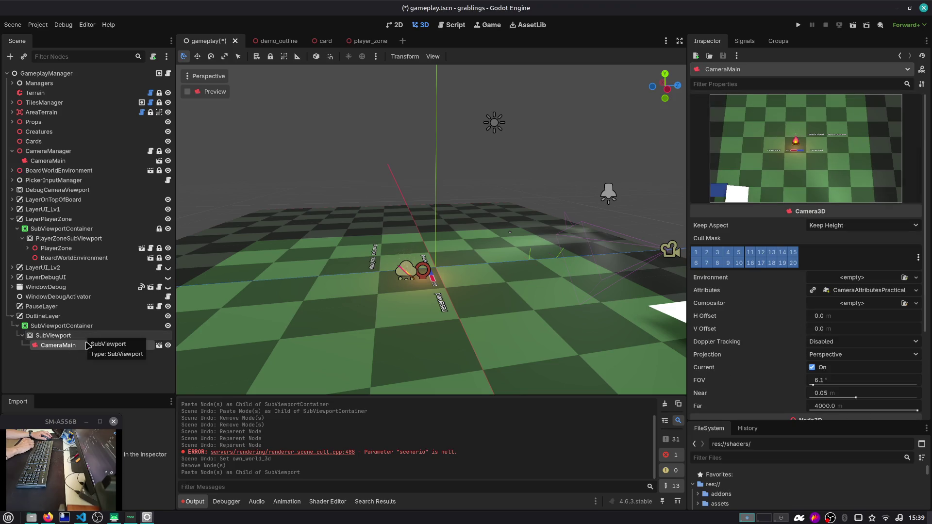
{"action": "key", "text": "F5"}
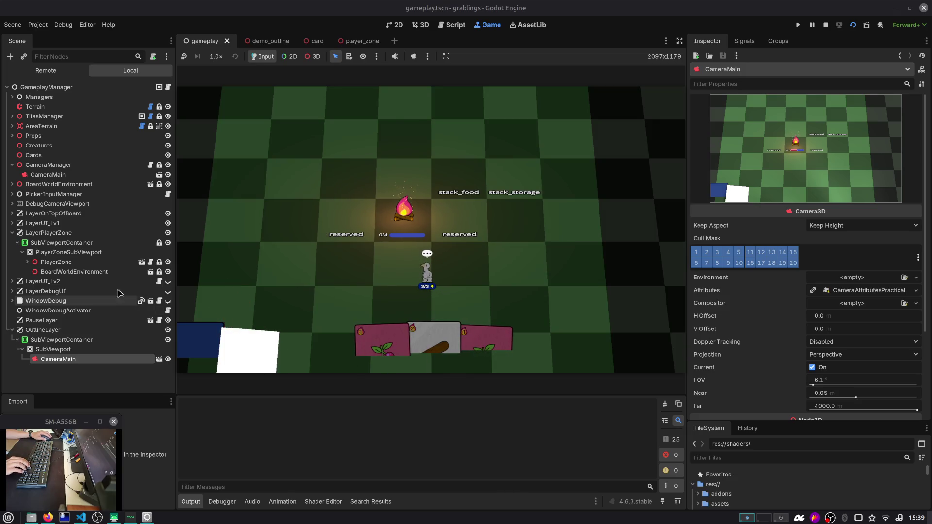
Step: Enable Own World 3D on PlayerZoneSubViewport and test-run the game again
{"action": "left_click", "coordinate": [95, 253]}
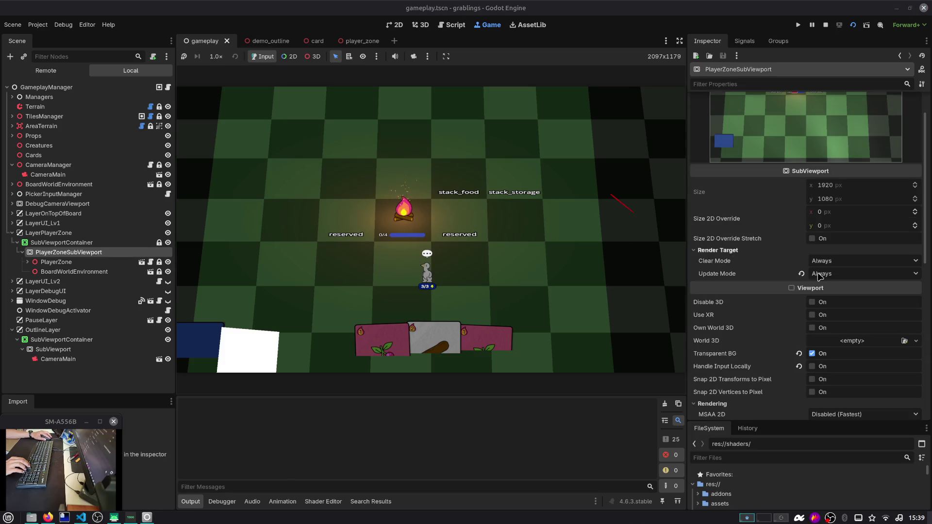
{"action": "left_click", "coordinate": [817, 328]}
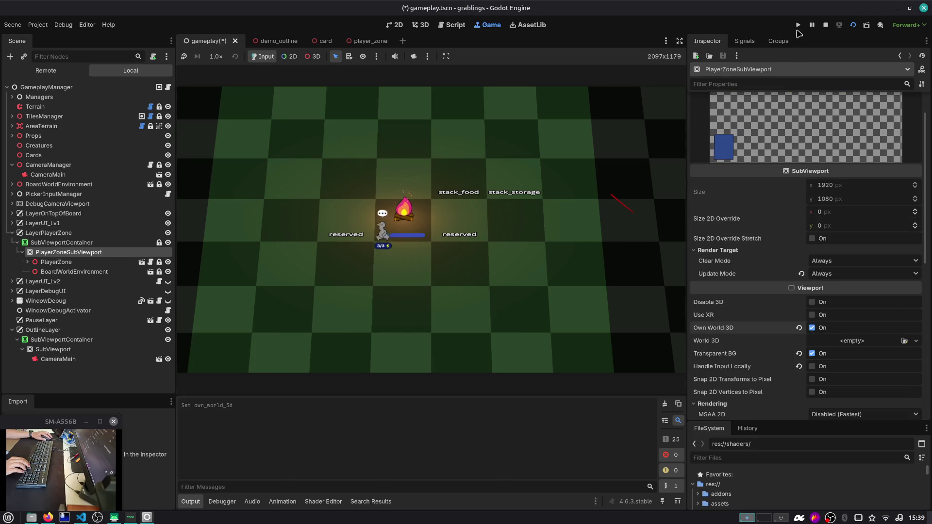
{"action": "left_click", "coordinate": [827, 27]}
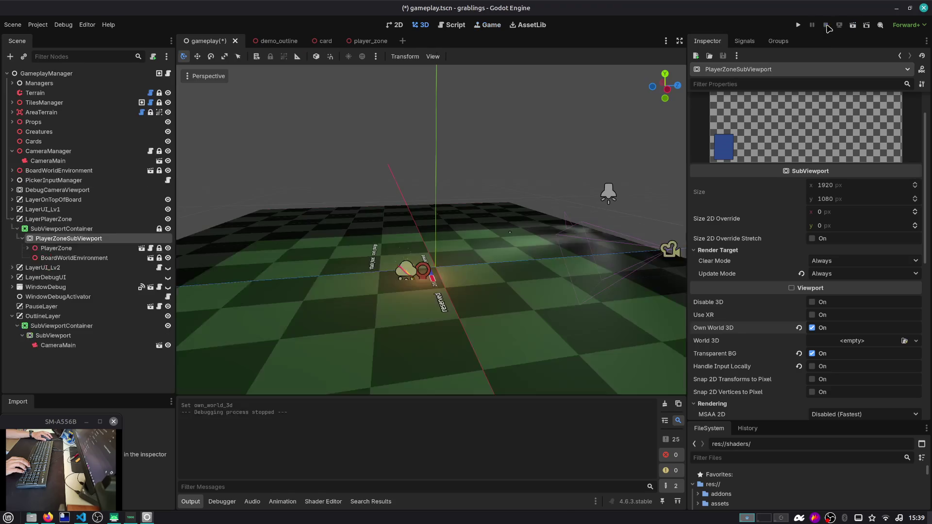
{"action": "key", "text": "F5"}
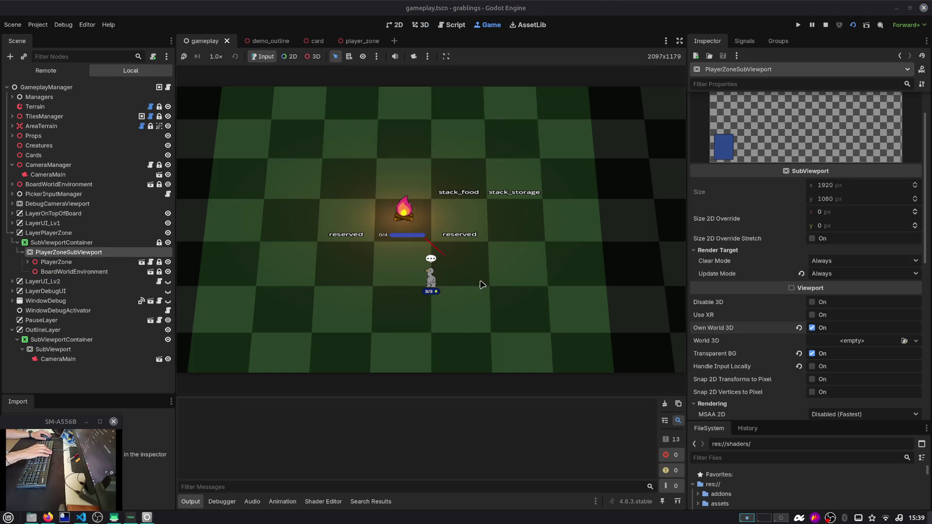
{"action": "left_click", "coordinate": [825, 25]}
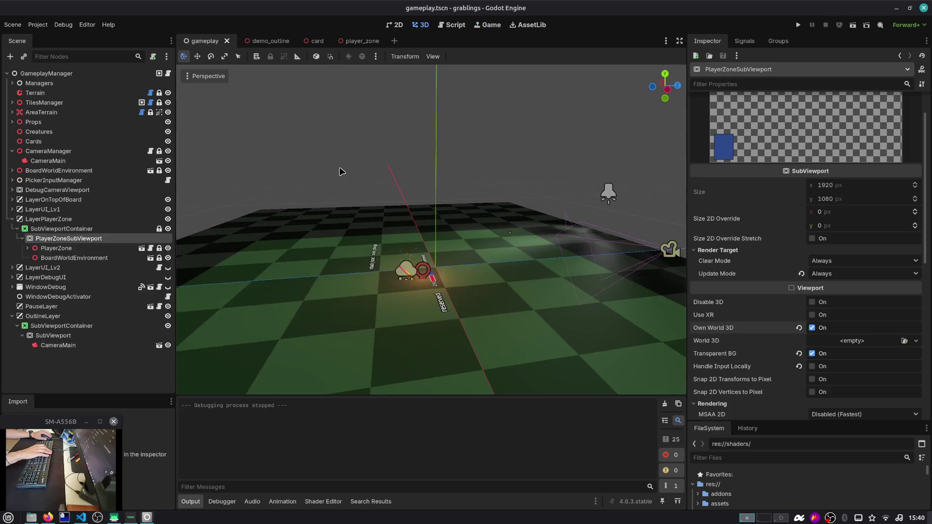
Step: Leave Own World 3D unchecked on the outline SubViewport so it shares the main world
{"action": "left_click", "coordinate": [71, 336]}
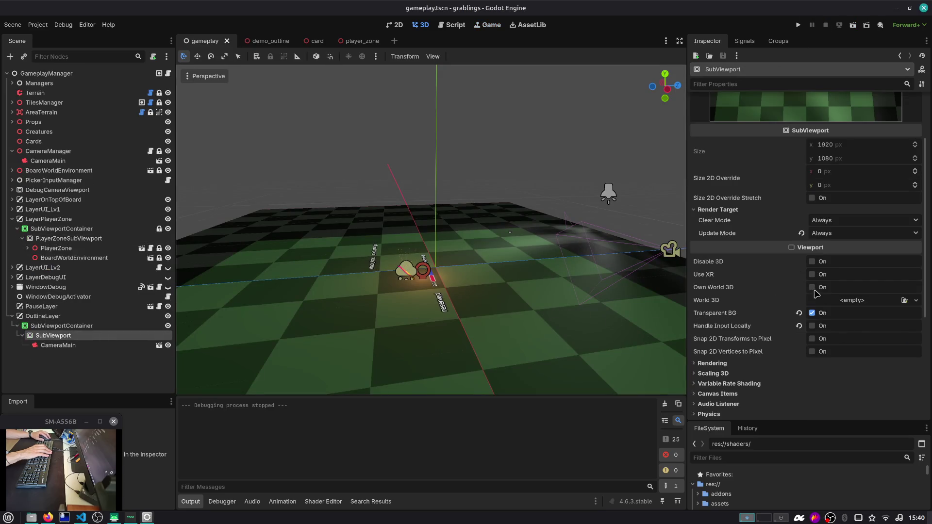
{"action": "left_click", "coordinate": [812, 288]}
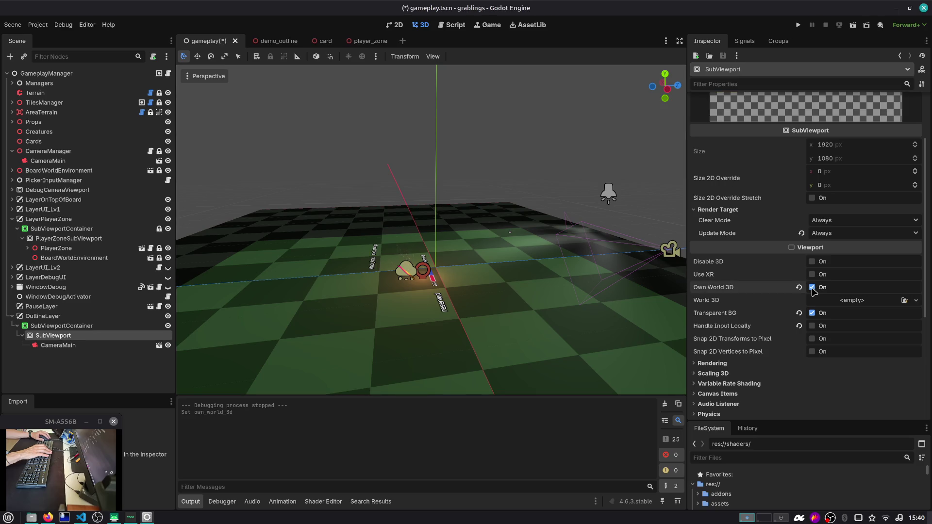
{"action": "left_click", "coordinate": [812, 287]}
{"action": "scroll", "coordinate": [480, 270], "scroll_direction": "down", "scroll_amount": 3}
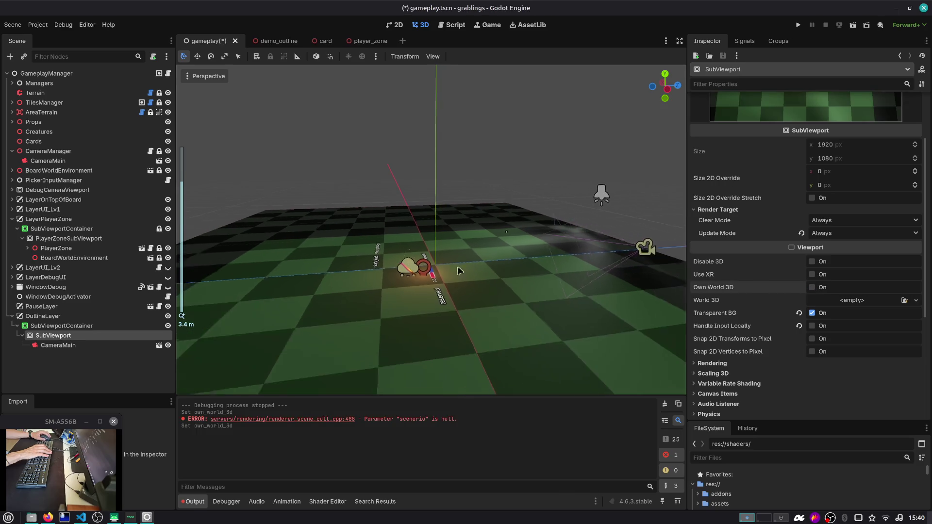
{"action": "left_click", "coordinate": [51, 315]}
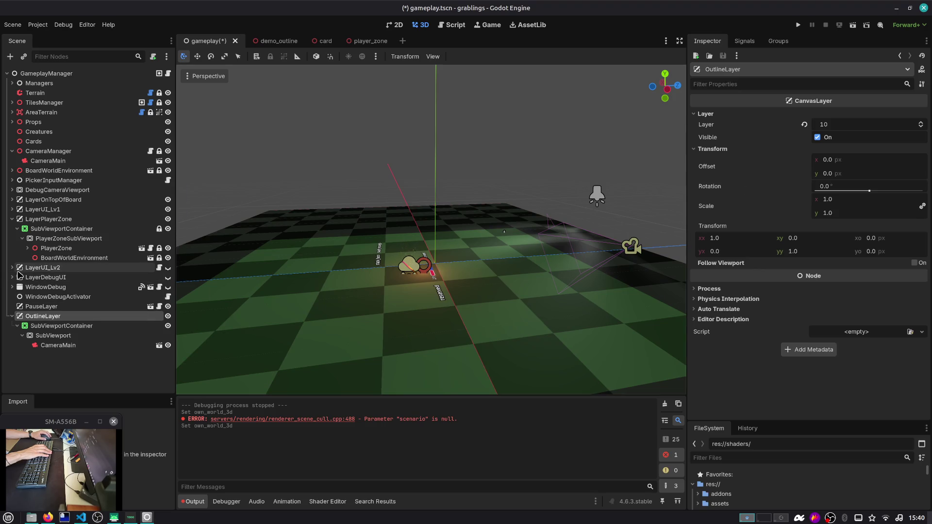
Step: Review LayerPlayerZone and PlayerZone in the tree, then select the GameplayManager root
{"action": "left_click", "coordinate": [48, 219]}
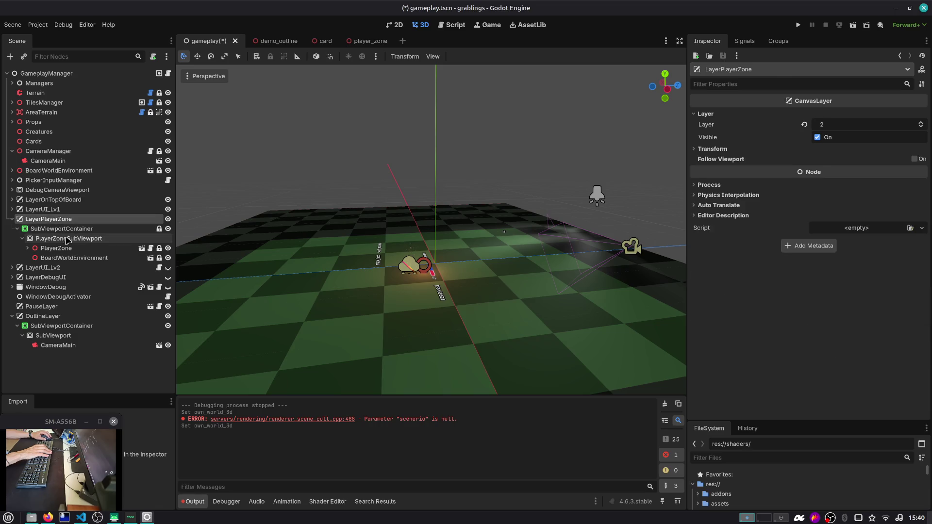
{"action": "left_click", "coordinate": [68, 239]}
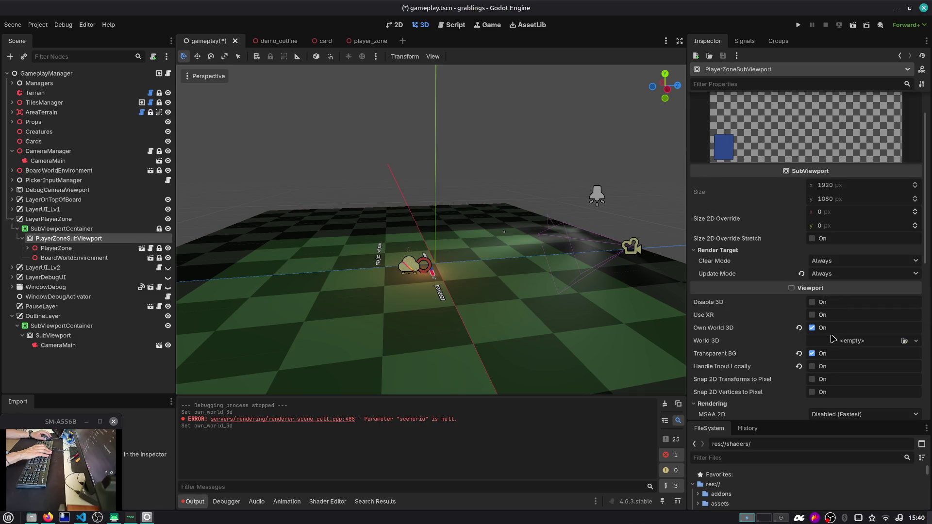
{"action": "left_click", "coordinate": [27, 248]}
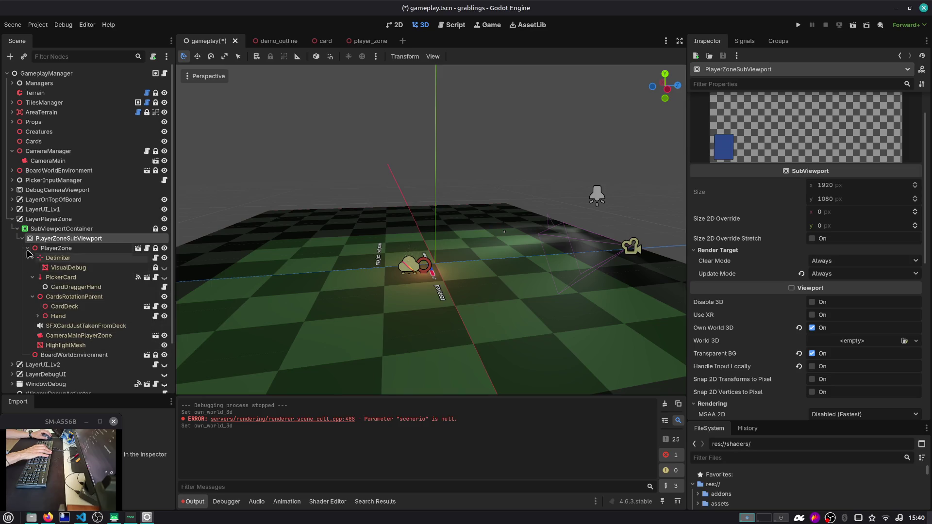
{"action": "left_click", "coordinate": [28, 248]}
{"action": "left_click", "coordinate": [13, 219]}
{"action": "left_click", "coordinate": [46, 74]}
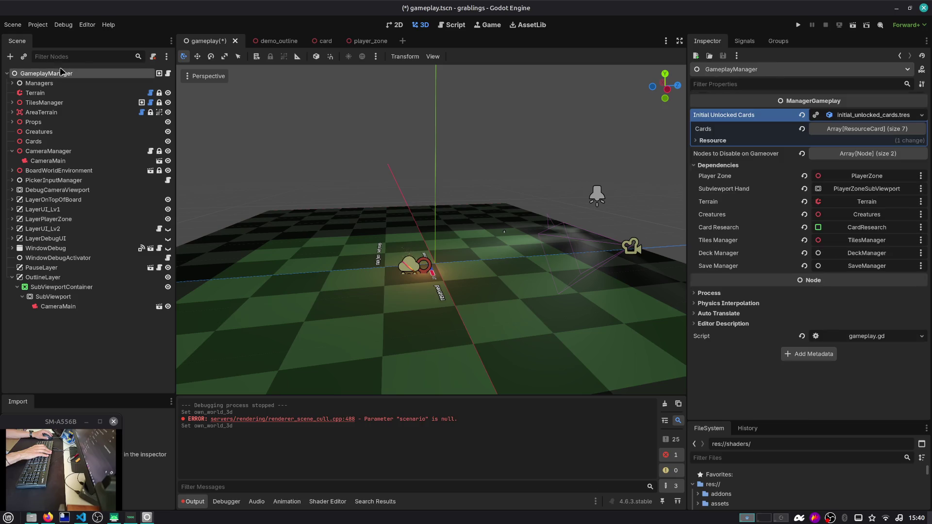
Step: Save gameplay.tscn, check HighlightMesh in player_zone without deleting it, then run the game with F5
{"action": "key", "text": "ctrl+s"}
{"action": "left_click", "coordinate": [359, 41]}
{"action": "left_click", "coordinate": [97, 182]}
{"action": "key", "text": "Delete"}
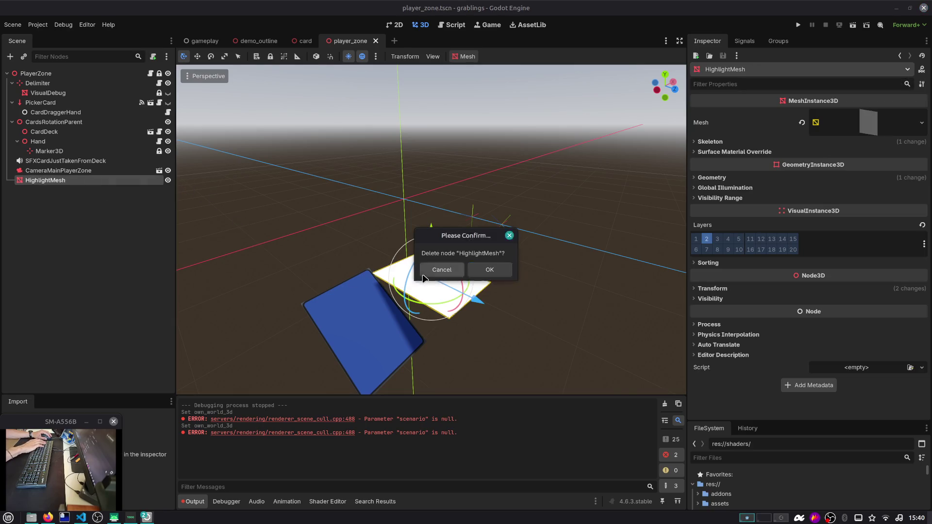
{"action": "key", "text": "Escape"}
{"action": "left_click", "coordinate": [201, 41]}
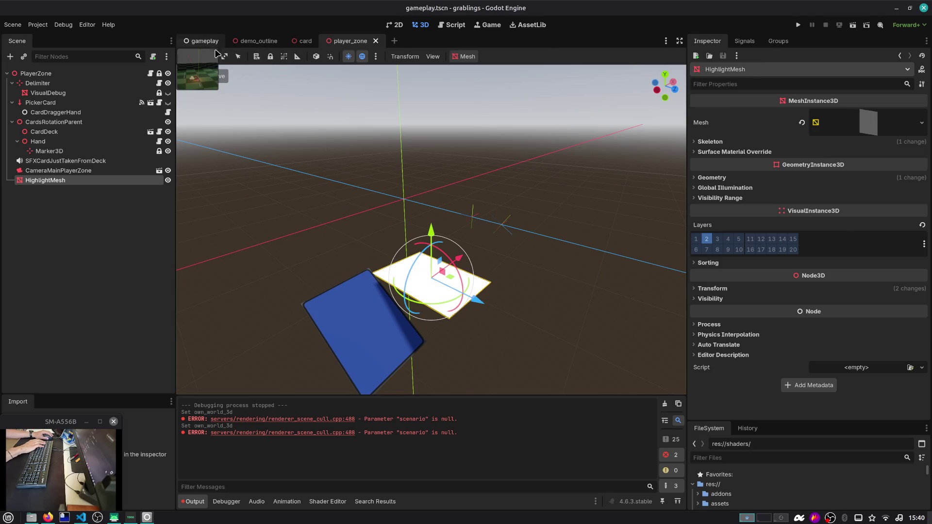
{"action": "key", "text": "F5"}
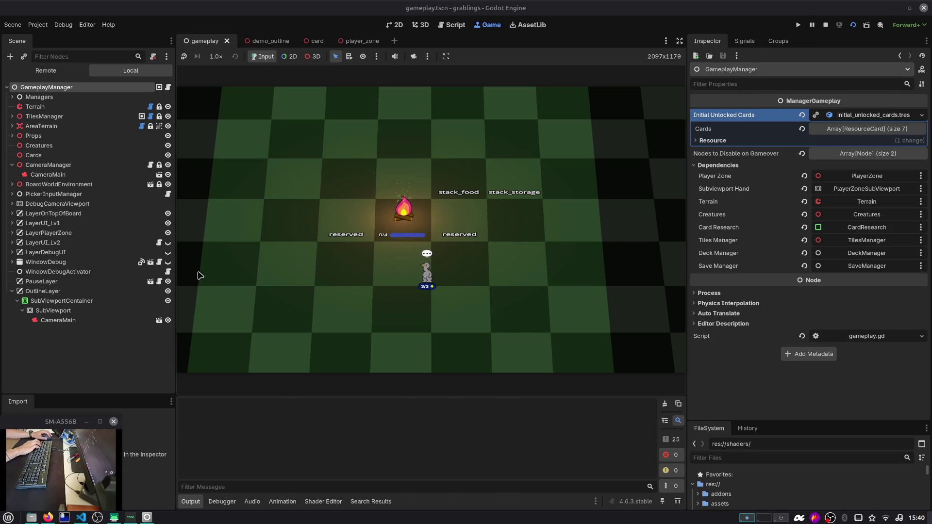
Step: Turn off the outline SubViewport's transparent background and remove layer 1 from its camera's cull mask
{"action": "left_click", "coordinate": [167, 290]}
{"action": "left_click", "coordinate": [167, 291]}
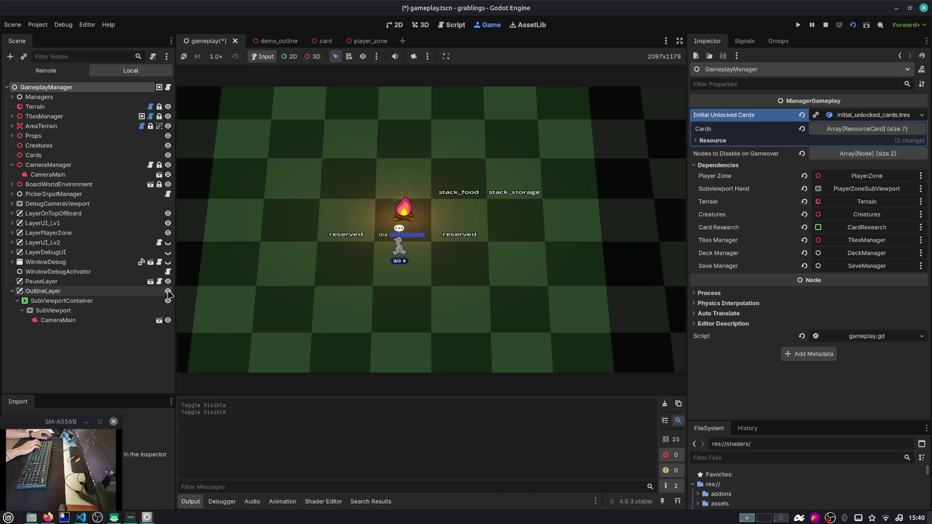
{"action": "left_click", "coordinate": [113, 312]}
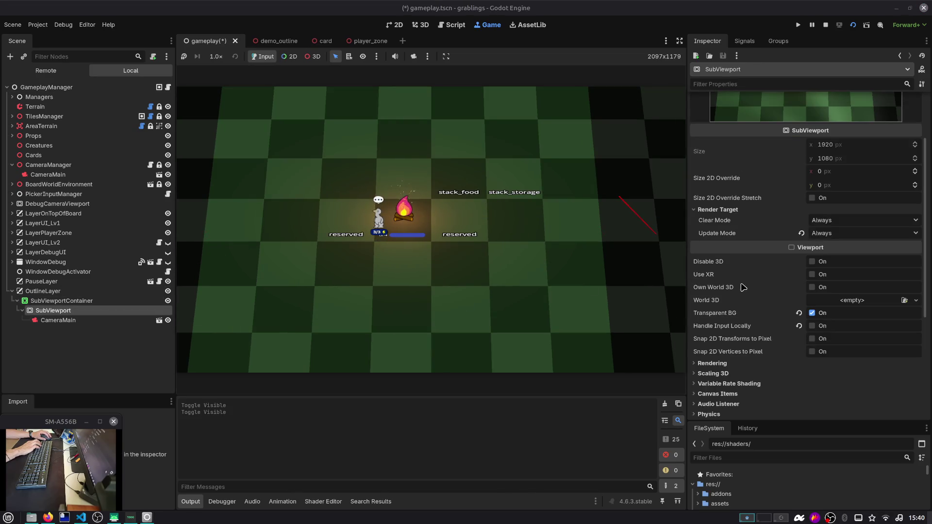
{"action": "left_click", "coordinate": [812, 313]}
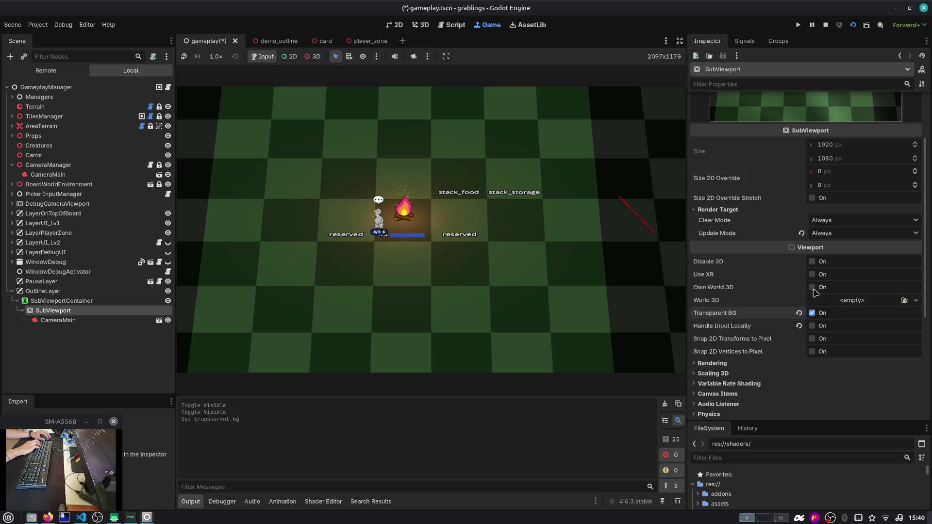
{"action": "left_click", "coordinate": [68, 320]}
{"action": "left_click", "coordinate": [696, 252]}
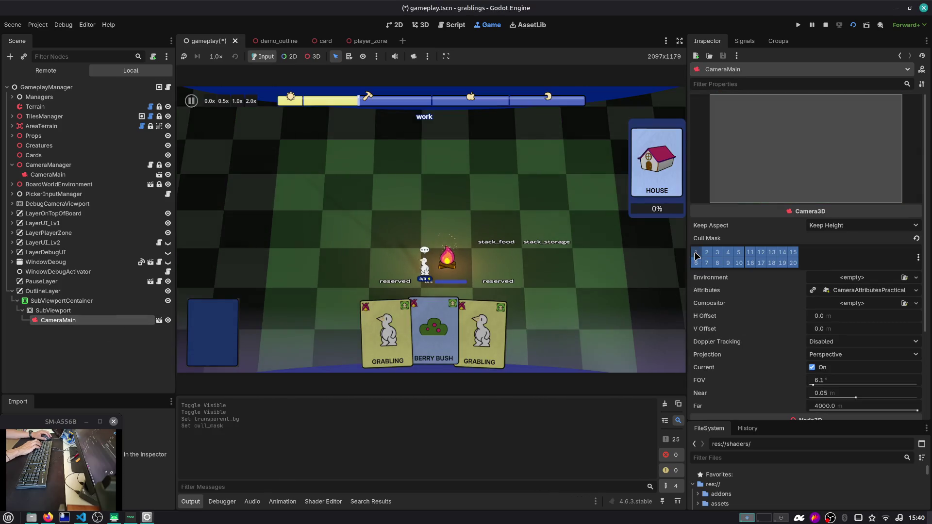
Step: Test by placing the Berry Bush card on stack_storage, then attach outline_layer.gd to OutlineLayer
{"action": "mouse_move", "coordinate": [449, 339]}
{"action": "left_mouse_down"}
{"action": "mouse_move", "coordinate": [446, 291]}
{"action": "mouse_move", "coordinate": [538, 221]}
{"action": "left_mouse_up"}
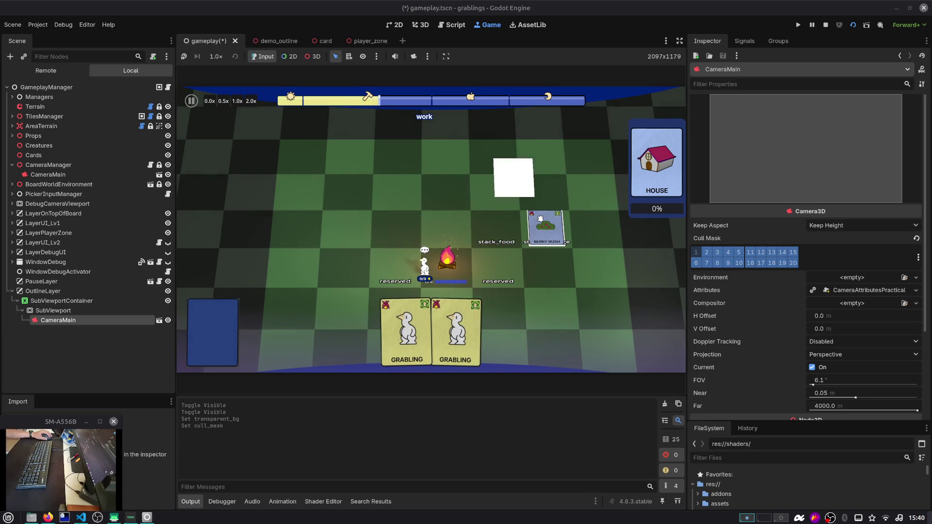
{"action": "key", "text": "a"}
{"action": "key", "text": "d"}
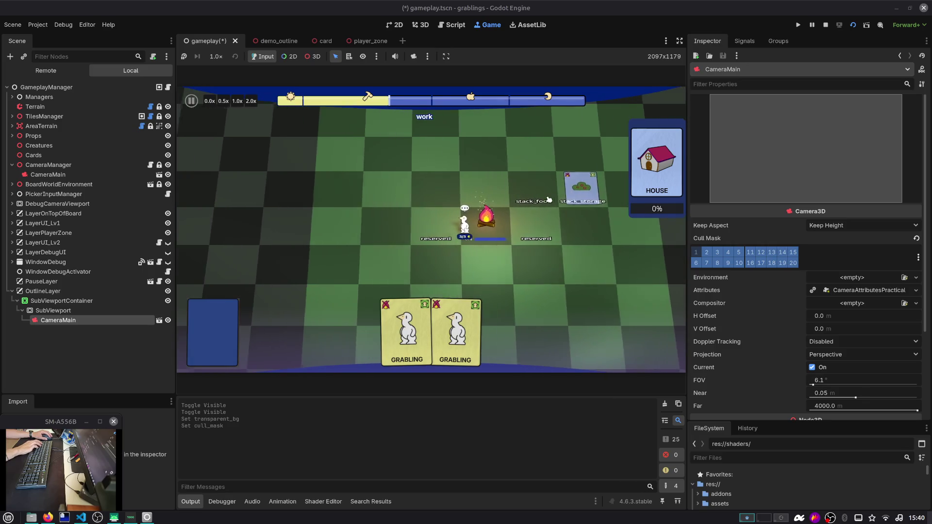
{"action": "key", "text": "d"}
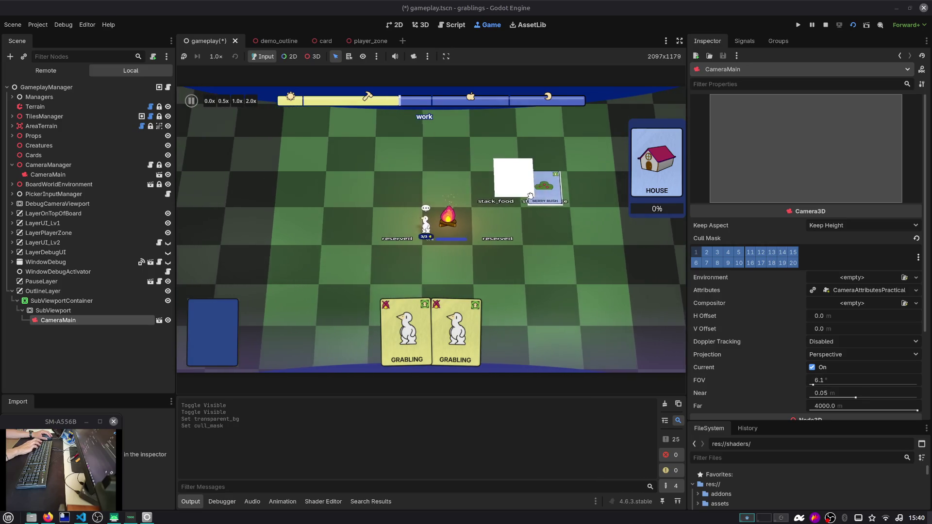
{"action": "key", "text": "d"}
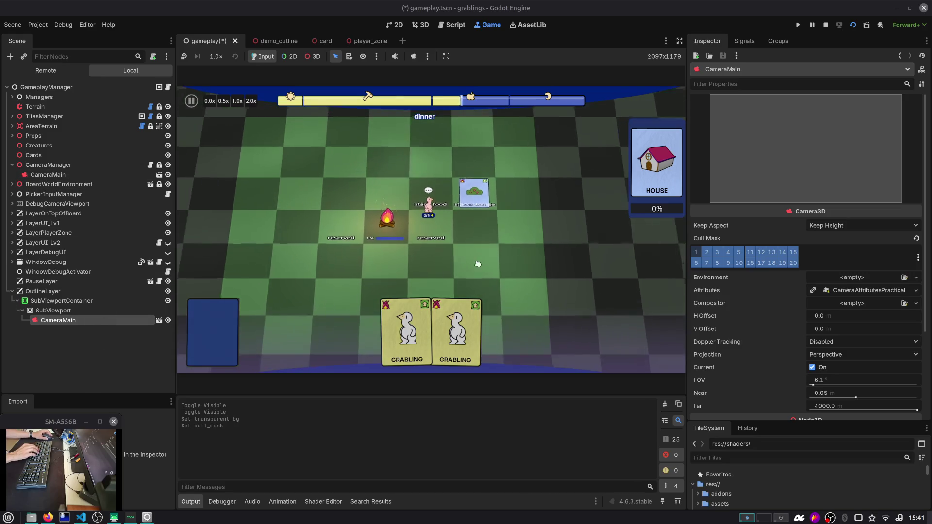
{"action": "scroll", "coordinate": [486, 204], "scroll_direction": "up", "scroll_amount": 3}
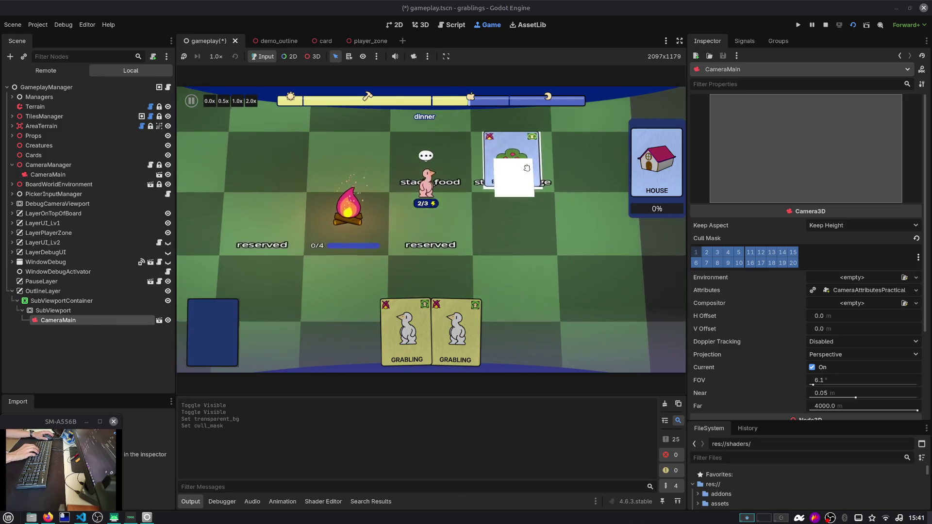
{"action": "scroll", "coordinate": [527, 168], "scroll_direction": "down", "scroll_amount": 5}
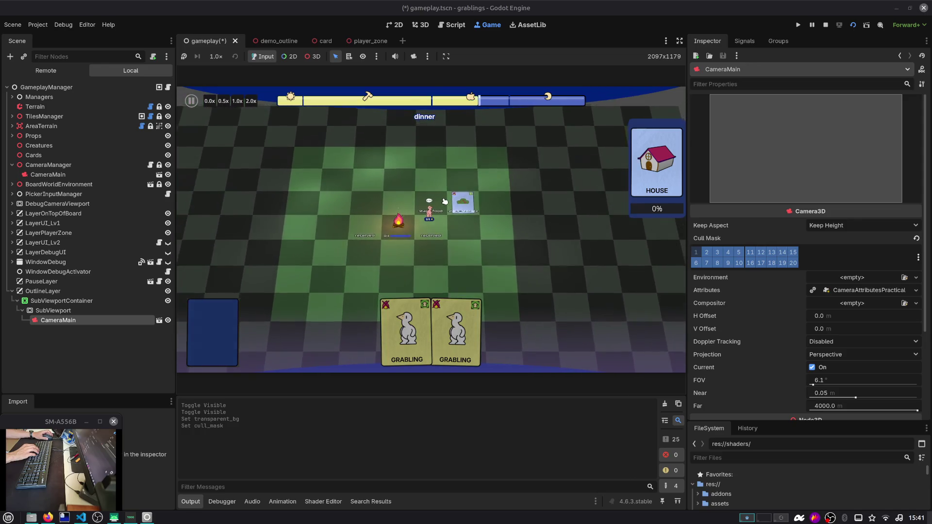
{"action": "scroll", "coordinate": [444, 201], "scroll_direction": "up", "scroll_amount": 3}
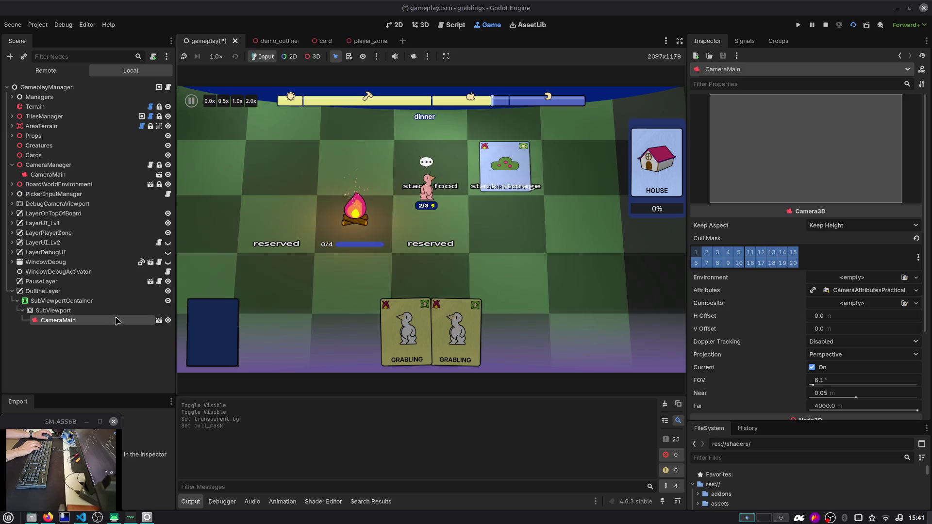
{"action": "key", "text": "shift+Down"}
{"action": "key", "text": "shift+Down"}
{"action": "key", "text": "shift+Down"}
{"action": "key", "text": "BackSpace"}
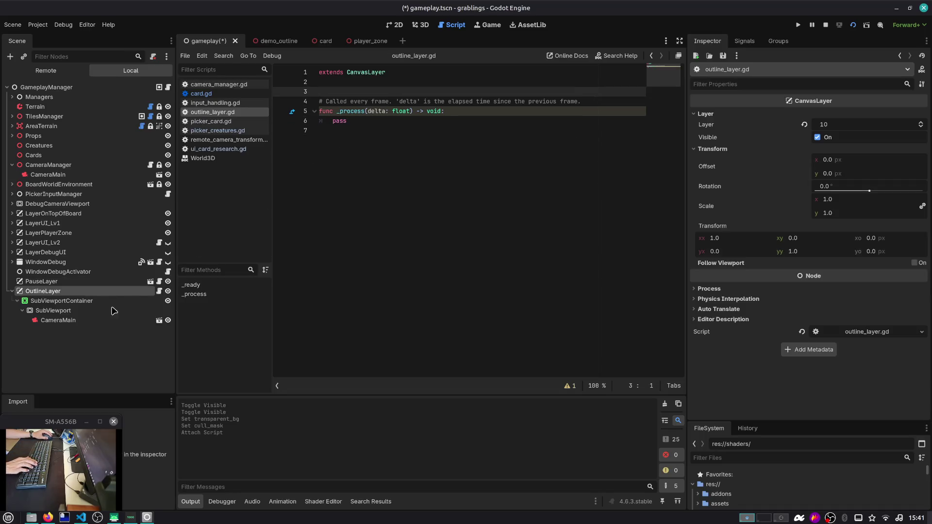
{"action": "left_click", "coordinate": [109, 324], "text": "shift"}
{"action": "mouse_move", "coordinate": [114, 319]}
{"action": "left_mouse_down"}
{"action": "mouse_move", "coordinate": [242, 233]}
{"action": "mouse_move", "coordinate": [111, 298]}
{"action": "mouse_move", "coordinate": [118, 324]}
{"action": "mouse_move", "coordinate": [323, 121]}
{"action": "mouse_move", "coordinate": [327, 91]}
{"action": "left_mouse_up"}
{"action": "left_click", "coordinate": [118, 321]}
{"action": "key", "text": "ctrl+z"}
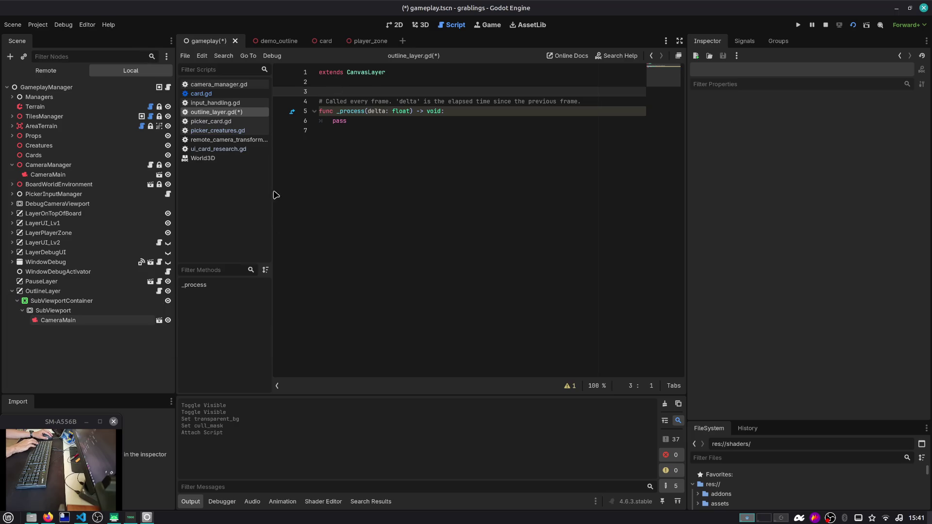
{"action": "left_click", "coordinate": [118, 321]}
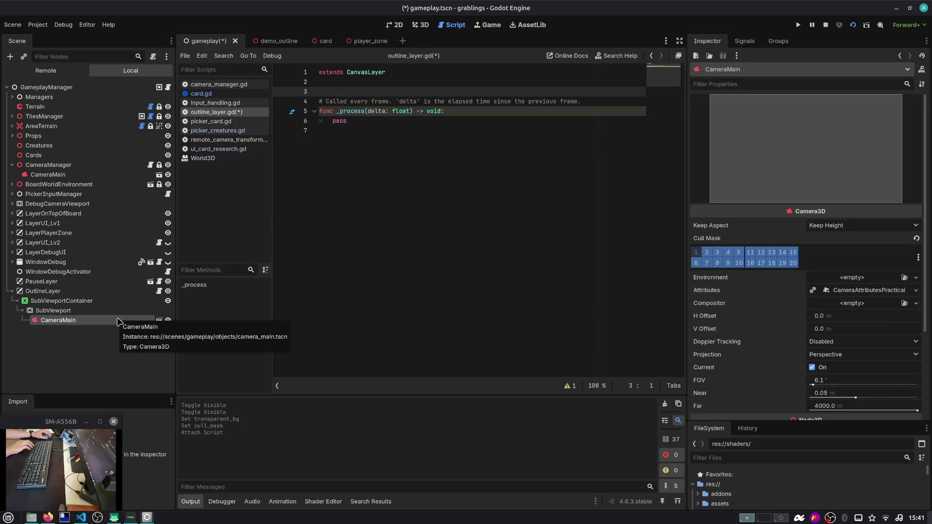
{"action": "mouse_move", "coordinate": [117, 320]}
{"action": "left_mouse_down"}
{"action": "mouse_move", "coordinate": [312, 149]}
{"action": "mouse_move", "coordinate": [336, 90]}
{"action": "left_mouse_up"}
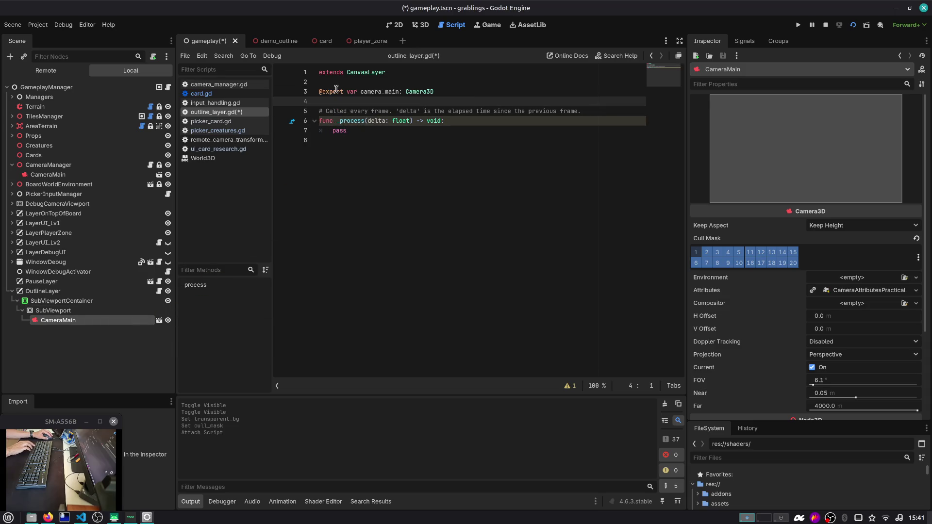
{"action": "mouse_move", "coordinate": [336, 89]}
{"action": "left_click", "coordinate": [372, 124]}
{"action": "key", "text": "Down"}
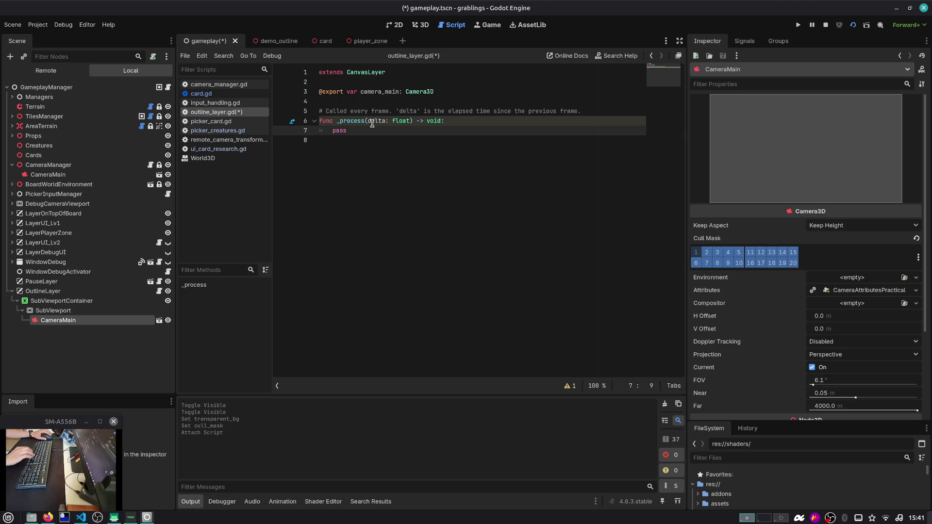
Step: Rename the first export to camera_outline and add a second exported camera_main
{"action": "double_click", "coordinate": [377, 92]}
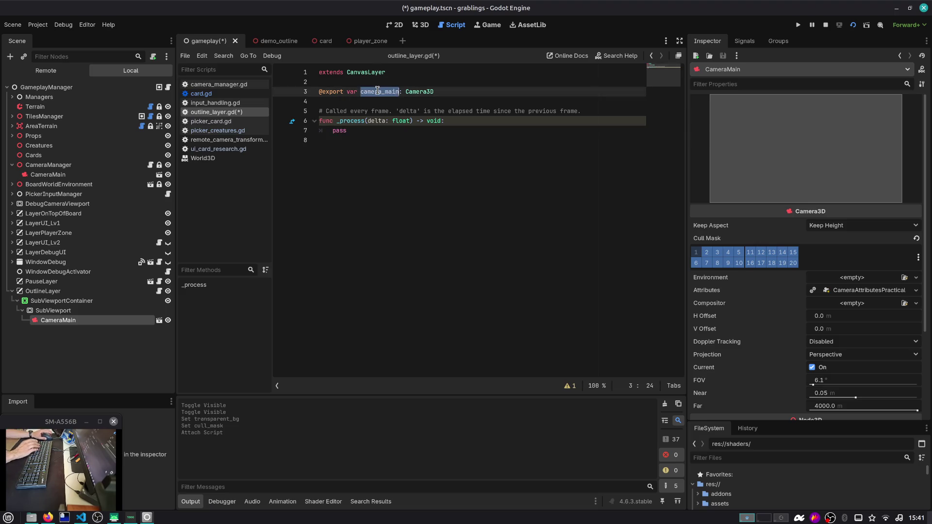
{"action": "type", "text": "c"}
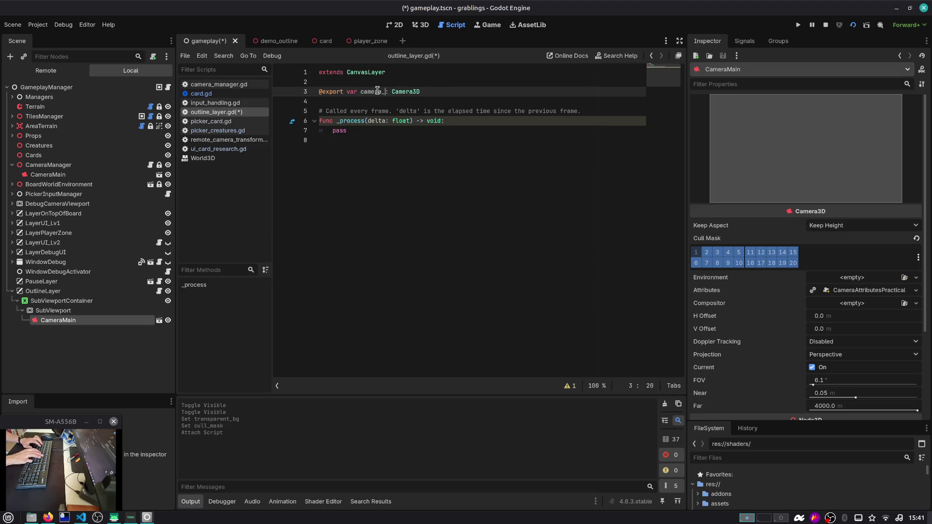
{"action": "key", "text": "ctrl+shift+Left"}
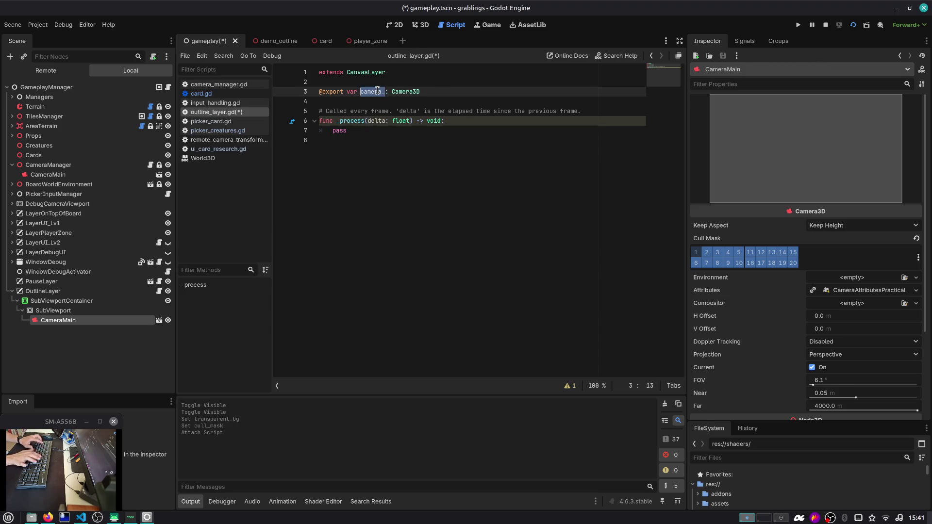
{"action": "key", "text": "Right"}
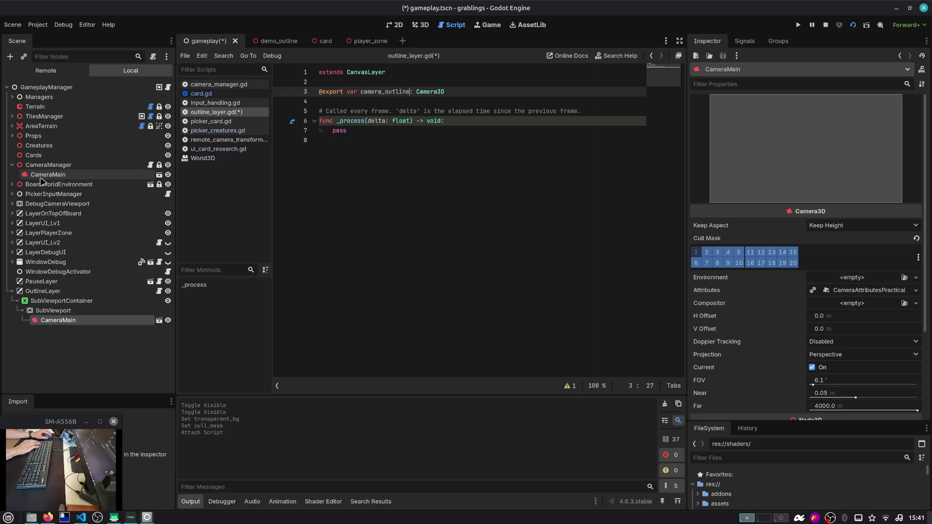
{"action": "mouse_move", "coordinate": [43, 178]}
{"action": "left_mouse_down"}
{"action": "mouse_move", "coordinate": [75, 179]}
{"action": "mouse_move", "coordinate": [341, 98]}
{"action": "left_mouse_up"}
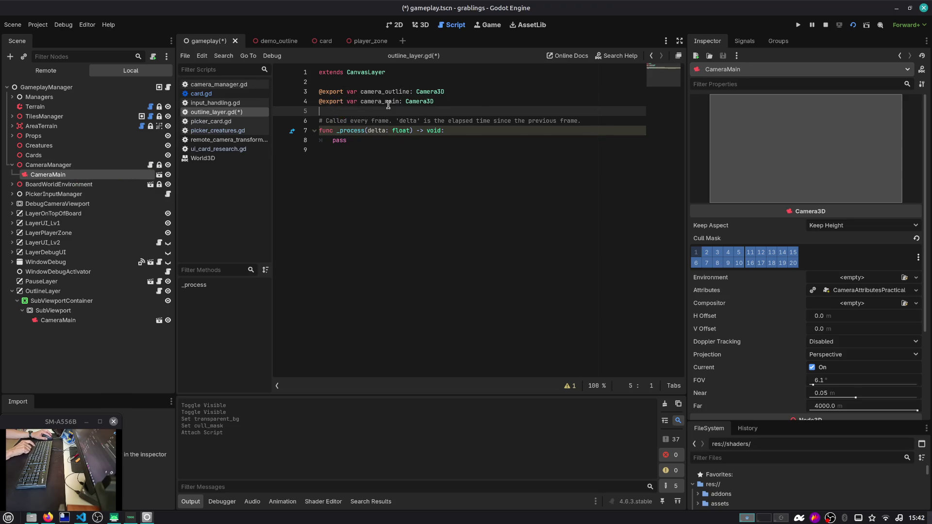
Step: Replace pass in _process with a line copying camera_main's global_position to camera_outline
{"action": "key", "text": "Down"}
{"action": "key", "text": "Down"}
{"action": "key", "text": "Down"}
{"action": "key", "text": "End"}
{"action": "key", "text": "shift+Home"}
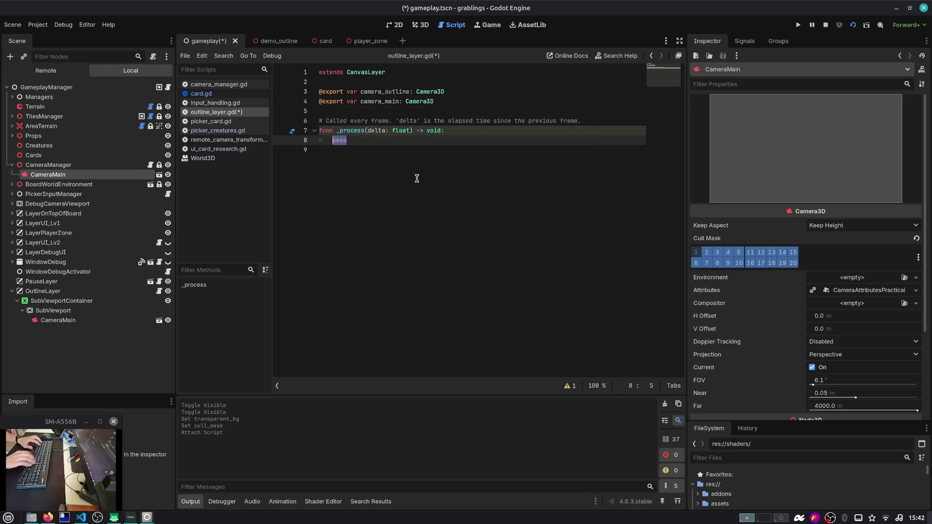
{"action": "type", "text": "erA_"}
{"action": "key", "text": "ctrl+o"}
{"action": "key", "text": "Escape"}
{"action": "key", "text": "BackSpace"}
{"action": "key", "text": "Return"}
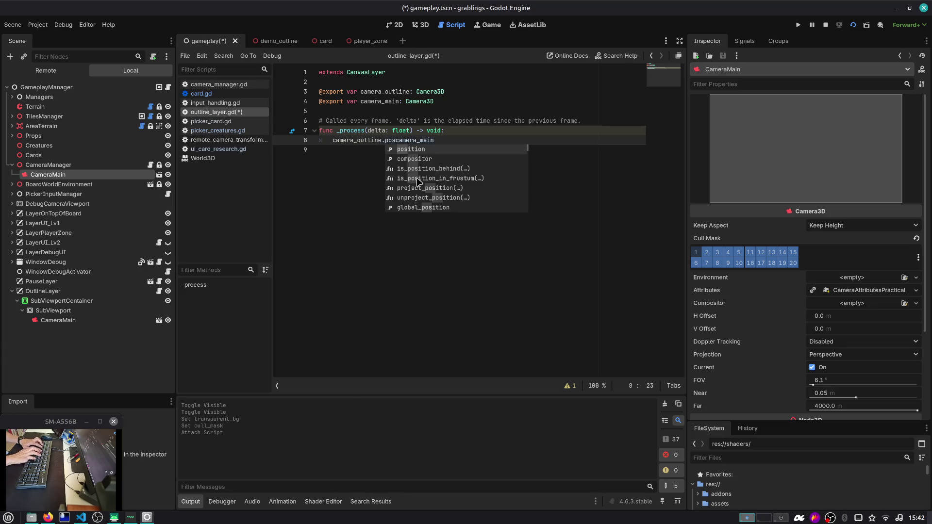
{"action": "key", "text": "Return"}
{"action": "type", "text": "="}
{"action": "key", "text": "End"}
{"action": "type", "text": "pos"}
{"action": "key", "text": "Return"}
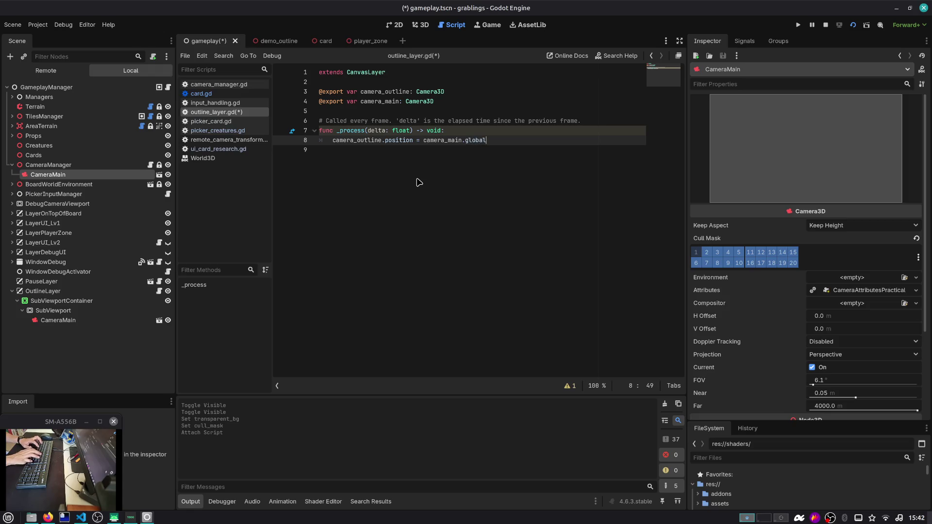
{"action": "key", "text": "ctrl+Left"}
{"action": "key", "text": "ctrl+Left"}
{"action": "key", "text": "ctrl+Left"}
{"action": "type", "text": "global_"}
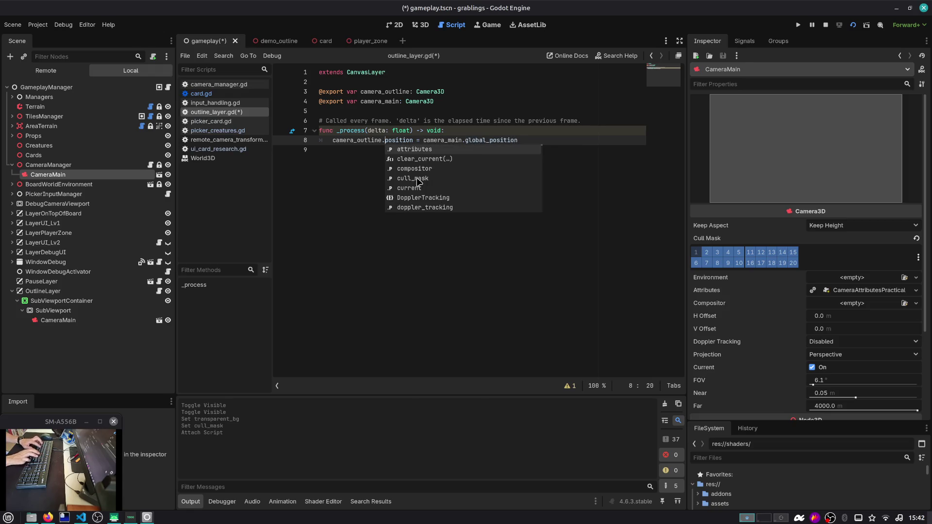
{"action": "key", "text": "Escape"}
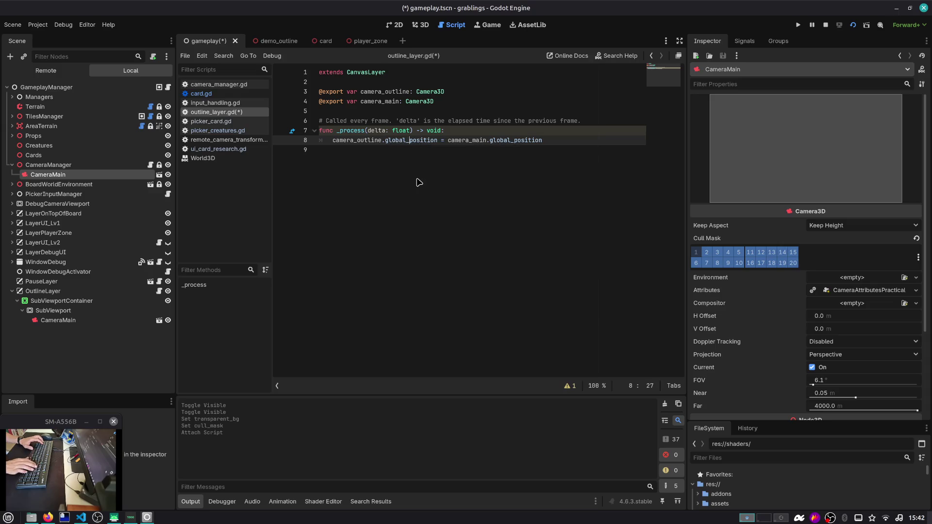
{"action": "key", "text": "End"}
Step: Add a line copying camera_main's fov to camera_outline and save the script
{"action": "key", "text": "Return"}
{"action": "key", "text": "Return"}
{"action": "type", "text": ".fov"}
{"action": "key", "text": "Return"}
{"action": "type", "text": "camera"}
{"action": "key", "text": "Return"}
{"action": "key", "text": "ctrl+s"}
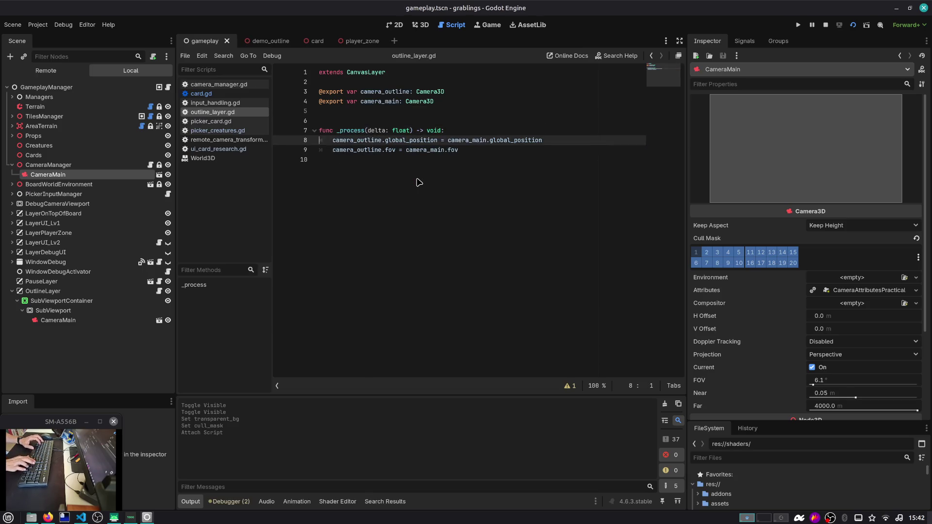
Step: Rename the _process parameter to _delta and save outline_layer.gd again
{"action": "key", "text": "Up"}
{"action": "key", "text": "ctrl+Right"}
{"action": "type", "text": "_"}
{"action": "key", "text": "ctrl+s"}
{"action": "key", "text": "Down"}
{"action": "key", "text": "Down"}
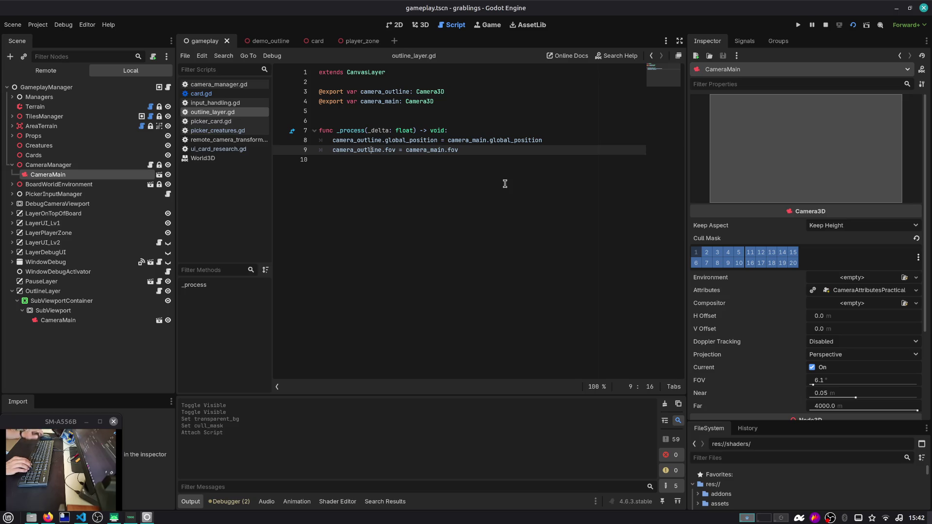
{"action": "key", "text": "ctrl+alt+Right"}
{"action": "key", "text": "ctrl+alt+Left"}
{"action": "key", "text": "alt+Tab"}
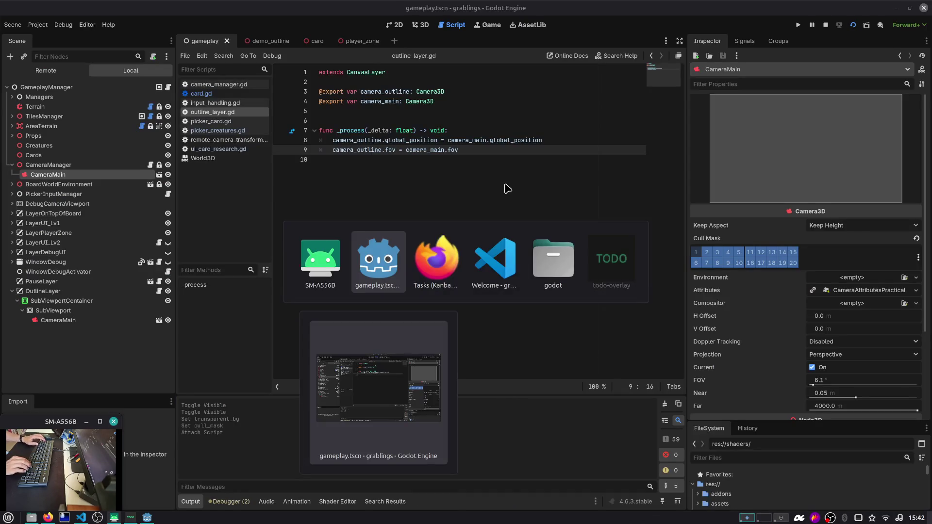
{"action": "key", "text": "alt+Tab"}
{"action": "key", "text": "ctrl+Tab"}
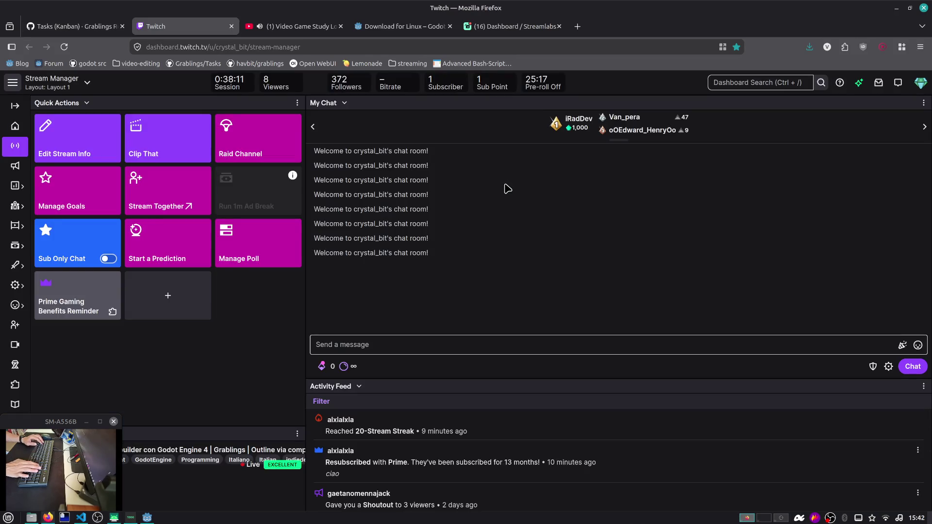
{"action": "key", "text": "ctrl+shift+Tab"}
{"action": "key", "text": "alt+Tab"}
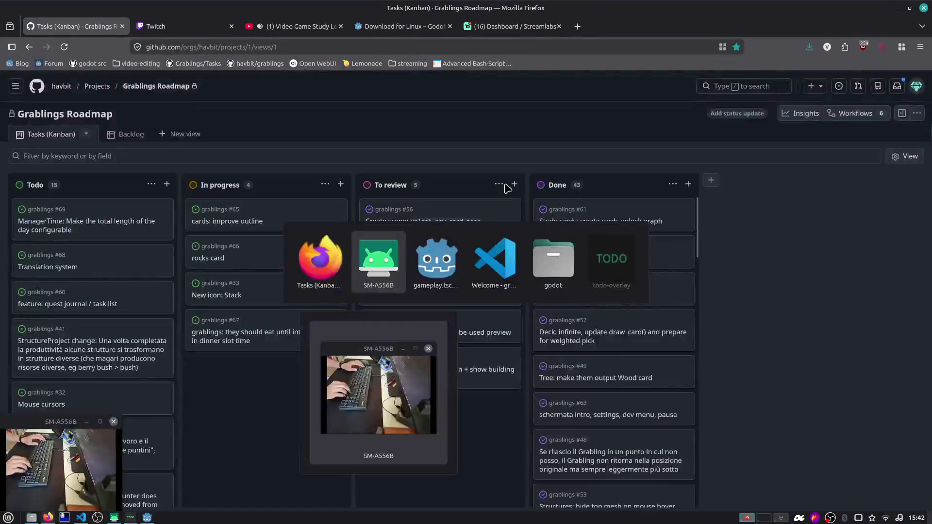
{"action": "key", "text": "ctrl+alt+Right"}
{"action": "key", "text": "ctrl+alt+Left"}
{"action": "key", "text": "alt+Tab"}
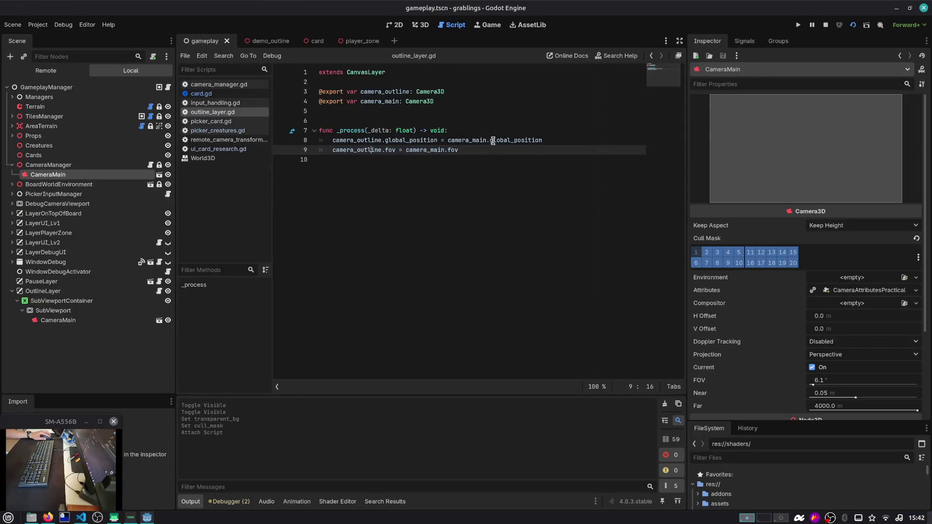
Step: Add an empty line after the fov line in the script, widen the code area, and run the game
{"action": "key", "text": "End"}
{"action": "key", "text": "Return"}
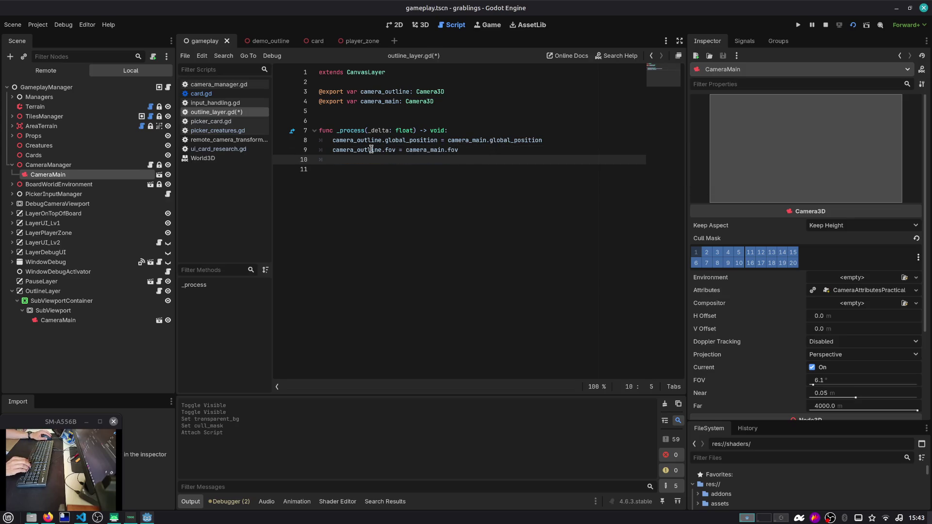
{"action": "double_click", "coordinate": [357, 131]}
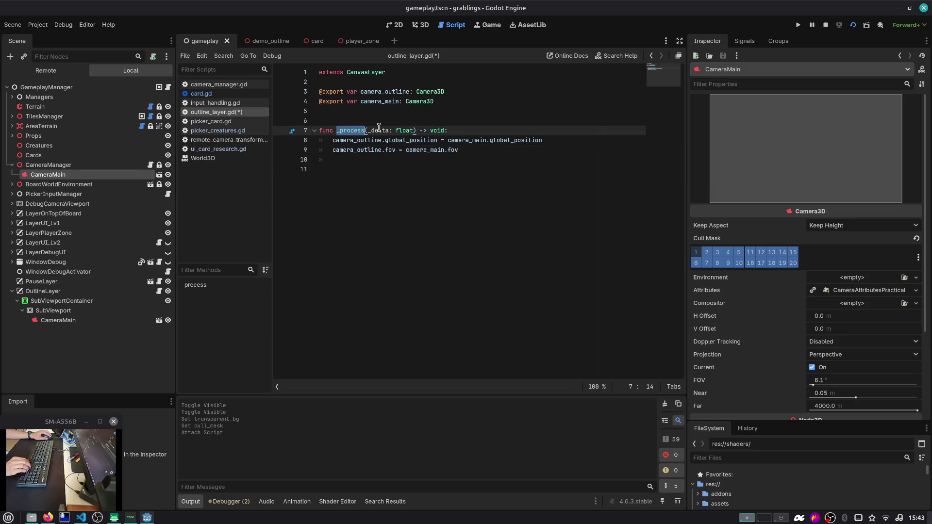
{"action": "left_click", "coordinate": [408, 159]}
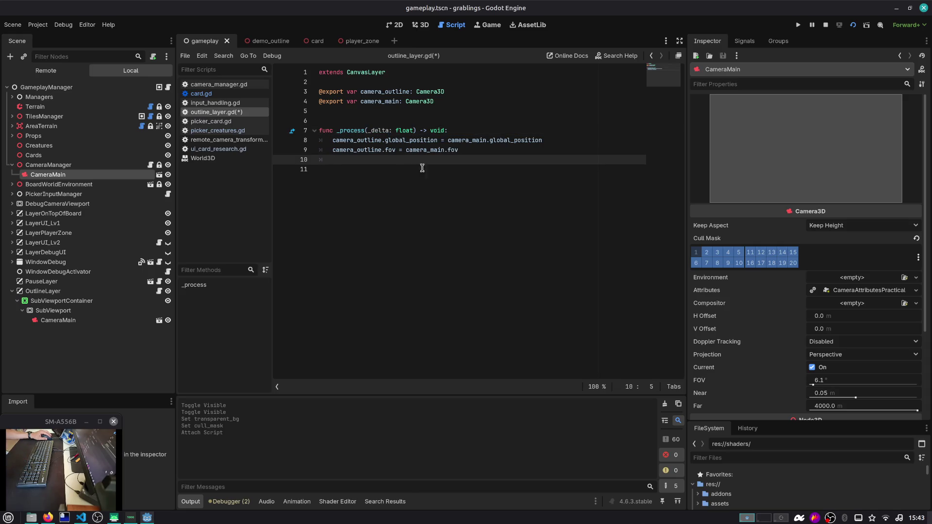
{"action": "left_click_drag", "start_coordinate": [685, 151], "coordinate": [712, 152]}
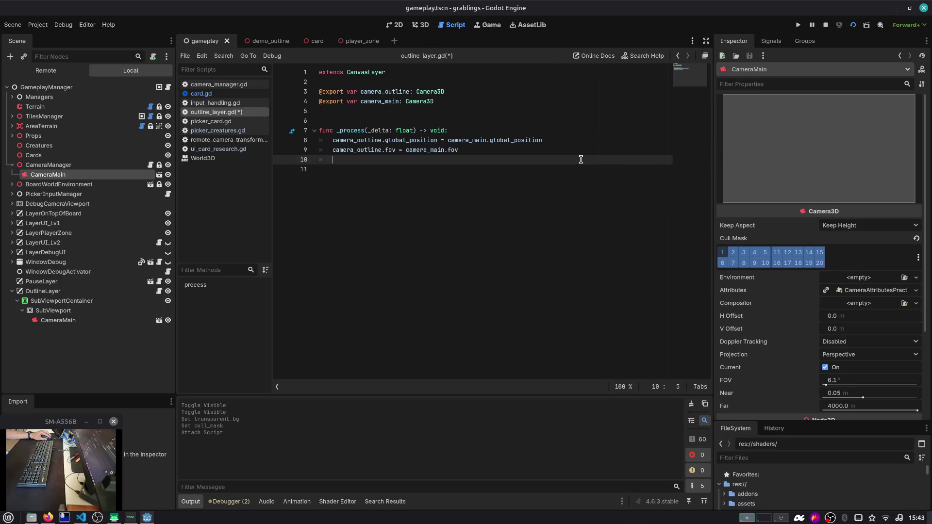
{"action": "key", "text": "F5"}
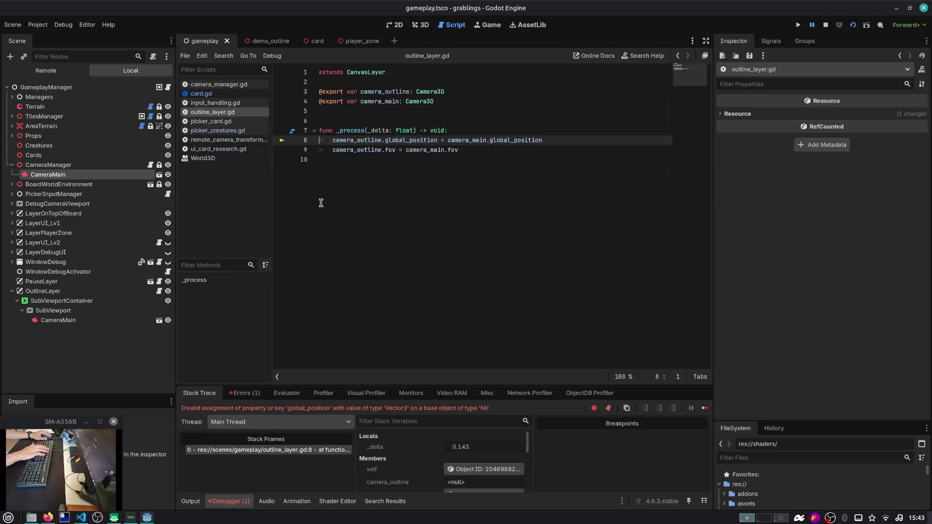
Step: Set OutlineLayer's Camera Outline to the SubViewport's camera
{"action": "left_click", "coordinate": [89, 291]}
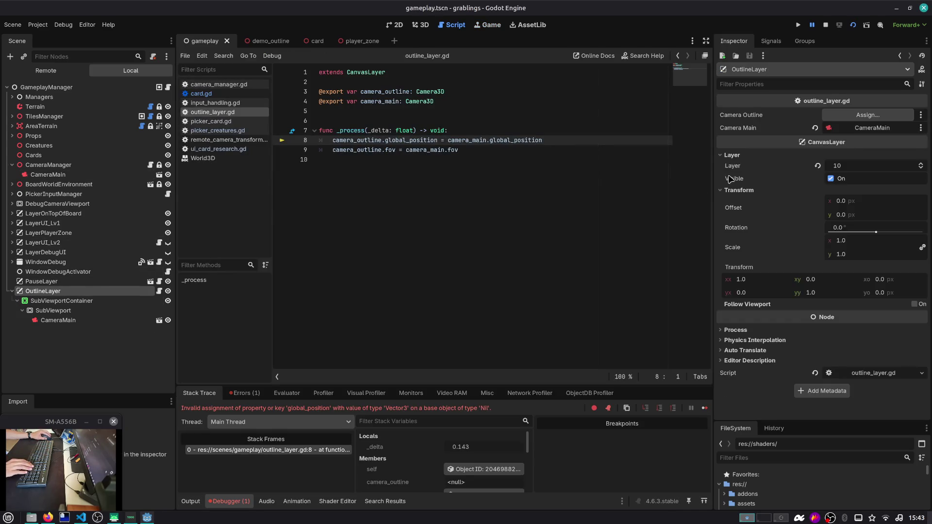
{"action": "left_click", "coordinate": [840, 117]}
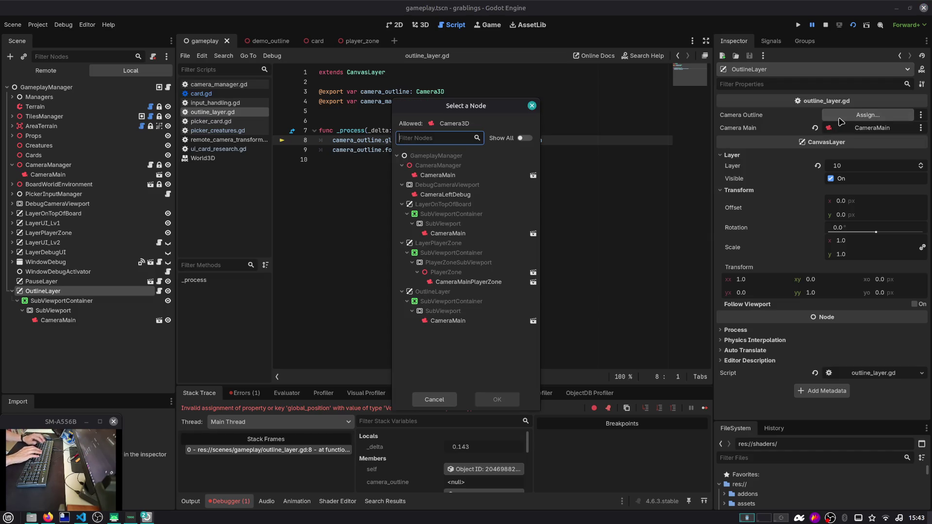
{"action": "double_click", "coordinate": [476, 324]}
Step: Rename the SubViewport camera to CameraMainOutline and run the game again
{"action": "left_click", "coordinate": [111, 321]}
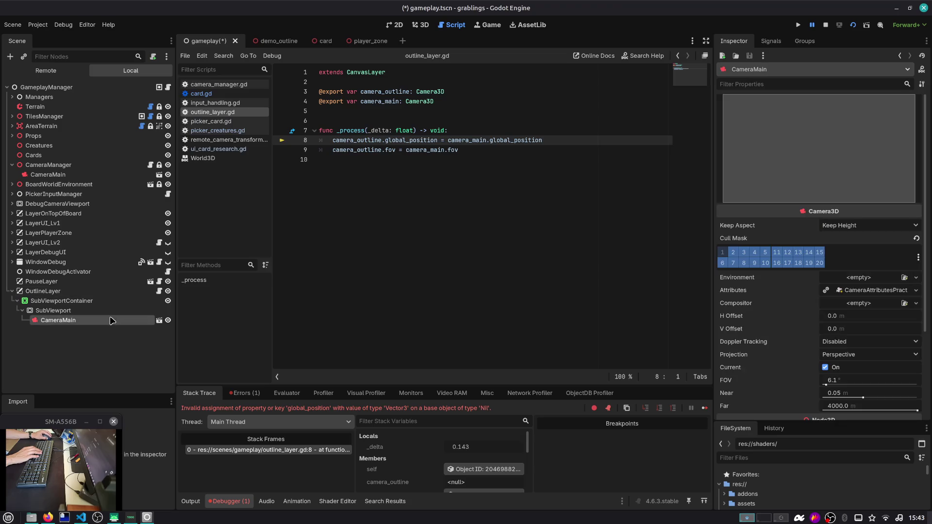
{"action": "left_click", "coordinate": [111, 320]}
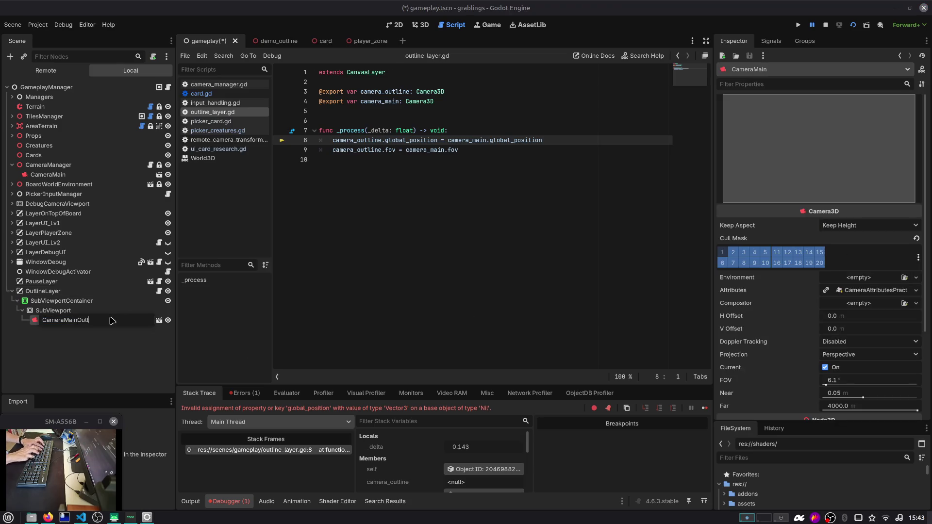
{"action": "type", "text": "ine"}
{"action": "key", "text": "Return"}
{"action": "key", "text": "F5"}
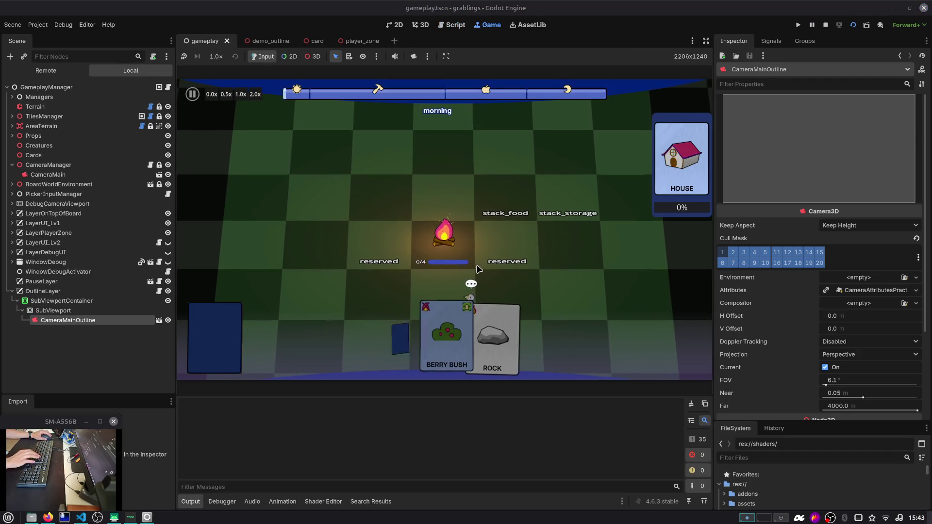
{"action": "mouse_move", "coordinate": [495, 340]}
{"action": "left_mouse_down"}
{"action": "mouse_move", "coordinate": [516, 268]}
{"action": "mouse_move", "coordinate": [569, 203]}
{"action": "left_mouse_up"}
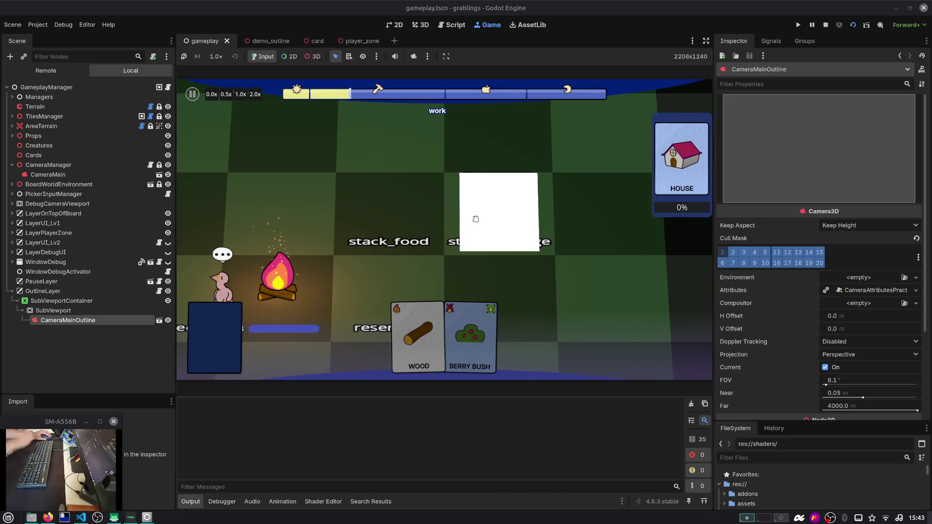
{"action": "left_click", "coordinate": [306, 40]}
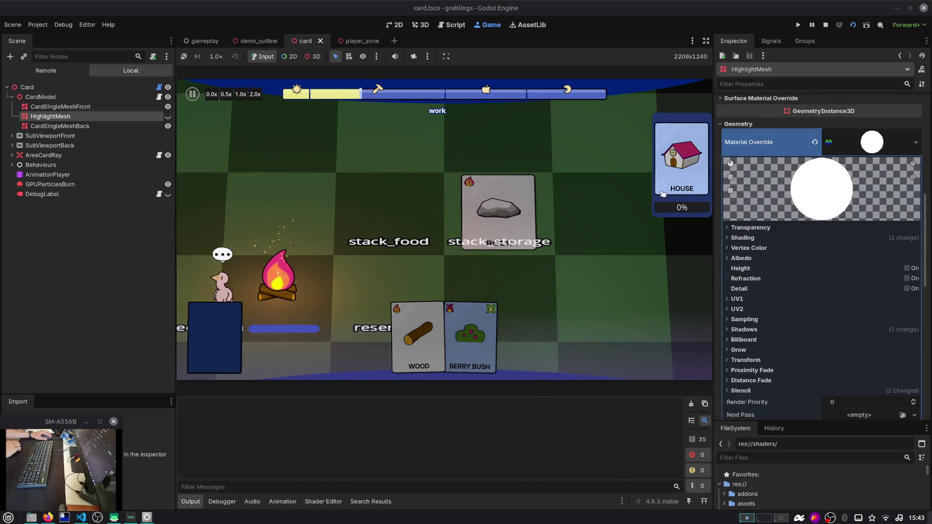
{"action": "scroll", "coordinate": [865, 160], "scroll_direction": "down", "scroll_amount": 10}
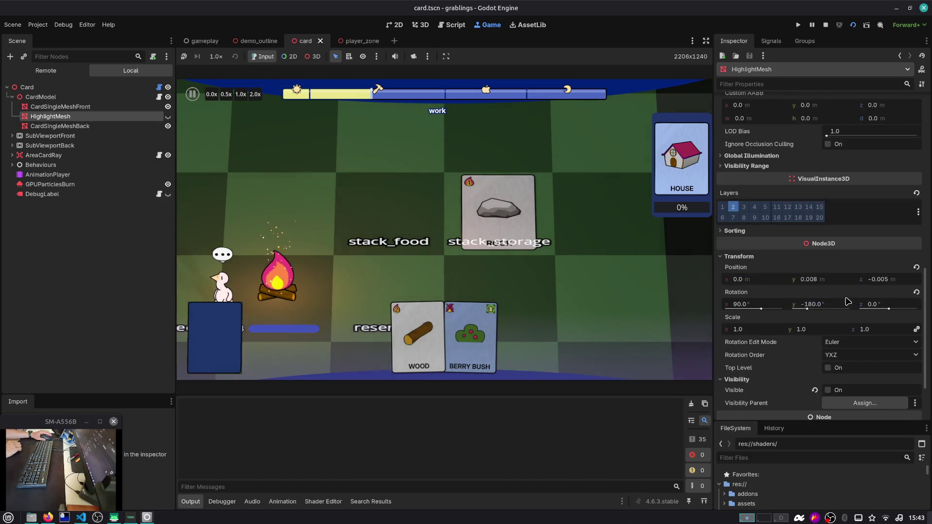
{"action": "scroll", "coordinate": [821, 287], "scroll_direction": "down", "scroll_amount": 2}
{"action": "scroll", "coordinate": [795, 243], "scroll_direction": "up", "scroll_amount": 5}
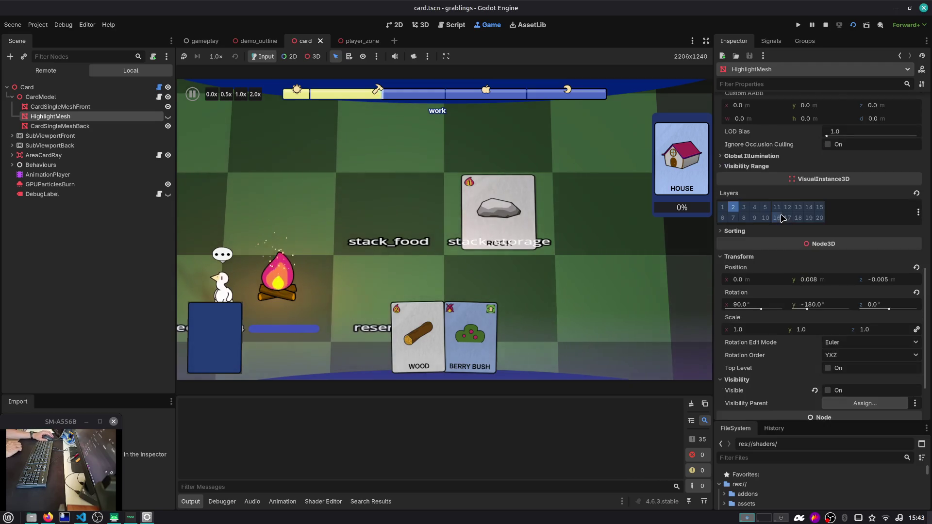
{"action": "scroll", "coordinate": [786, 212], "scroll_direction": "up", "scroll_amount": 3}
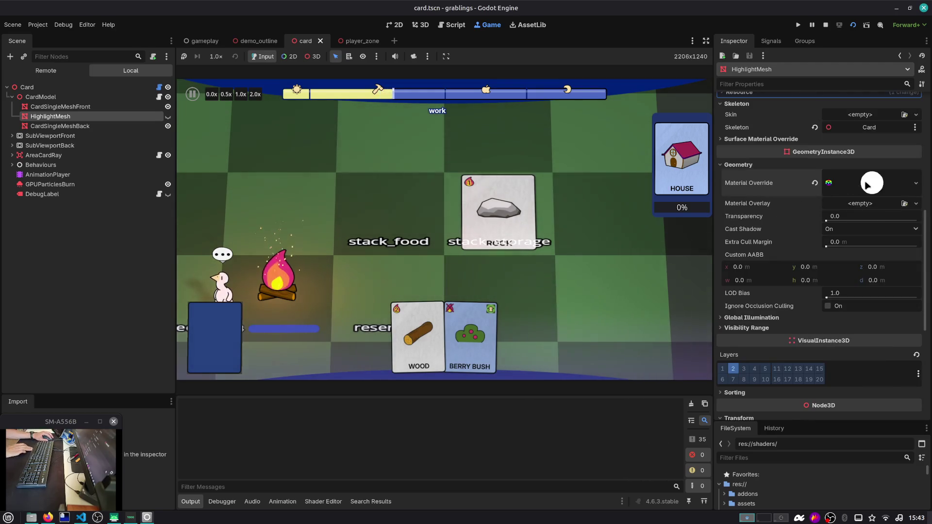
{"action": "left_click", "coordinate": [849, 183]}
{"action": "scroll", "coordinate": [834, 255], "scroll_direction": "down", "scroll_amount": 5}
{"action": "left_click", "coordinate": [777, 229]}
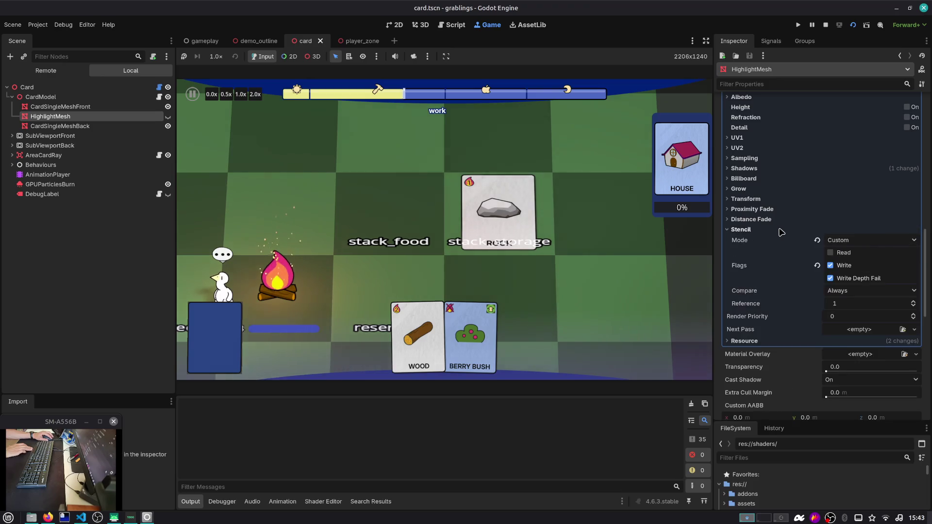
{"action": "scroll", "coordinate": [840, 265], "scroll_direction": "up", "scroll_amount": 15}
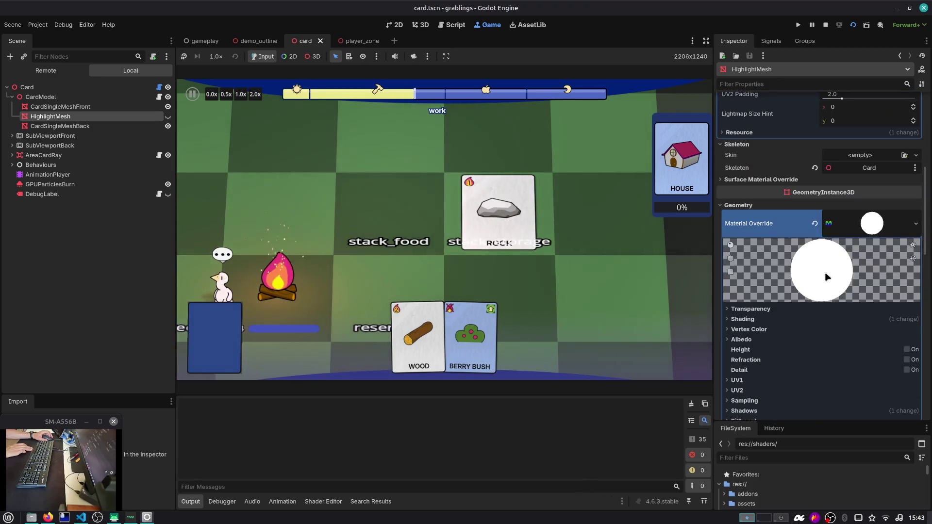
{"action": "scroll", "coordinate": [827, 273], "scroll_direction": "up", "scroll_amount": 5}
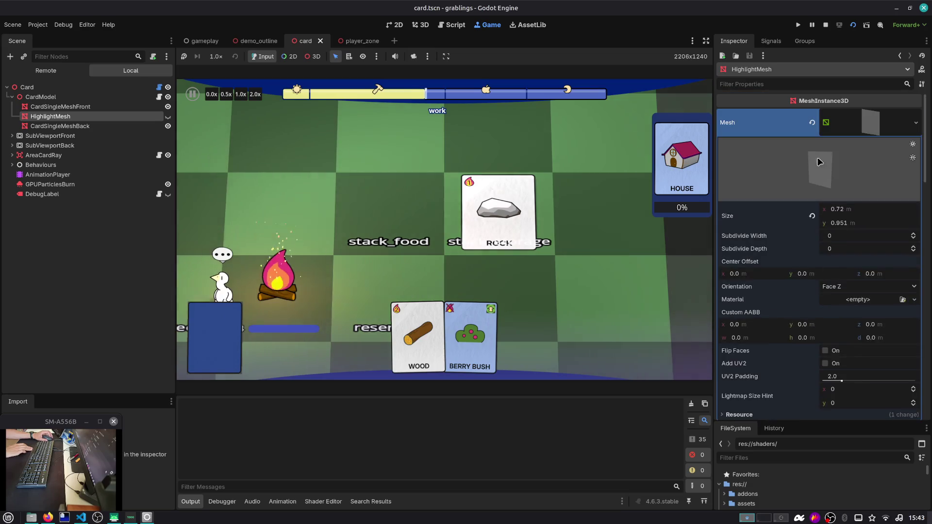
{"action": "type", "text": "cull"}
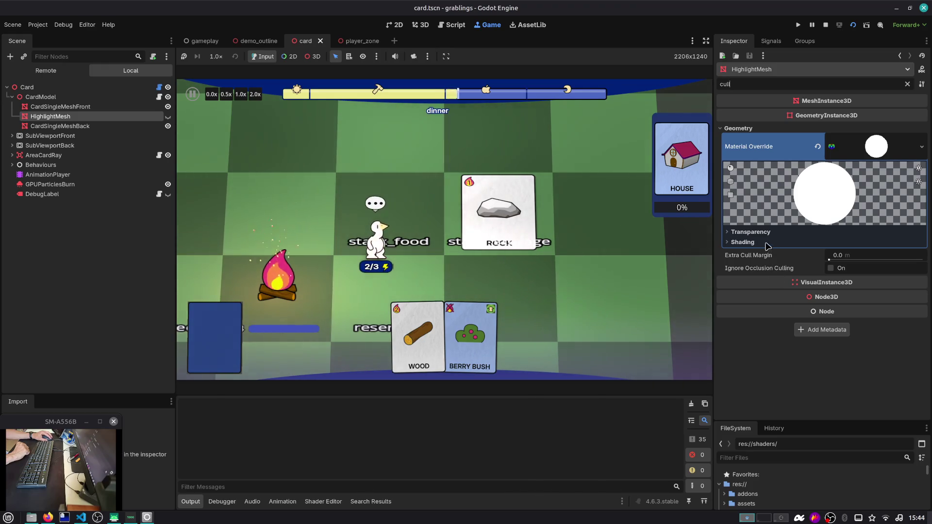
{"action": "left_click", "coordinate": [907, 84]}
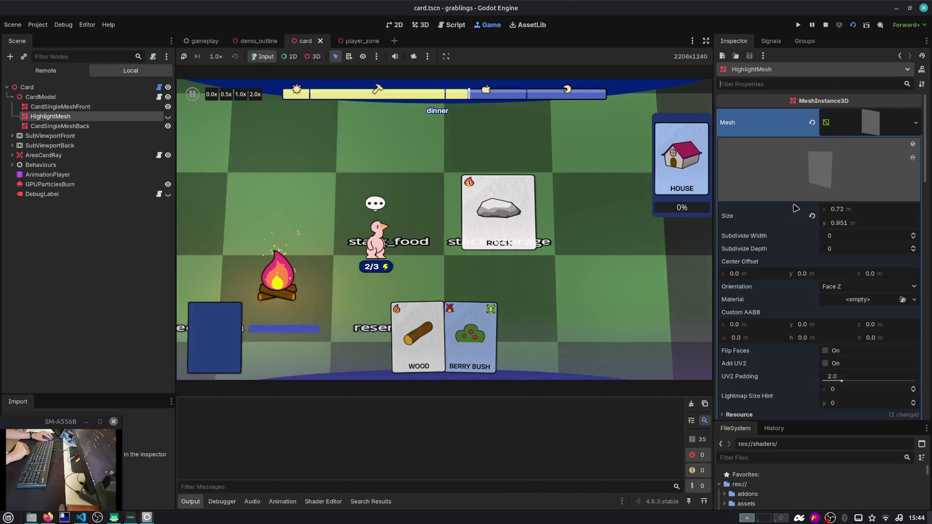
{"action": "scroll", "coordinate": [753, 262], "scroll_direction": "down", "scroll_amount": 10}
{"action": "scroll", "coordinate": [753, 263], "scroll_direction": "down", "scroll_amount": 15}
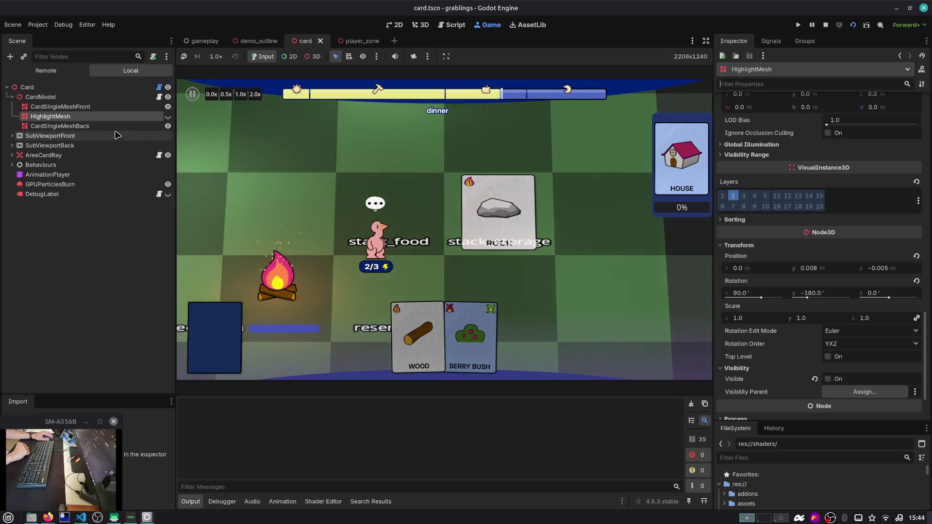
{"action": "left_click", "coordinate": [208, 42]}
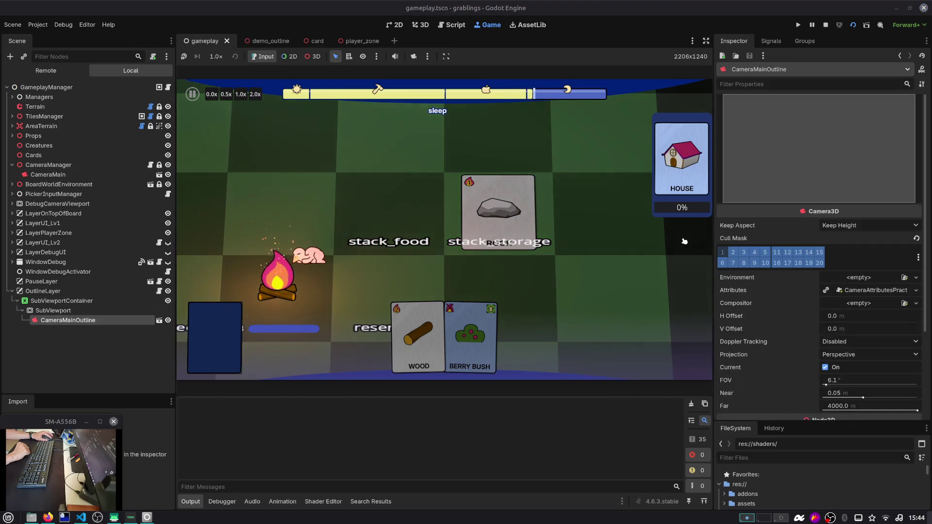
Step: Give CameraMainOutline a new Compositor containing a StencilBasedOutlineCompositorEffect
{"action": "left_click", "coordinate": [852, 304]}
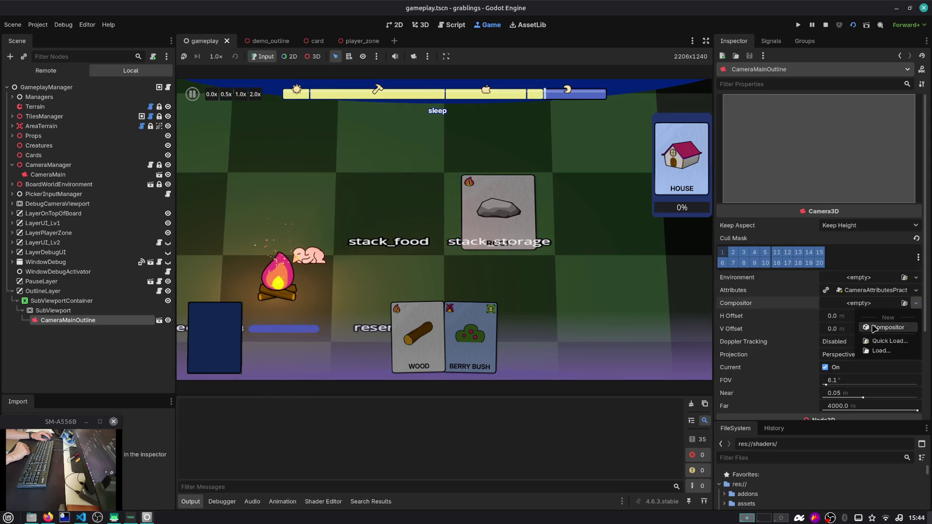
{"action": "left_click", "coordinate": [867, 317]}
{"action": "left_click", "coordinate": [867, 305]}
{"action": "left_click", "coordinate": [869, 316]}
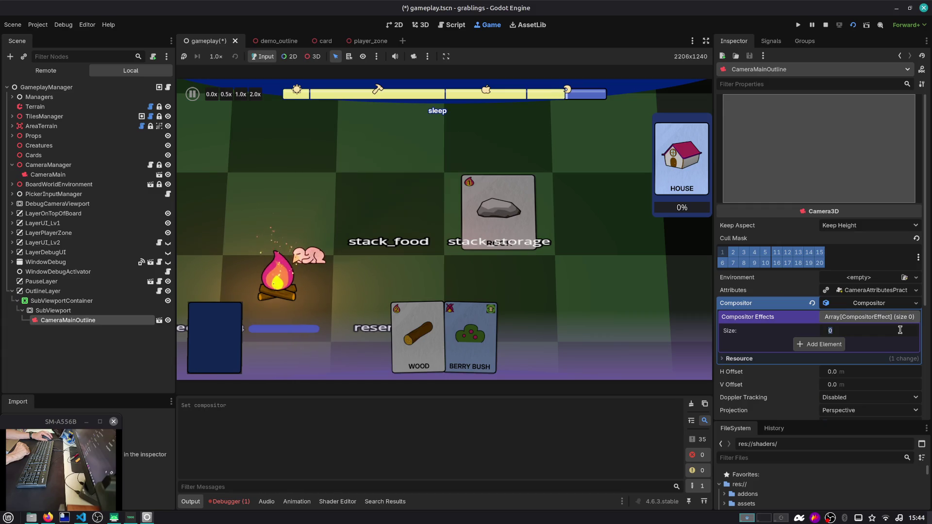
{"action": "key", "text": "Return"}
{"action": "left_click", "coordinate": [858, 344]}
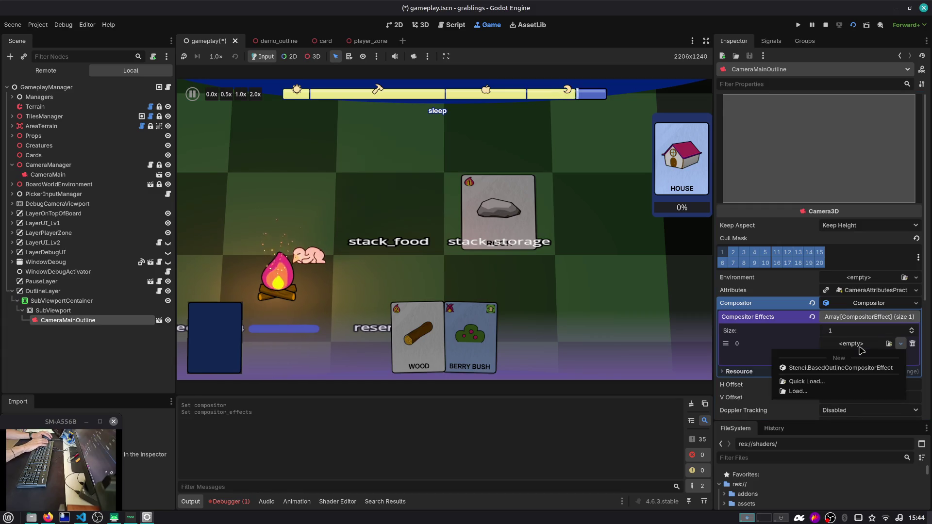
{"action": "left_click", "coordinate": [859, 368]}
Step: Raise the outline effect's Thickness from 4 to 20 and restart the game
{"action": "left_click", "coordinate": [866, 345]}
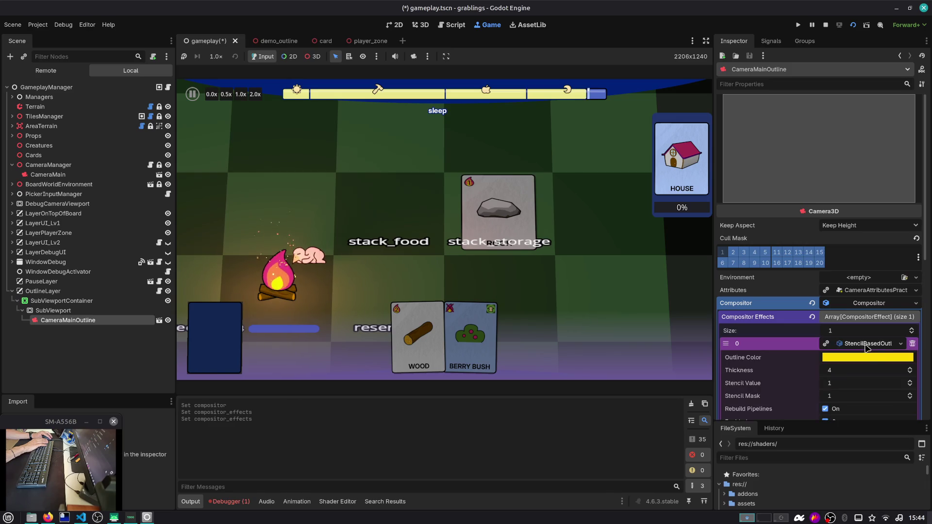
{"action": "scroll", "coordinate": [855, 369], "scroll_direction": "down", "scroll_amount": 3}
{"action": "left_click_drag", "start_coordinate": [843, 289], "coordinate": [859, 290]}
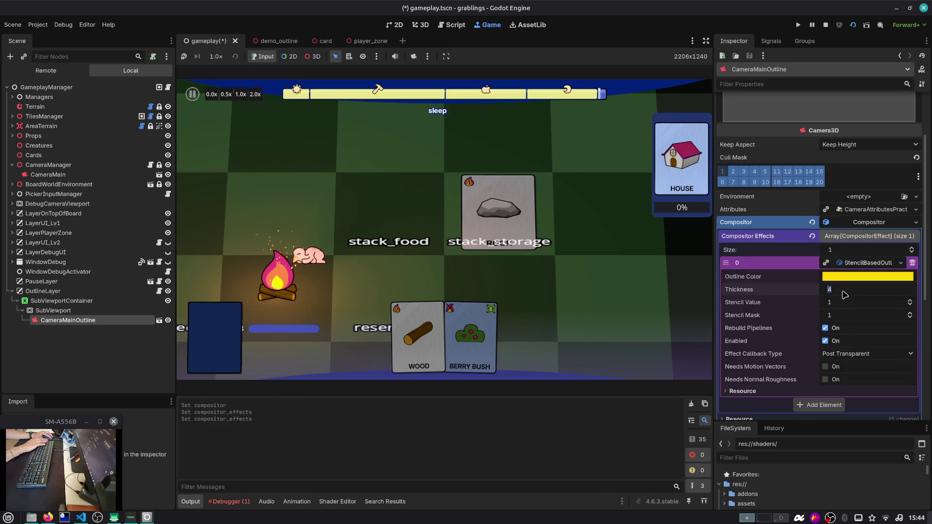
{"action": "left_click", "coordinate": [853, 25]}
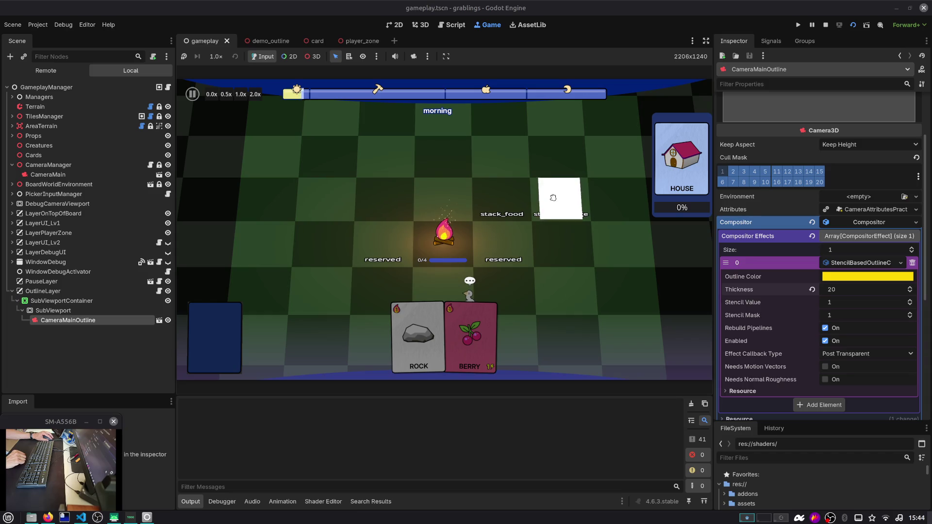
Step: Set the outline Thickness to 80, then pan the running game board toward stack_storage
{"action": "left_click", "coordinate": [848, 292]}
{"action": "type", "text": "80"}
{"action": "key", "text": "Return"}
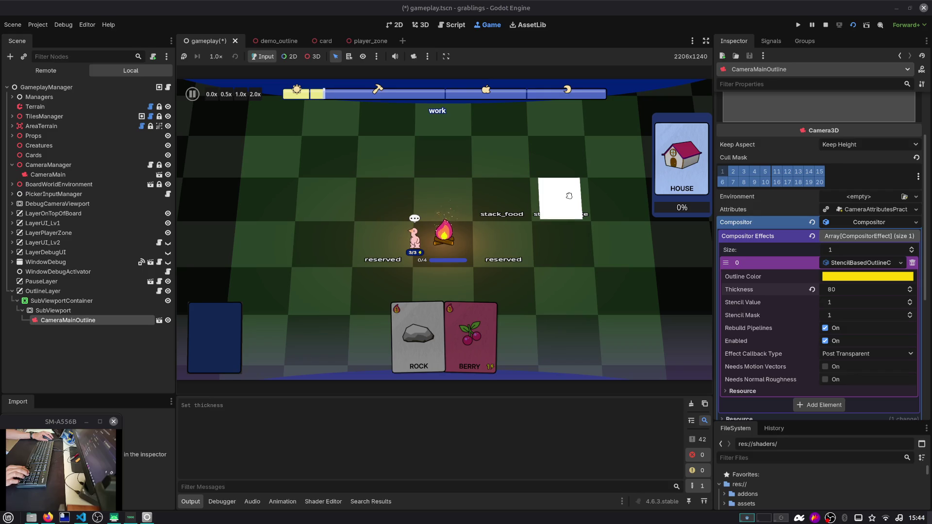
{"action": "scroll", "coordinate": [558, 191], "scroll_direction": "up", "scroll_amount": 3}
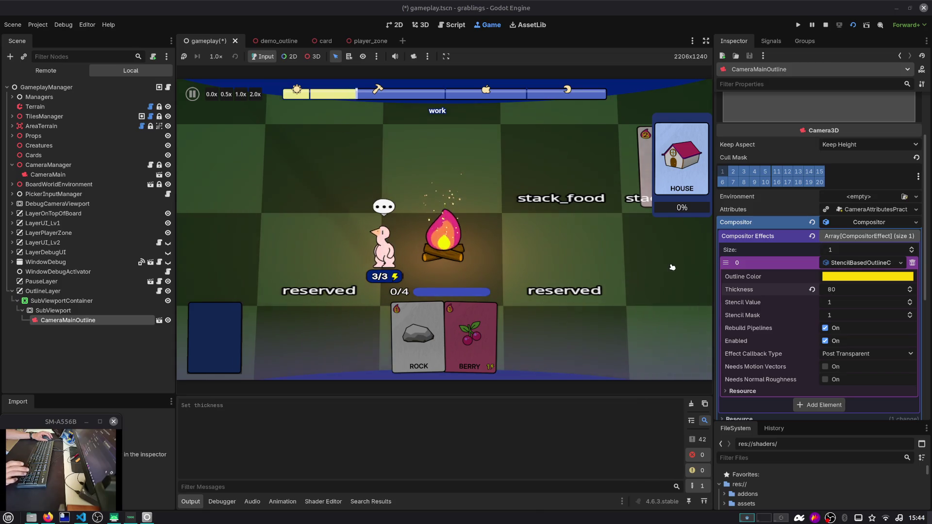
{"action": "key", "text": "d"}
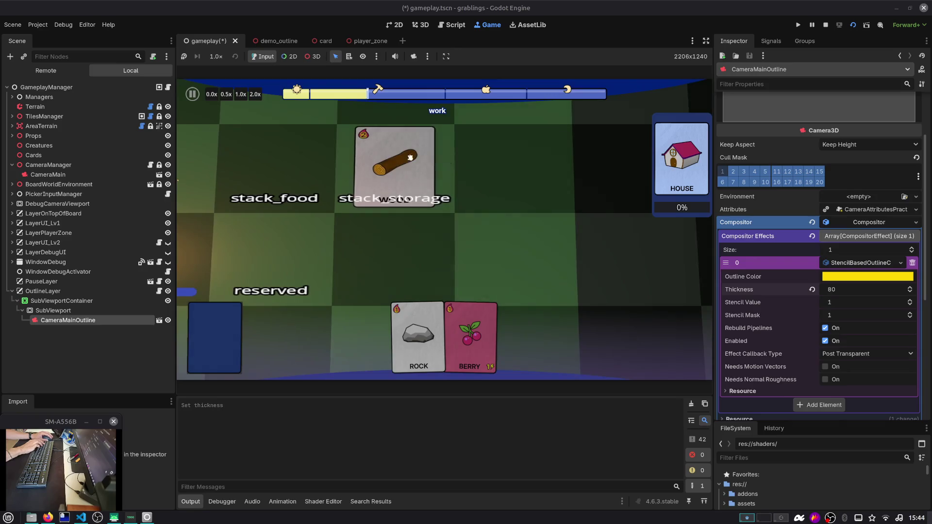
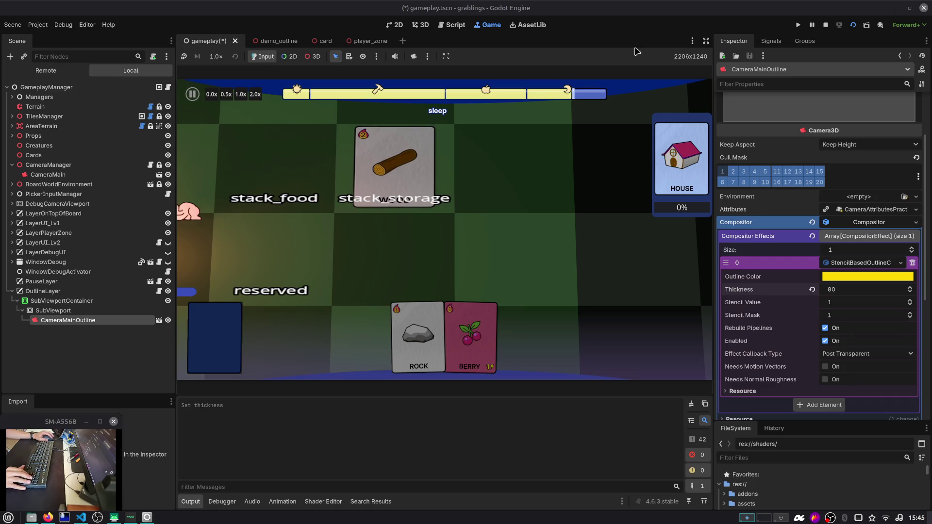
Step: Stop the running game, leaving the Script editor on outline_layer.gd
{"action": "left_click", "coordinate": [826, 24]}
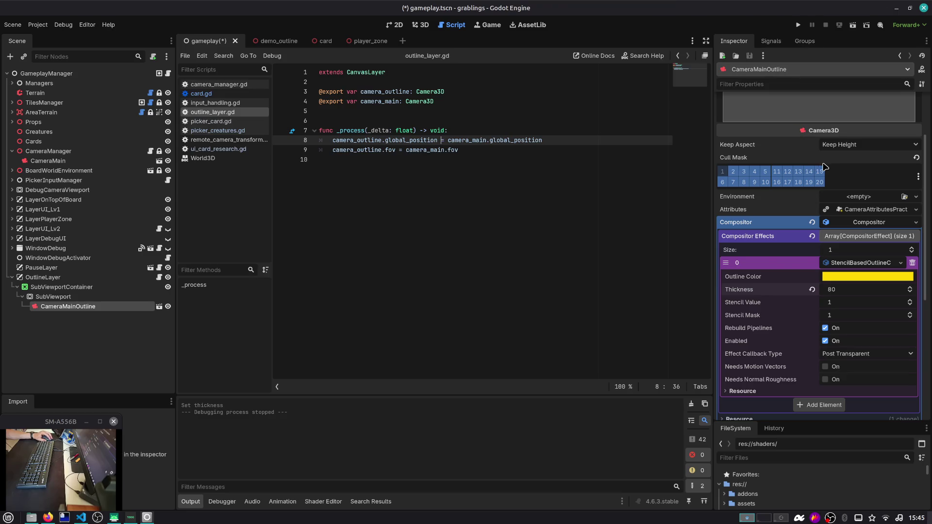
{"action": "mouse_move", "coordinate": [822, 181]}
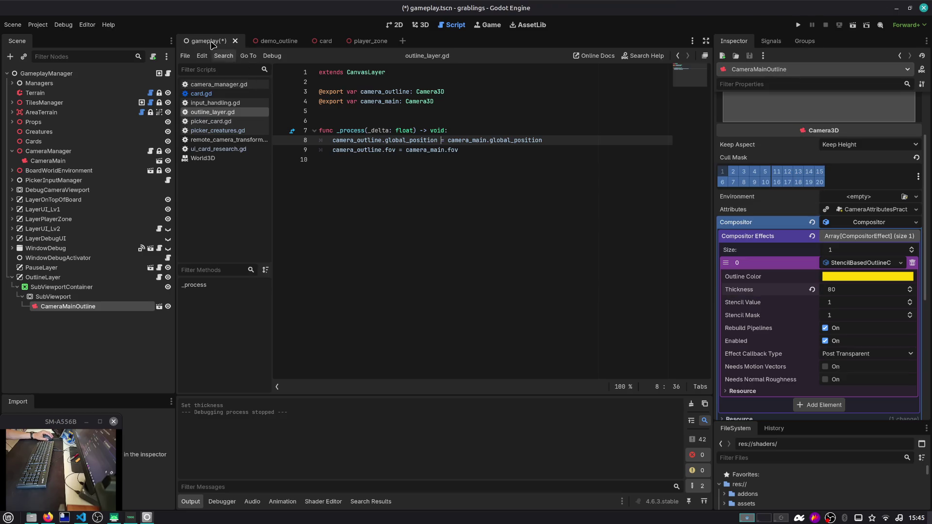
Step: Save the gameplay scene and inspect the SubViewport, OutlineLayer and SubViewportContainer nodes
{"action": "left_click", "coordinate": [357, 206]}
{"action": "key", "text": "ctrl+s"}
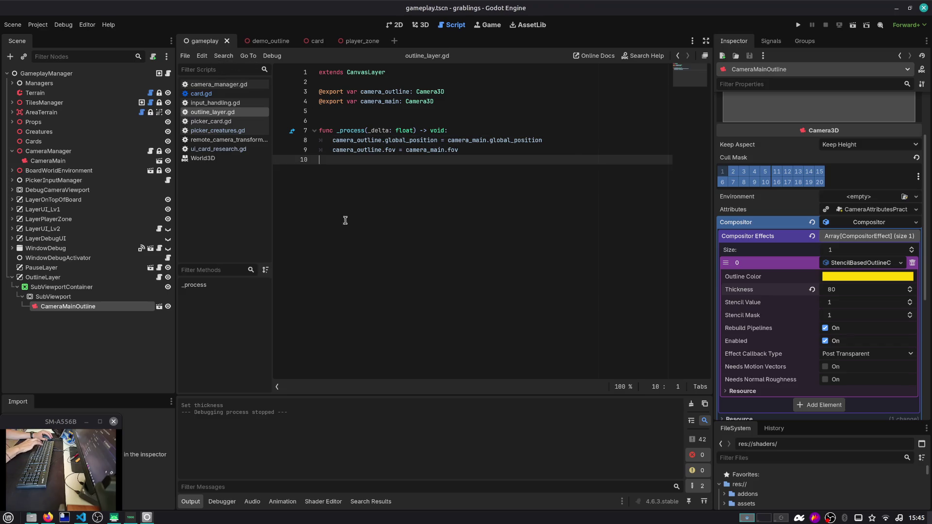
{"action": "left_click", "coordinate": [87, 297]}
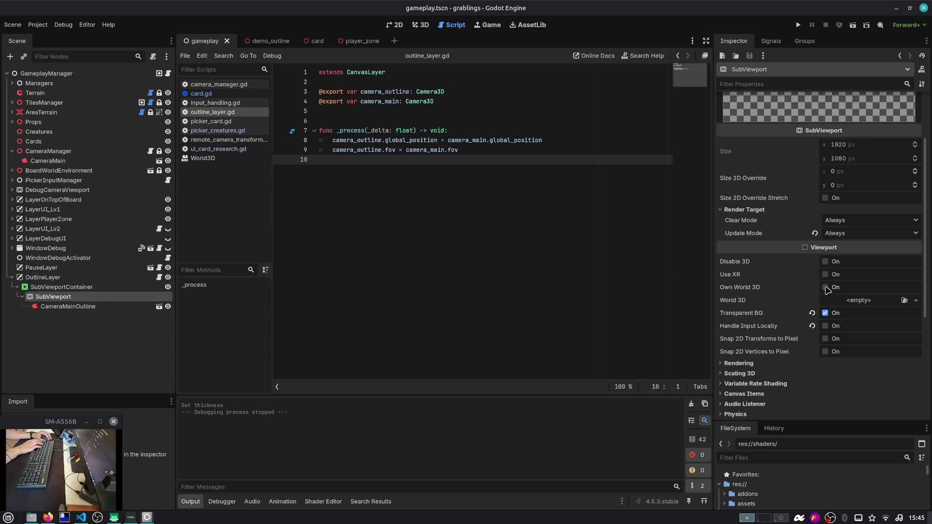
{"action": "left_click", "coordinate": [97, 280]}
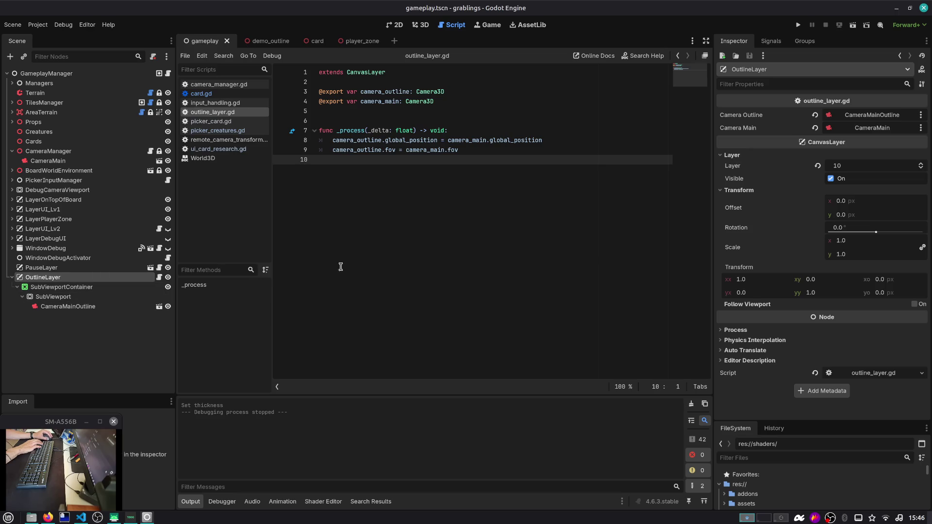
{"action": "left_click", "coordinate": [103, 288]}
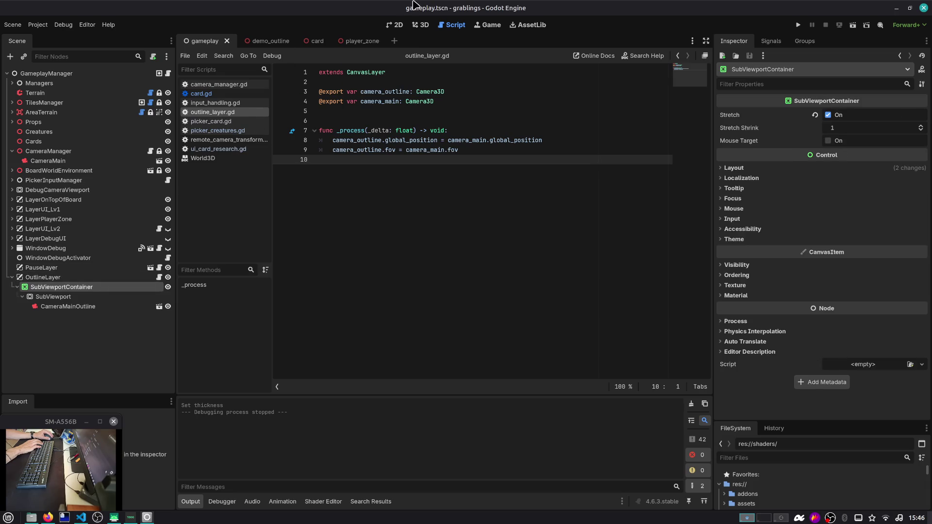
Step: Switch to the 2D view, pan to the viewport, then select SubViewport and CameraMainOutline
{"action": "left_click", "coordinate": [388, 28]}
{"action": "left_click_drag", "start_coordinate": [556, 110], "coordinate": [399, 84]}
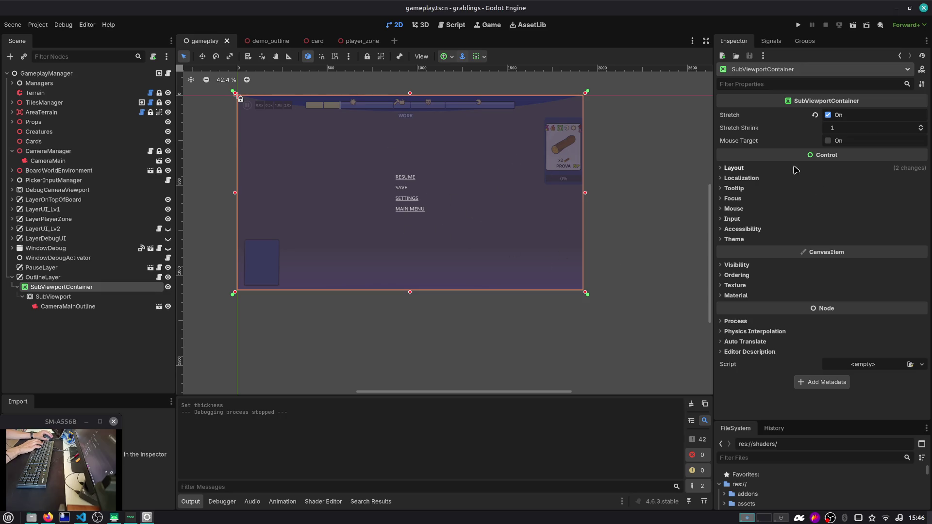
{"action": "left_click", "coordinate": [110, 298]}
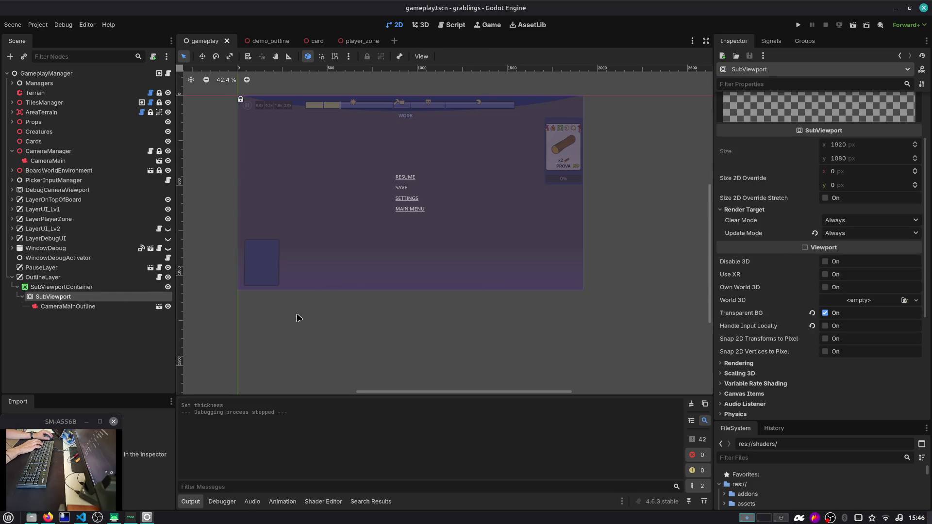
{"action": "left_click", "coordinate": [65, 306]}
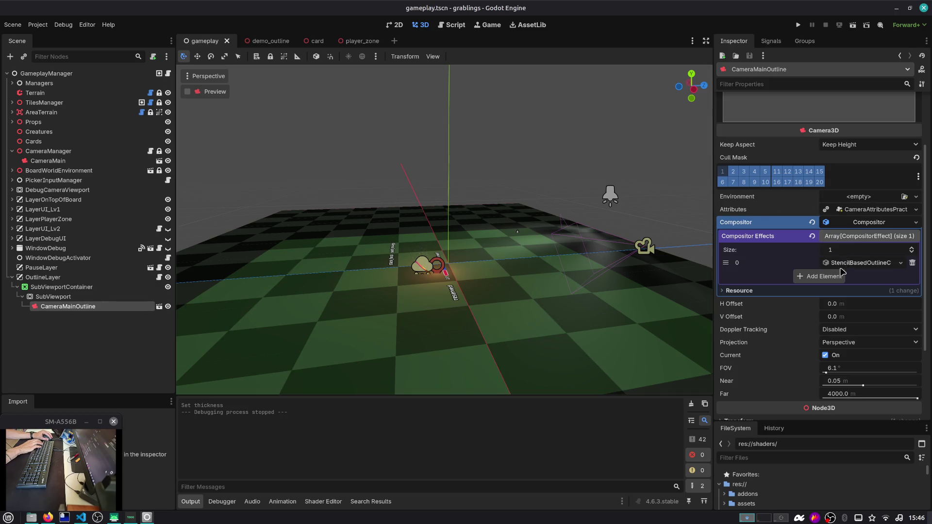
Step: Set the compositor outline effect's Stencil Value and Stencil Mask to 2, then run the game
{"action": "left_click", "coordinate": [850, 237]}
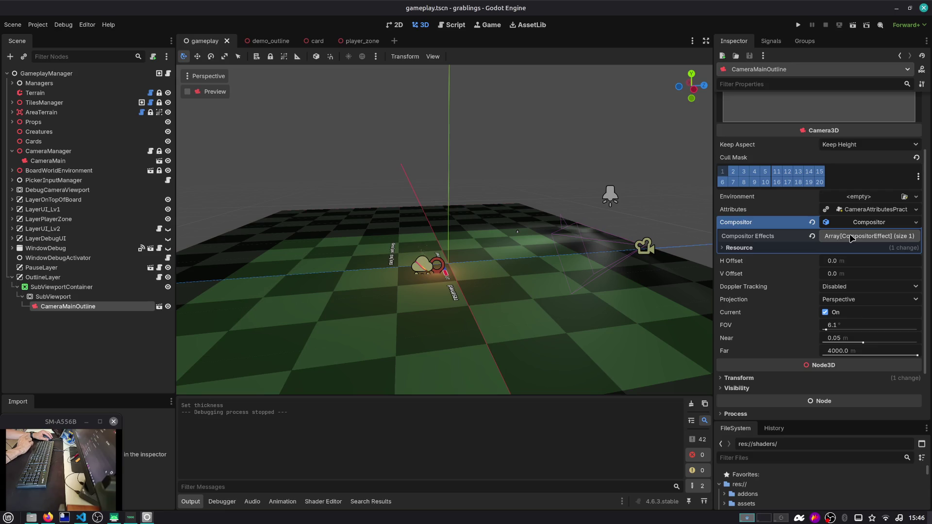
{"action": "left_click", "coordinate": [862, 237]}
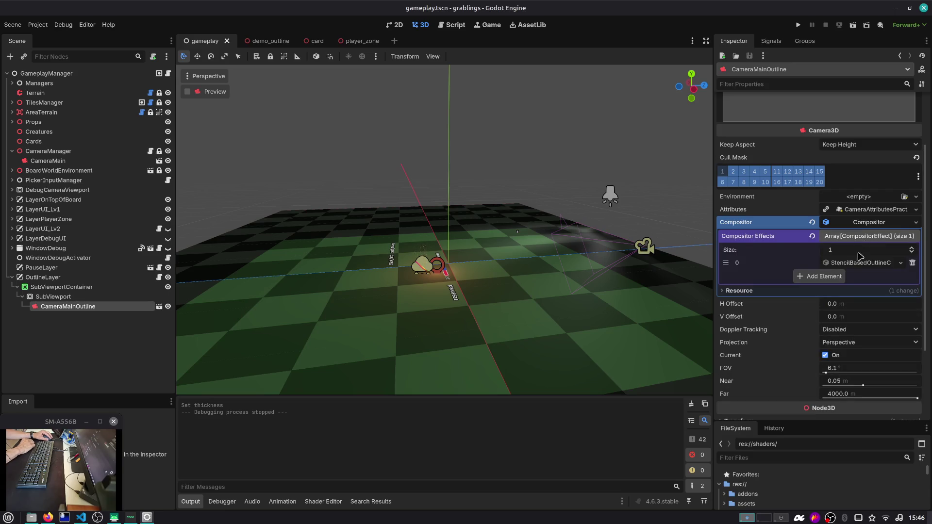
{"action": "left_click", "coordinate": [857, 263]}
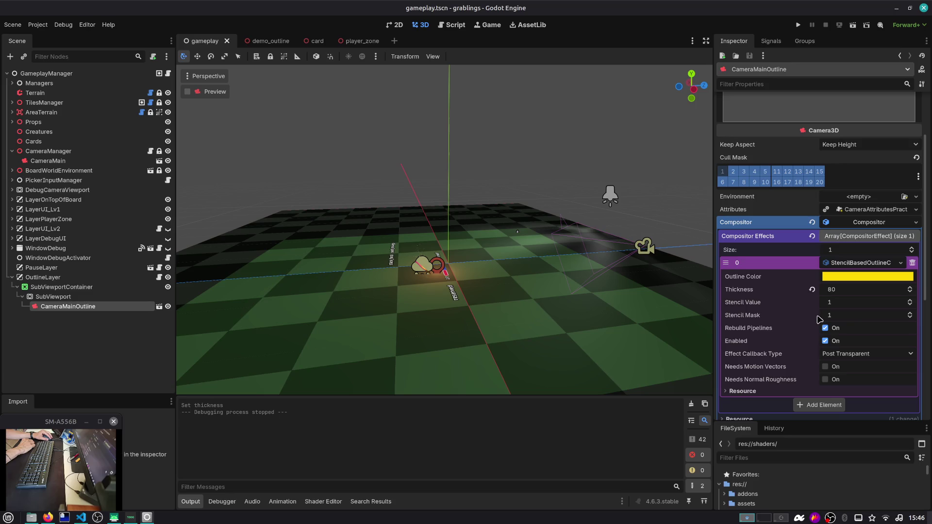
{"action": "left_click", "coordinate": [835, 301]}
{"action": "type", "text": "2"}
{"action": "key", "text": "Tab"}
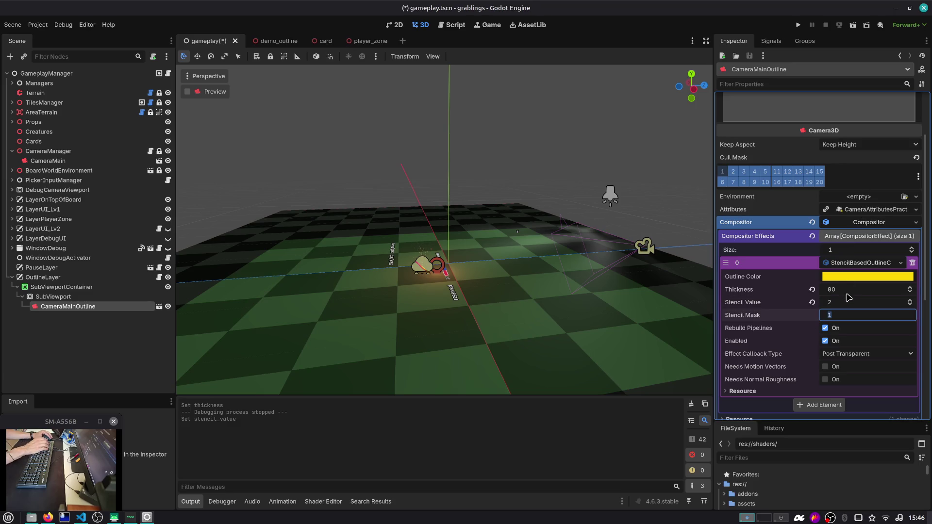
{"action": "type", "text": "2"}
{"action": "key", "text": "Tab"}
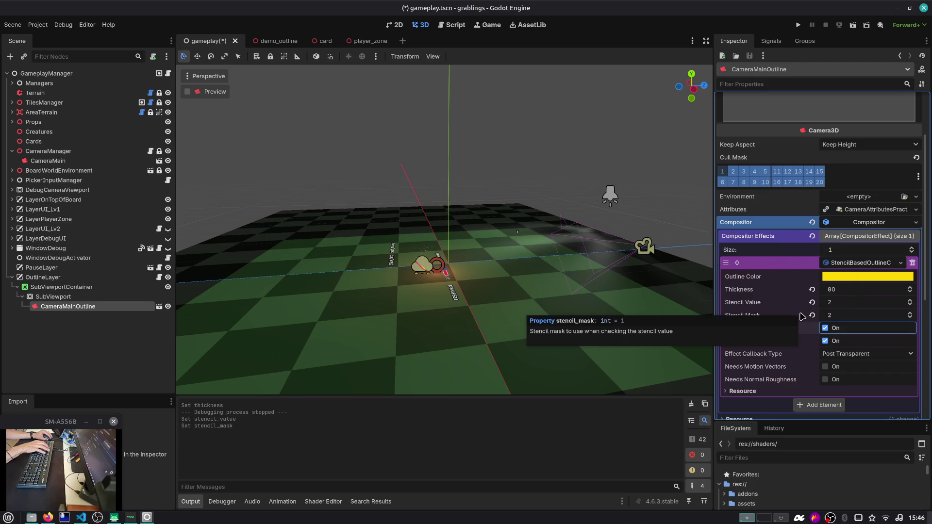
{"action": "key", "text": "F5"}
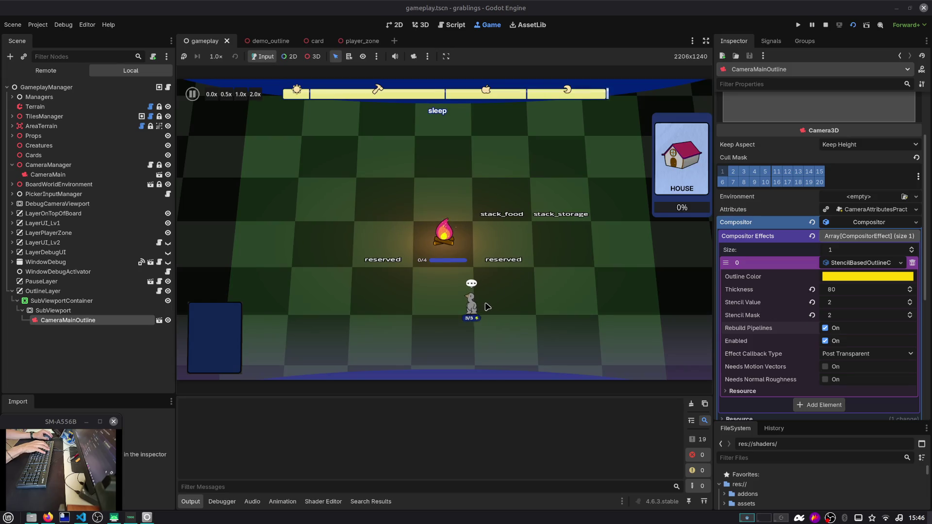
Step: Drag the Wood card onto stack_storage in the running game to test the outline
{"action": "left_click_drag", "start_coordinate": [500, 339], "coordinate": [559, 213]}
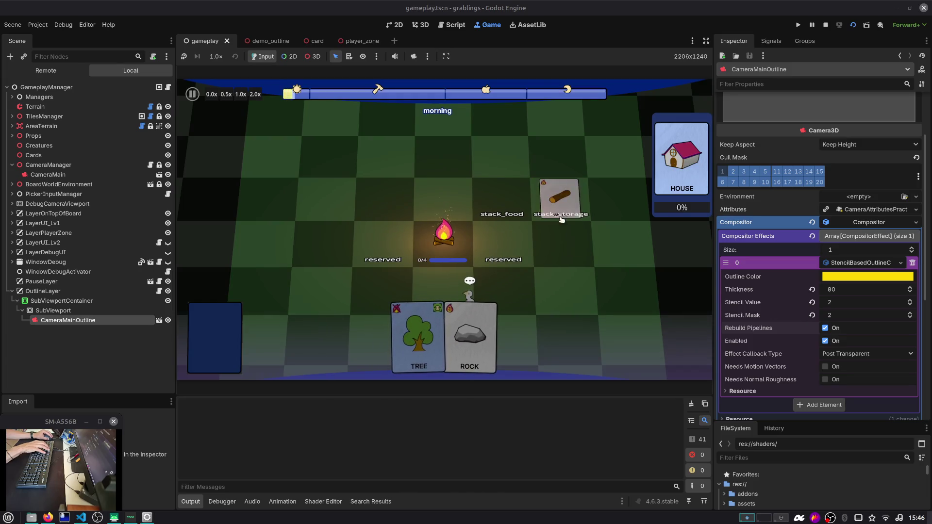
{"action": "scroll", "coordinate": [563, 206], "scroll_direction": "down", "scroll_amount": 3}
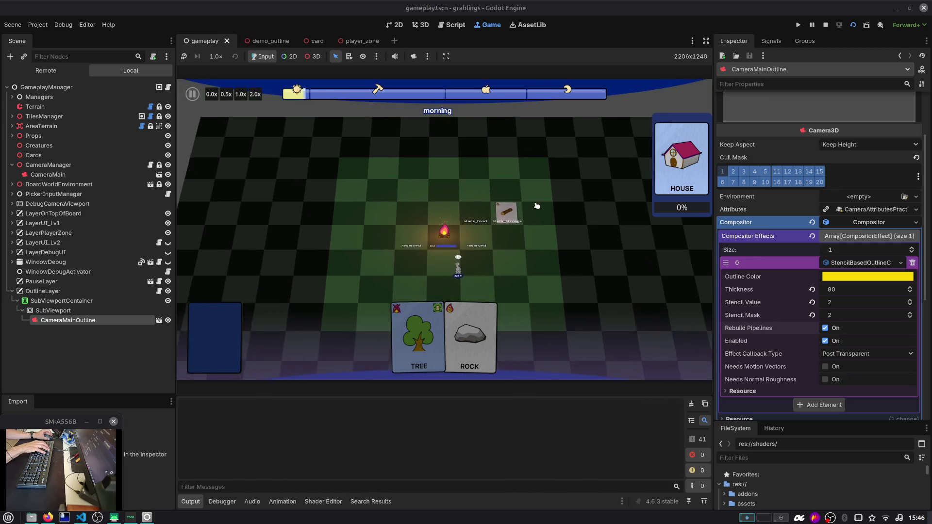
{"action": "scroll", "coordinate": [558, 204], "scroll_direction": "up", "scroll_amount": 3}
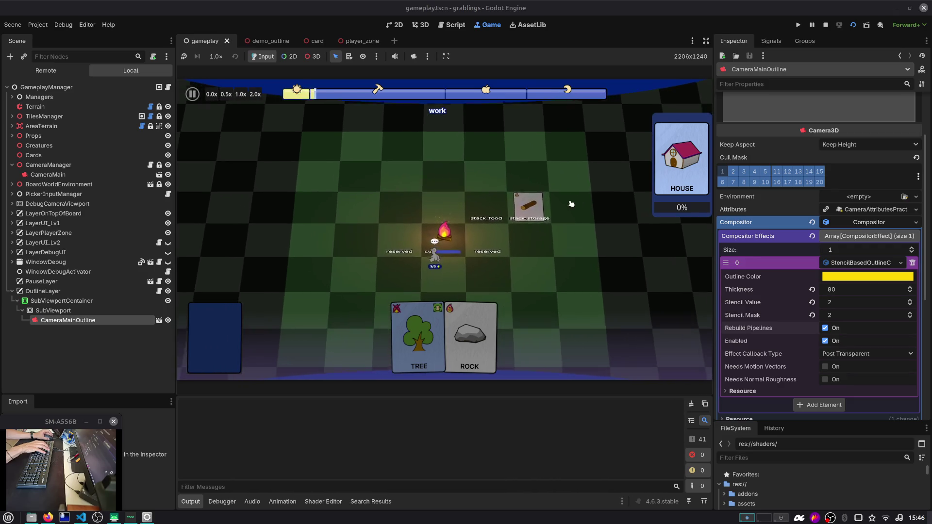
{"action": "scroll", "coordinate": [572, 203], "scroll_direction": "up", "scroll_amount": 3}
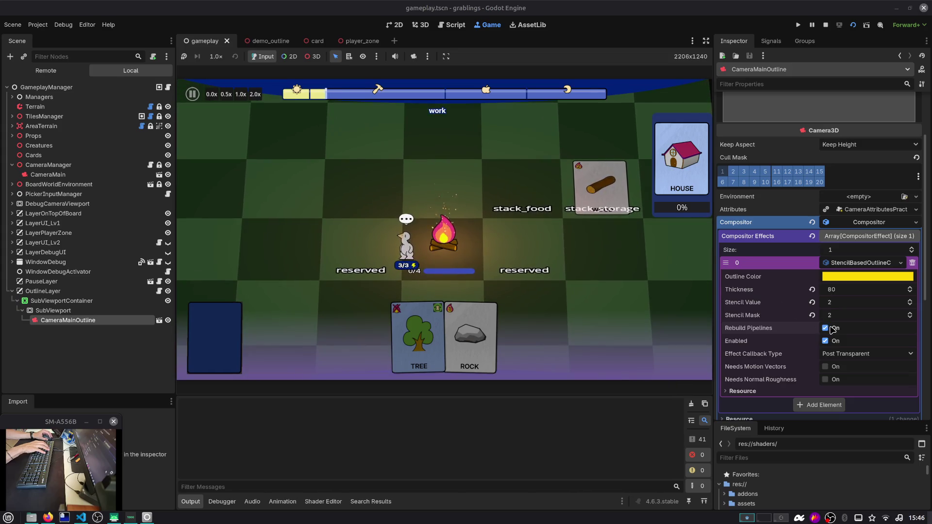
Step: Revert Stencil Mask and Stencil Value to 1 and switch to the card scene
{"action": "left_click", "coordinate": [811, 315]}
{"action": "left_click", "coordinate": [812, 302]}
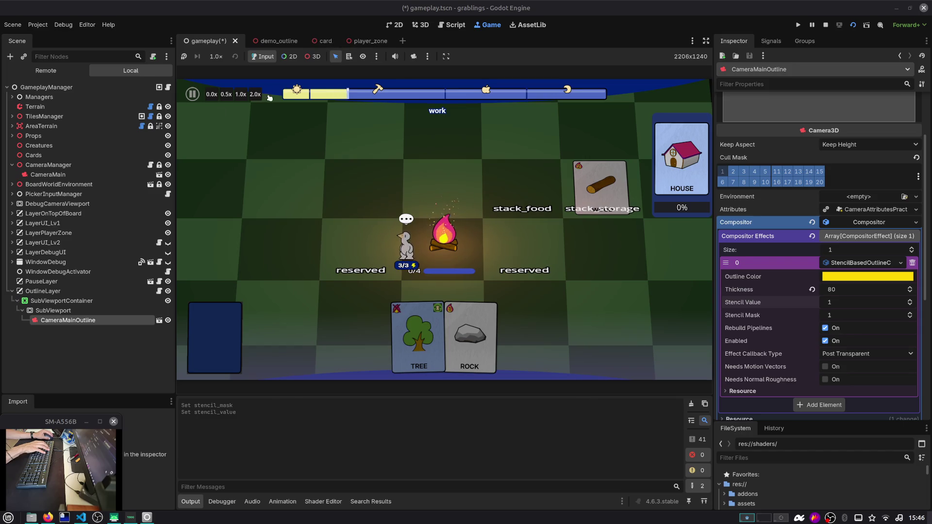
{"action": "left_click", "coordinate": [324, 42]}
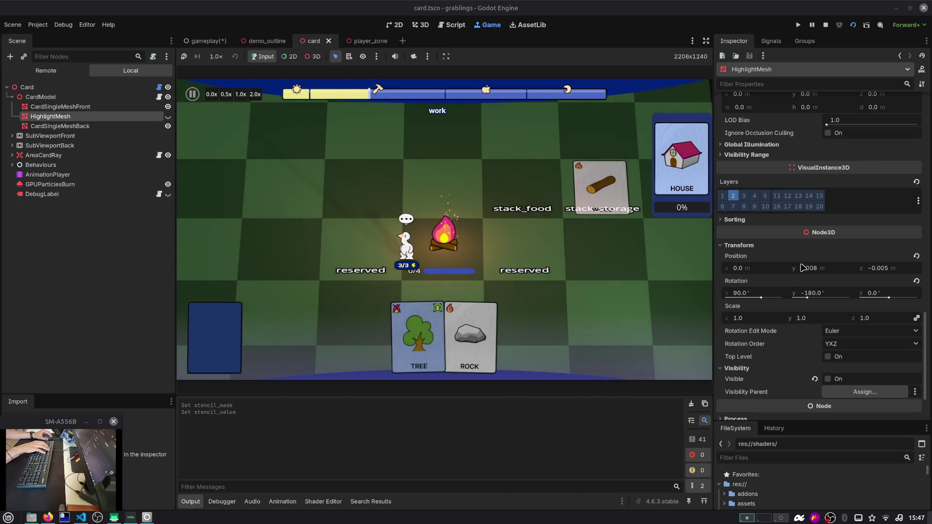
Step: Check HighlightMesh's stencil settings (Mode Custom, Write, Reference 1), then return to the gameplay scene
{"action": "scroll", "coordinate": [777, 329], "scroll_direction": "down", "scroll_amount": 3}
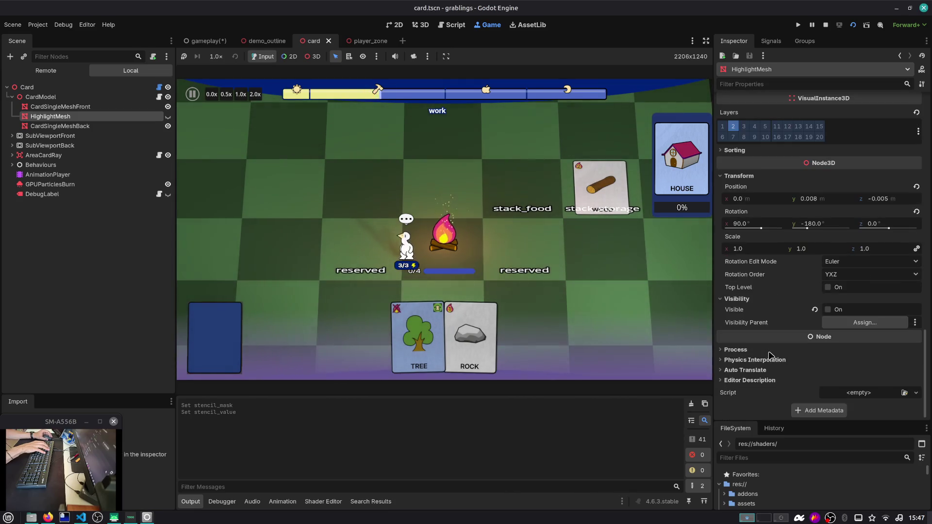
{"action": "scroll", "coordinate": [776, 330], "scroll_direction": "up", "scroll_amount": 10}
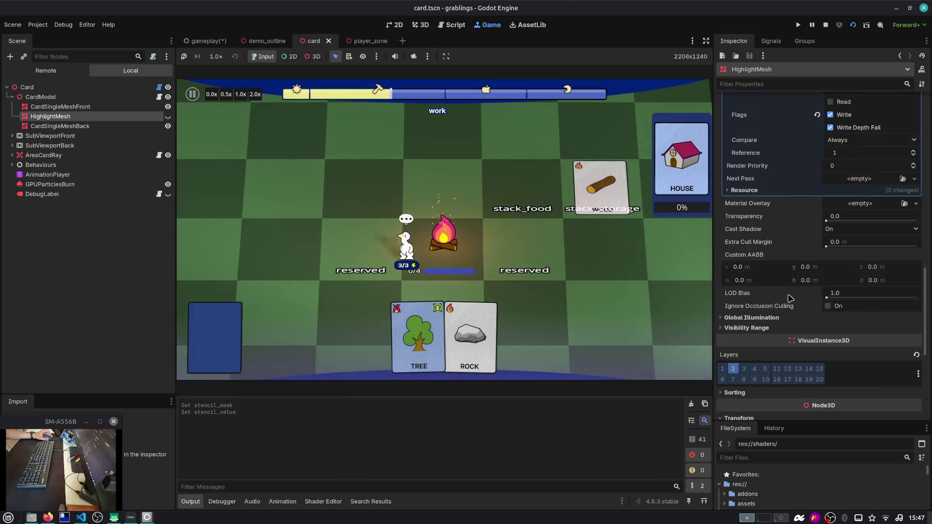
{"action": "scroll", "coordinate": [787, 298], "scroll_direction": "up", "scroll_amount": 2}
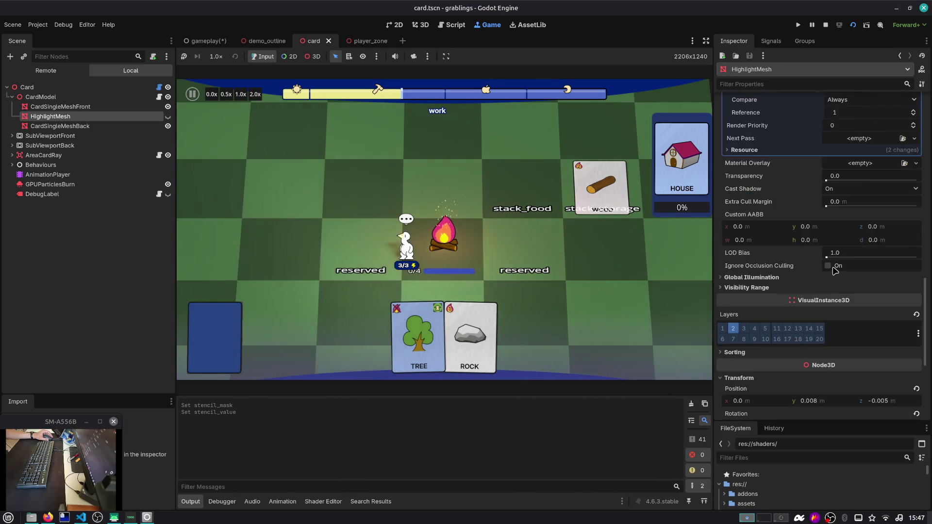
{"action": "scroll", "coordinate": [836, 266], "scroll_direction": "up", "scroll_amount": 3}
{"action": "scroll", "coordinate": [837, 265], "scroll_direction": "up", "scroll_amount": 2}
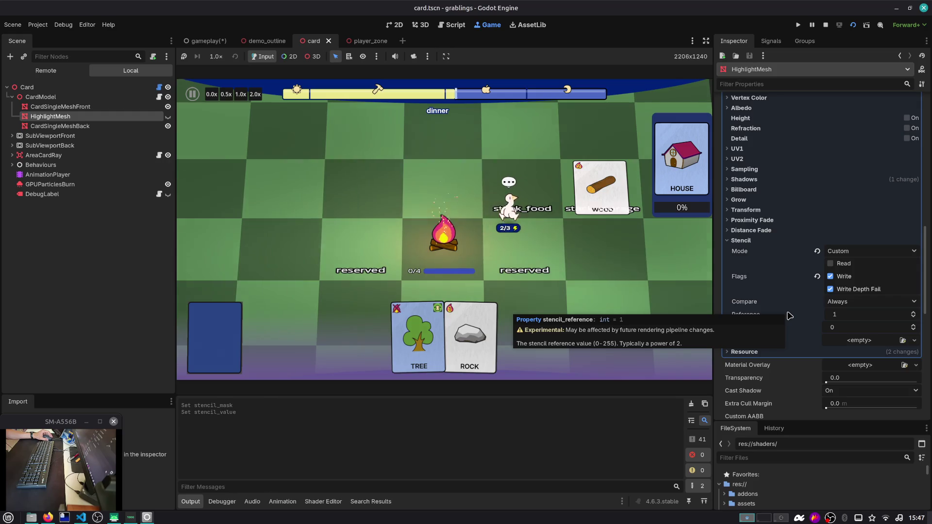
{"action": "scroll", "coordinate": [786, 291], "scroll_direction": "up", "scroll_amount": 15}
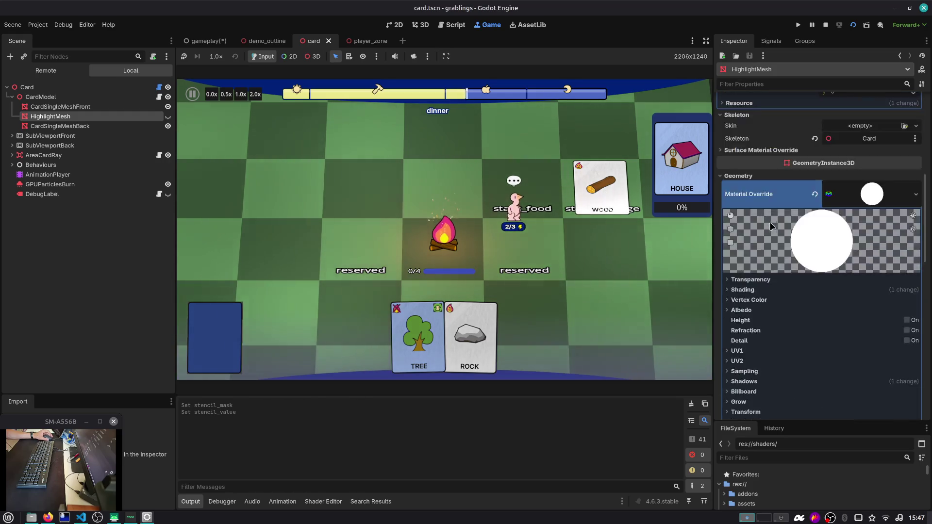
{"action": "left_click", "coordinate": [208, 41]}
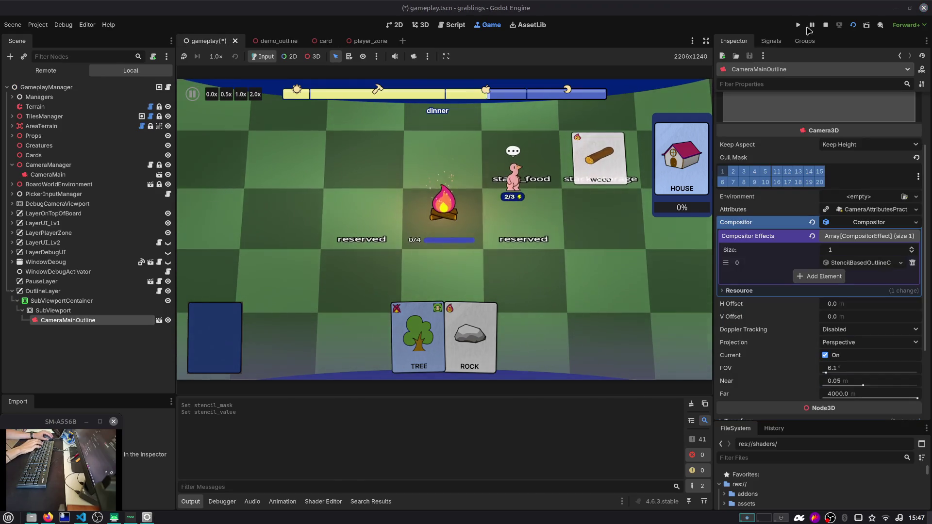
Step: Stop the game, orbit the board view, and look through the demo_outline, card and gameplay scenes
{"action": "left_click", "coordinate": [825, 25]}
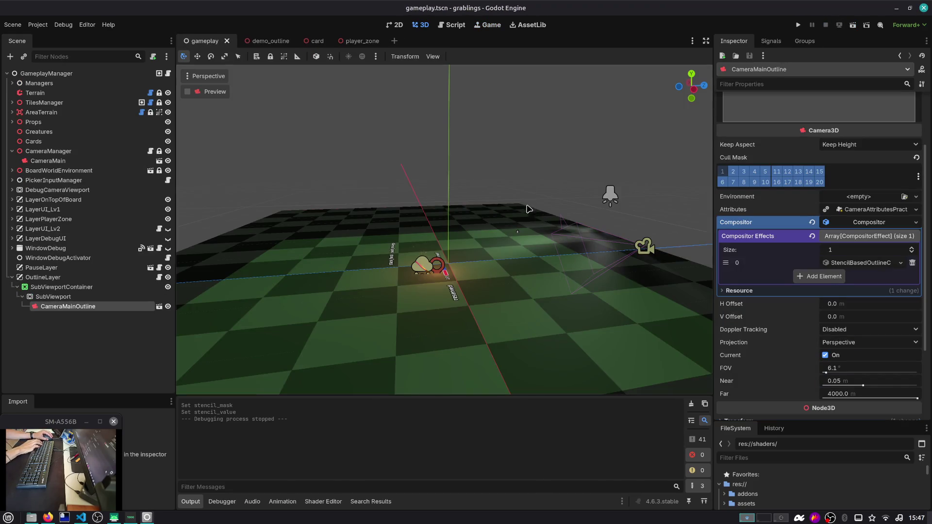
{"action": "left_click_drag", "start_coordinate": [594, 191], "coordinate": [526, 208]}
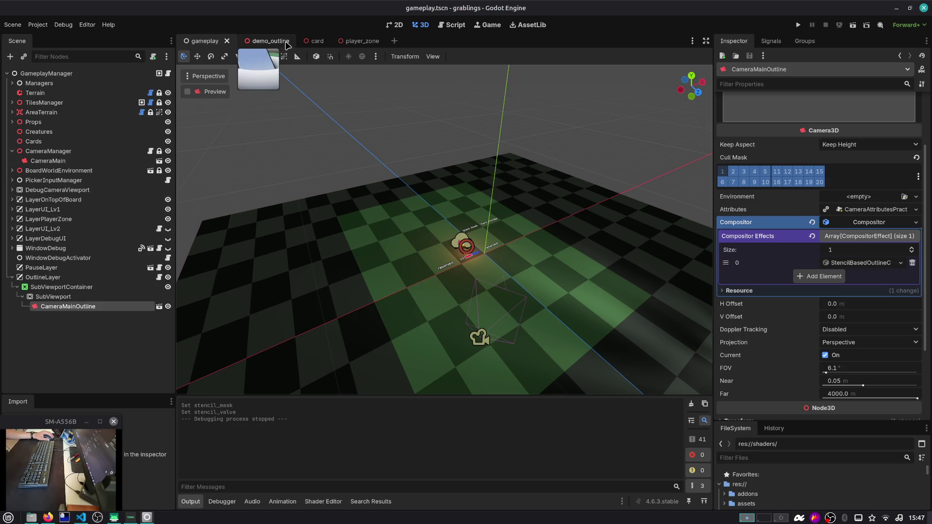
{"action": "left_click", "coordinate": [281, 42]}
{"action": "left_click", "coordinate": [312, 43]}
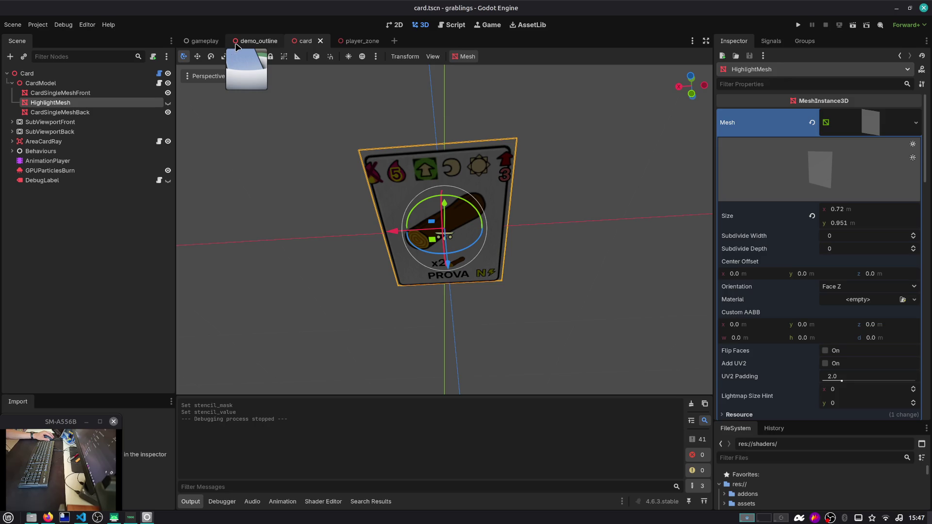
{"action": "left_click", "coordinate": [237, 45]}
{"action": "left_click", "coordinate": [206, 43]}
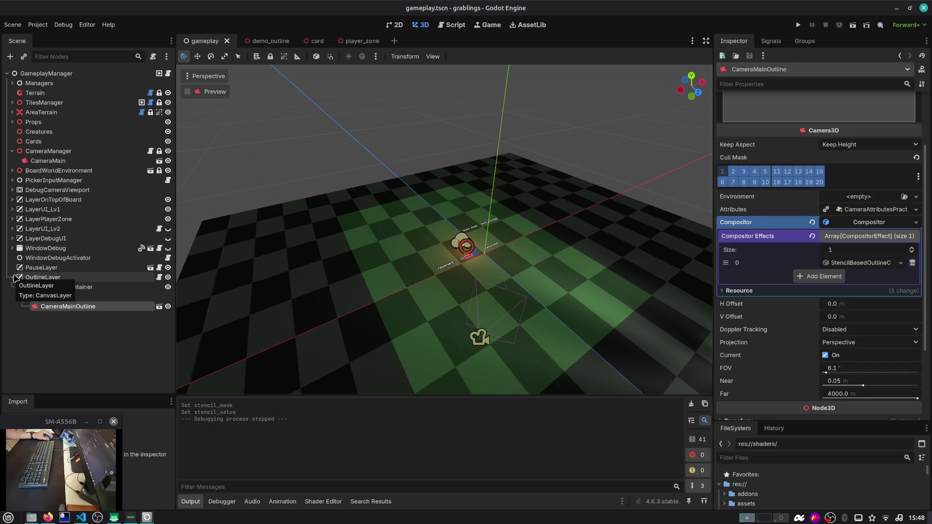
Step: Collapse the OutlineLayer and CameraManager branches, then switch to the demo_outline scene
{"action": "left_click", "coordinate": [13, 277]}
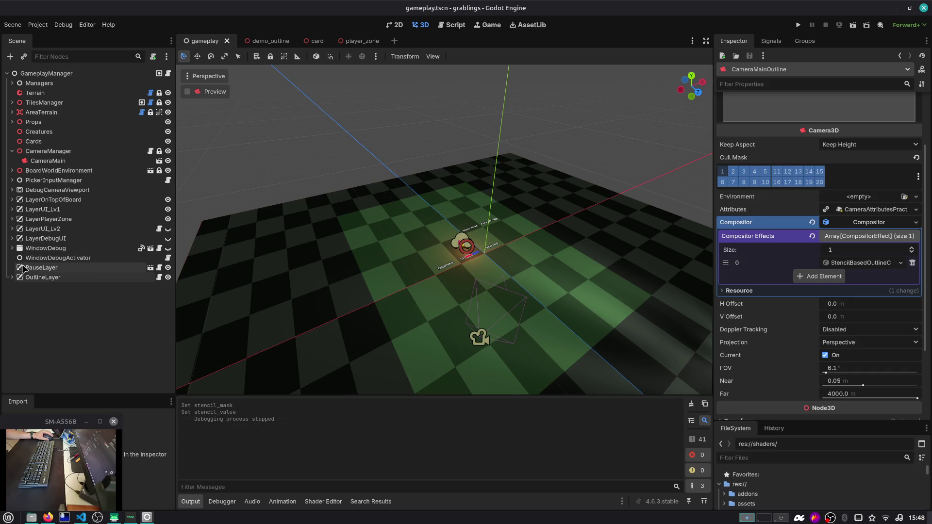
{"action": "left_click", "coordinate": [12, 151]}
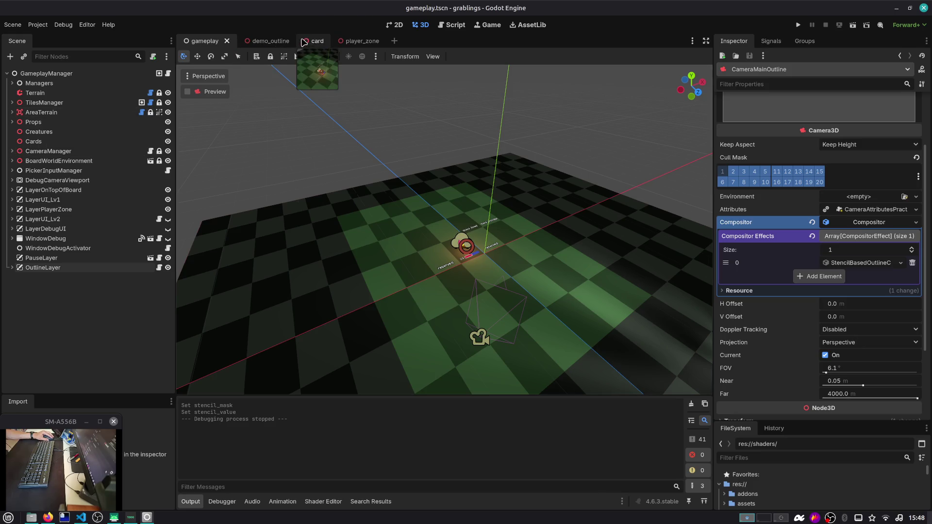
{"action": "mouse_move", "coordinate": [288, 45]}
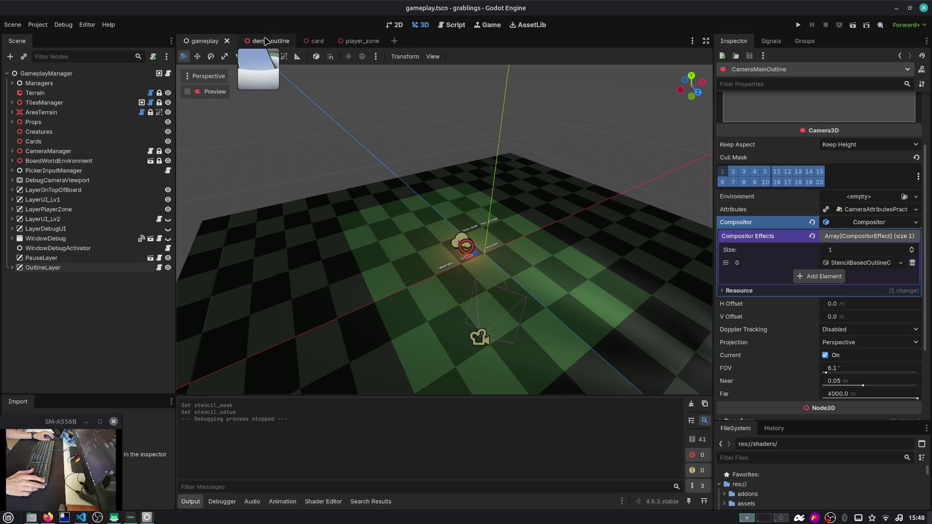
{"action": "left_click", "coordinate": [265, 41]}
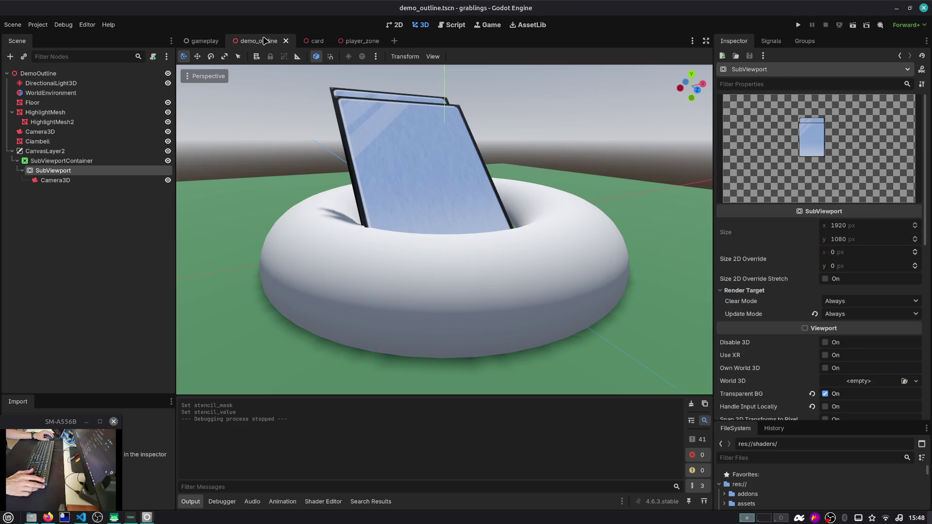
Step: Select the DemoOutline root node, then switch back to the gameplay scene
{"action": "left_click", "coordinate": [124, 75]}
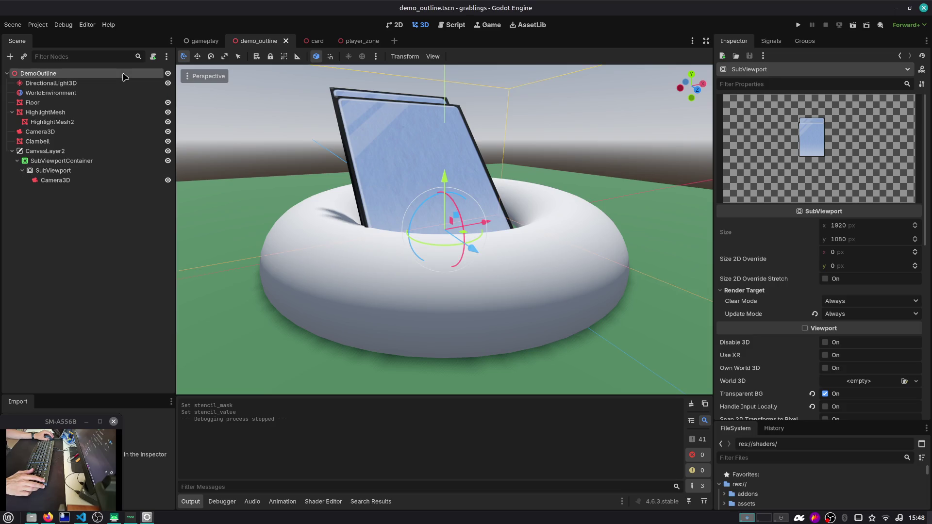
{"action": "left_click", "coordinate": [211, 42]}
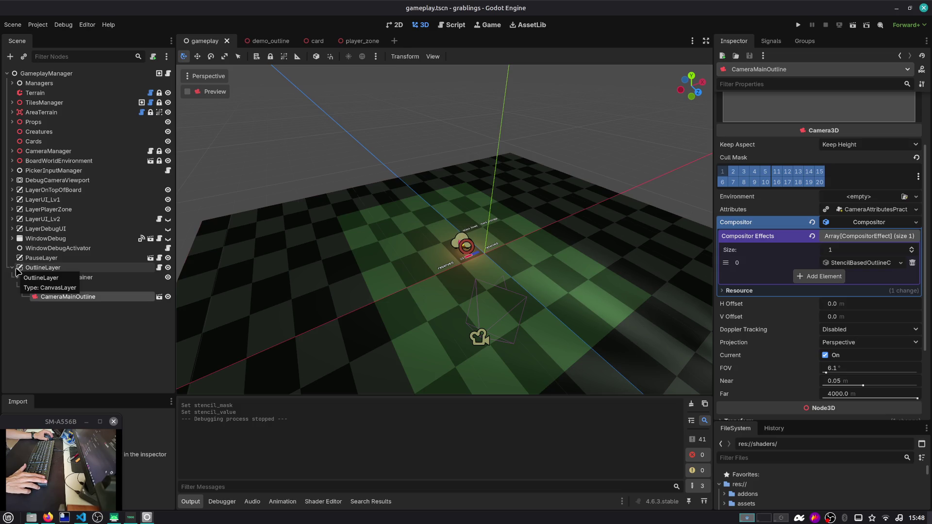
Step: Collapse OutlineLayer in the gameplay tree and switch to Firefox's Grablings Roadmap board
{"action": "left_click", "coordinate": [12, 267]}
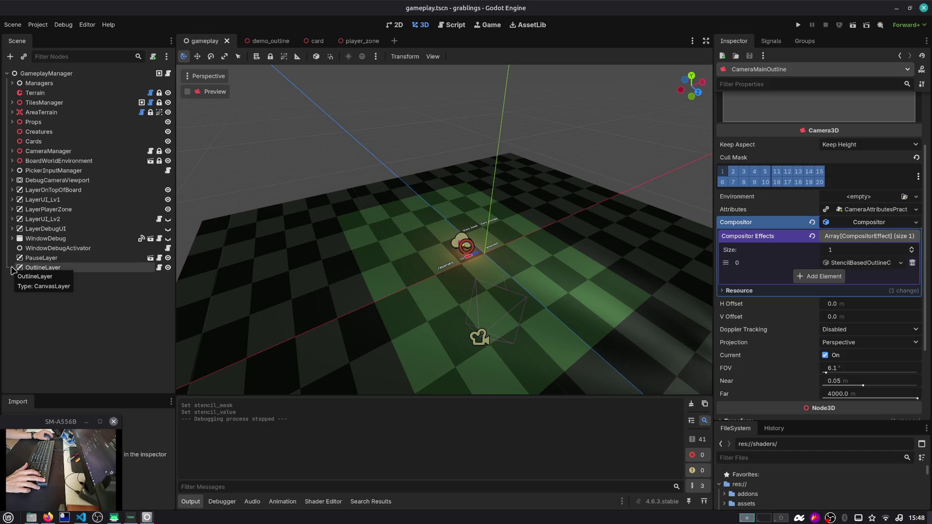
{"action": "mouse_move", "coordinate": [275, 44]}
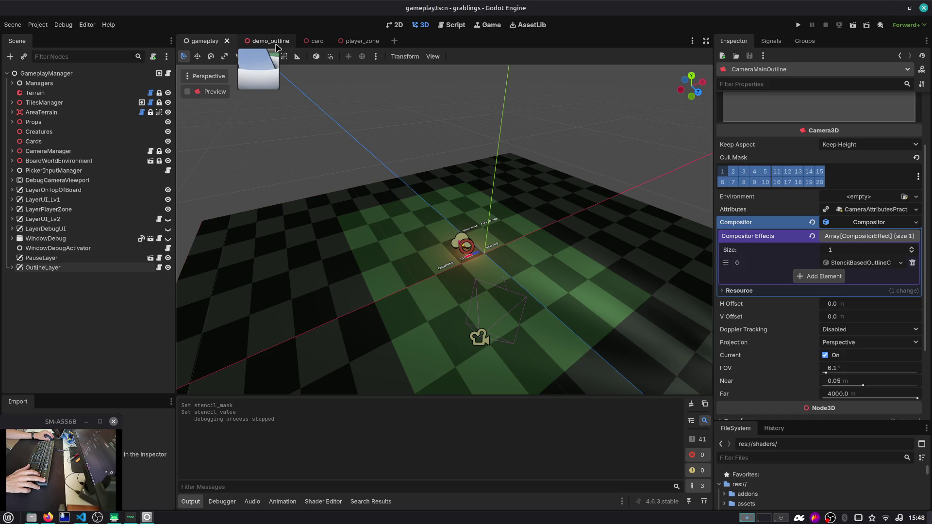
{"action": "mouse_move", "coordinate": [313, 45]}
{"action": "mouse_move", "coordinate": [359, 44]}
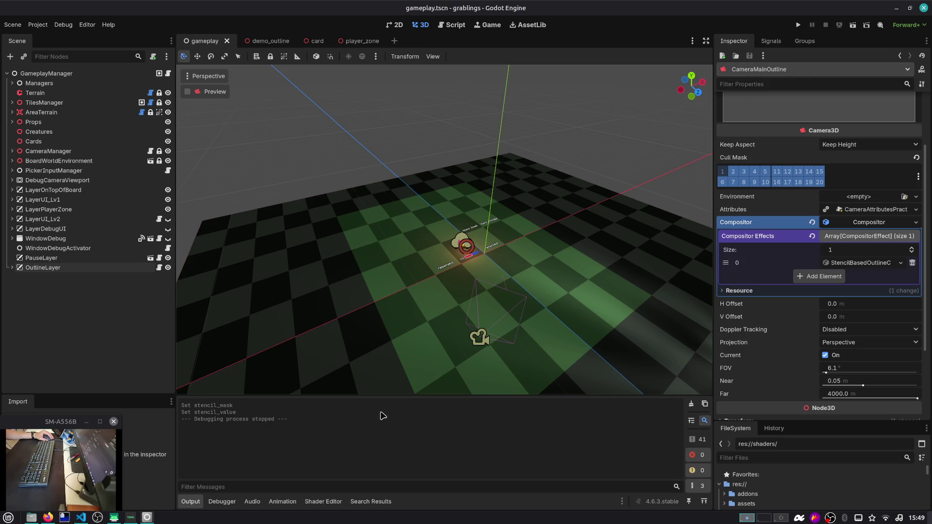
{"action": "left_click", "coordinate": [47, 517]}
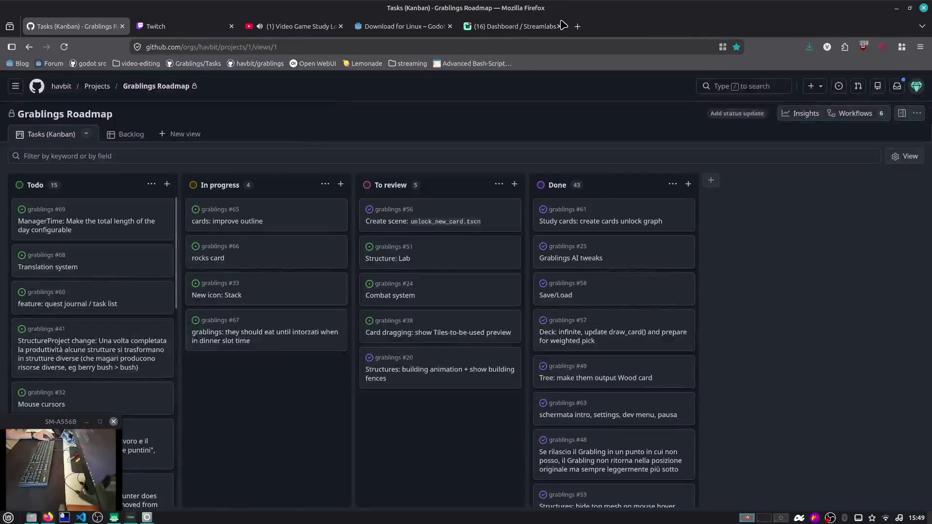
Step: Search DuckDuckGo in a new tab for 'games mimicry twitch'
{"action": "left_click", "coordinate": [575, 27]}
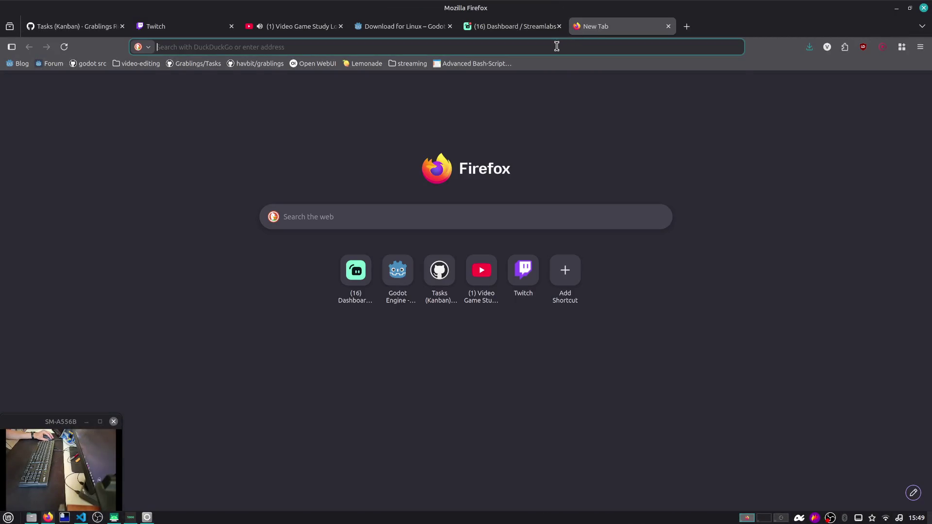
{"action": "left_click", "coordinate": [556, 46]}
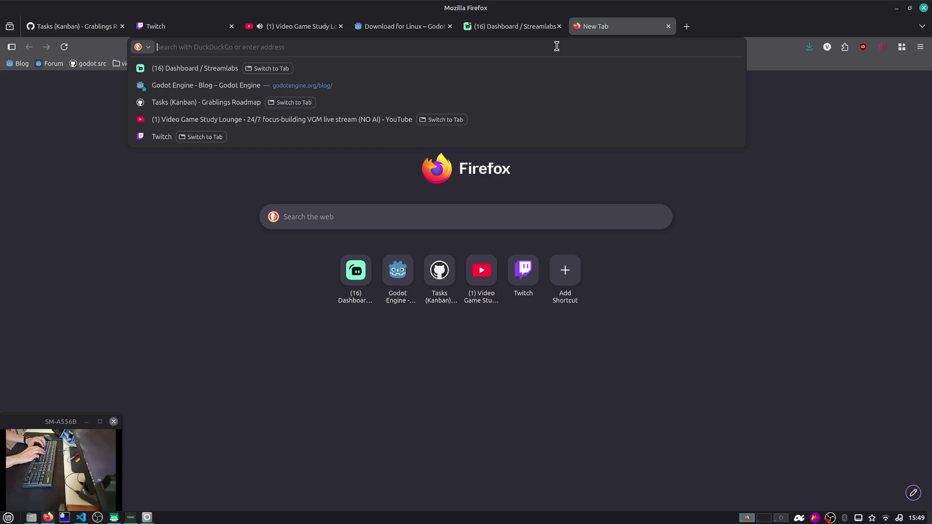
{"action": "type", "text": "games mm"}
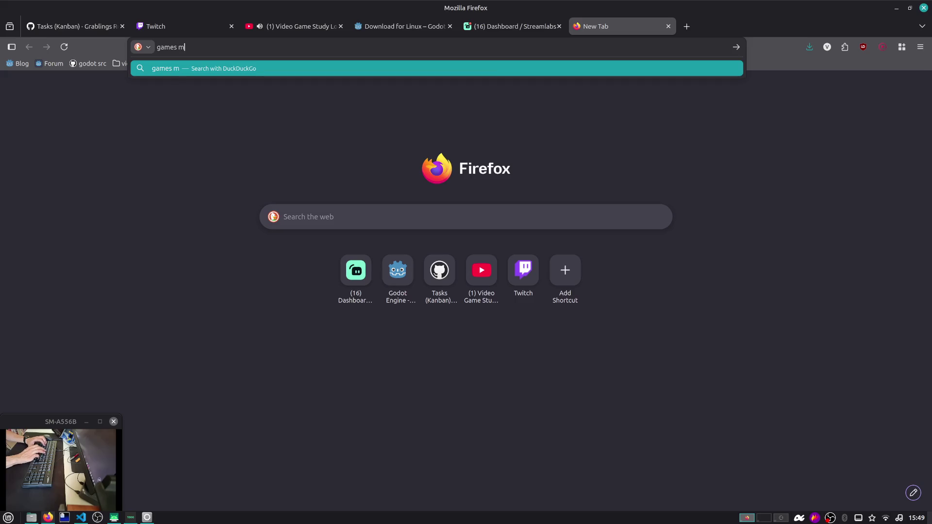
{"action": "key", "text": "BackSpace"}
{"action": "type", "text": "imicry twitch"}
{"action": "key", "text": "Return"}
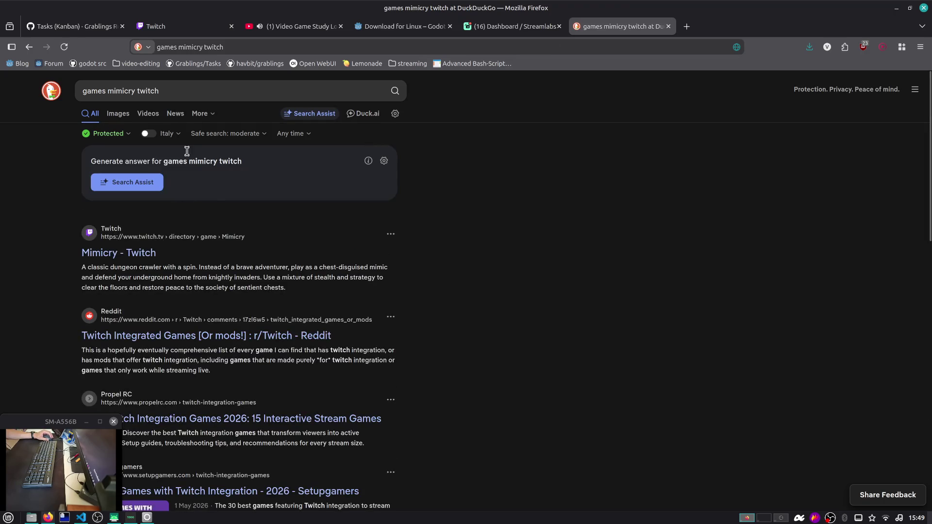
Step: Add the streamer's channel name to the start of the query and search again
{"action": "left_click", "coordinate": [193, 90]}
{"action": "key", "text": "Home"}
{"action": "type", "text": "crystalbit"}
{"action": "key", "text": "Return"}
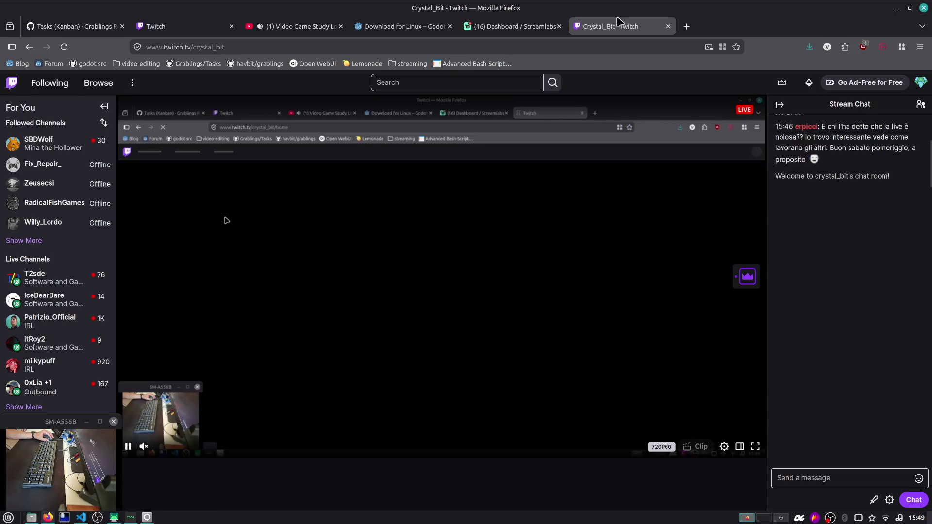
Step: Mute the live stream's tab and scroll through the channel page
{"action": "right_click", "coordinate": [620, 26]}
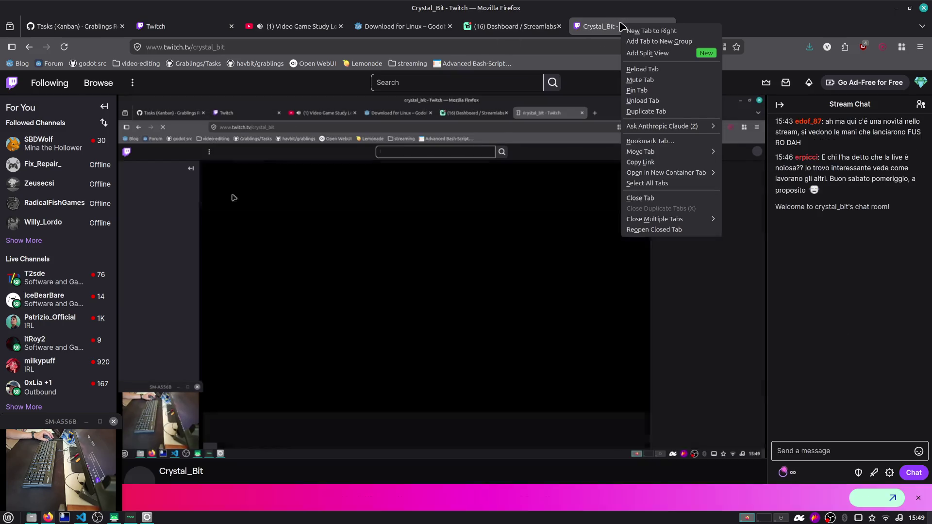
{"action": "left_click", "coordinate": [639, 79]}
{"action": "scroll", "coordinate": [227, 355], "scroll_direction": "down", "scroll_amount": 5}
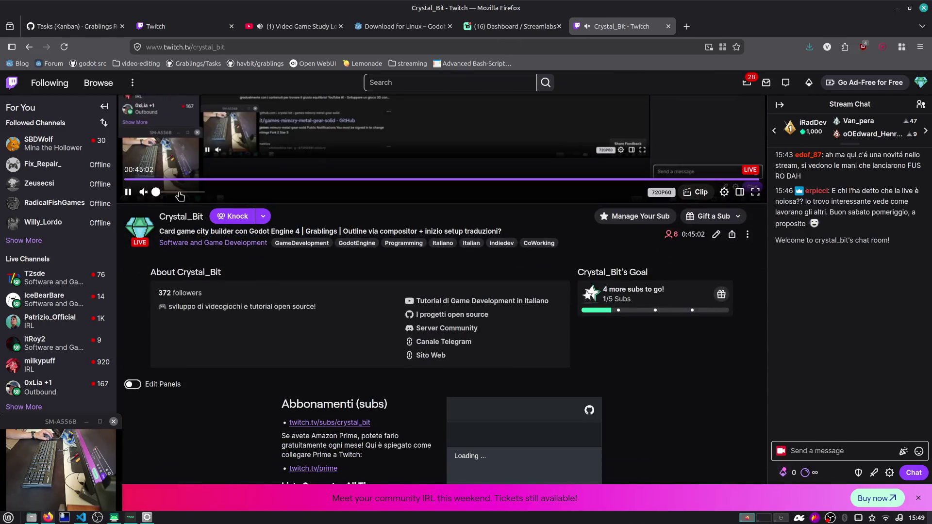
{"action": "scroll", "coordinate": [288, 296], "scroll_direction": "up", "scroll_amount": 5}
{"action": "scroll", "coordinate": [289, 295], "scroll_direction": "down", "scroll_amount": 3}
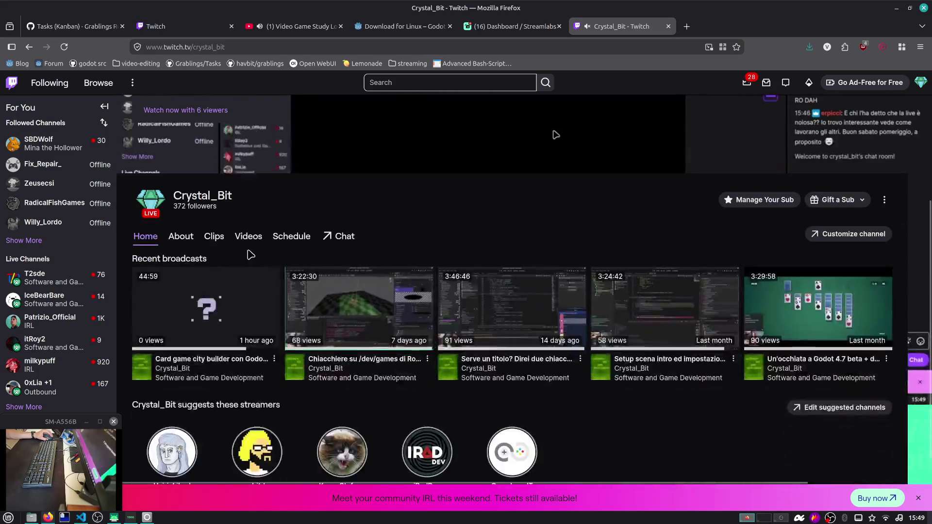
Step: Browse the channel's Videos list, then close the tab and return to Godot
{"action": "left_click", "coordinate": [249, 236]}
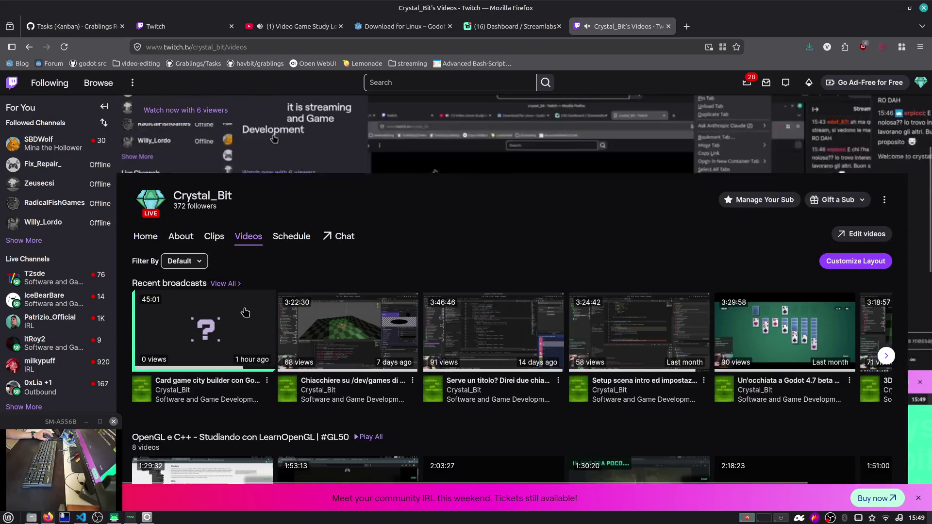
{"action": "scroll", "coordinate": [245, 310], "scroll_direction": "down", "scroll_amount": 2}
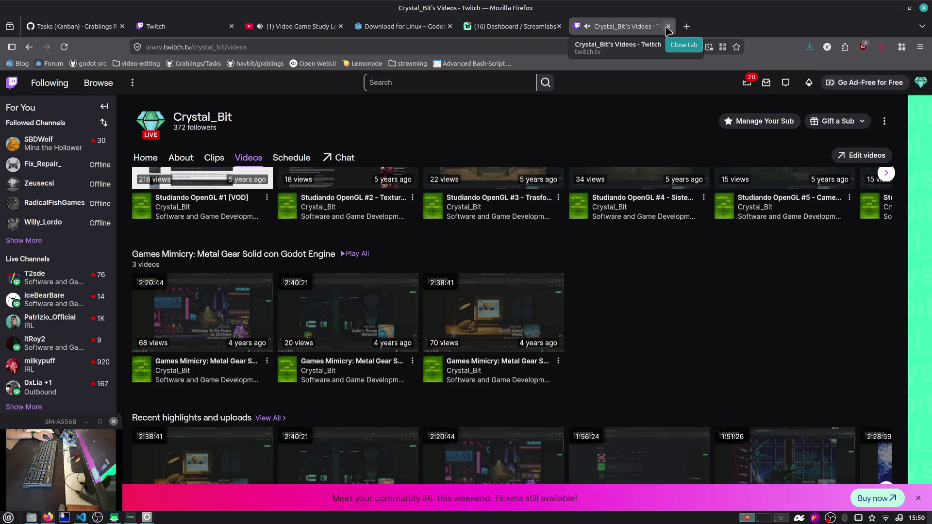
{"action": "left_click", "coordinate": [667, 27]}
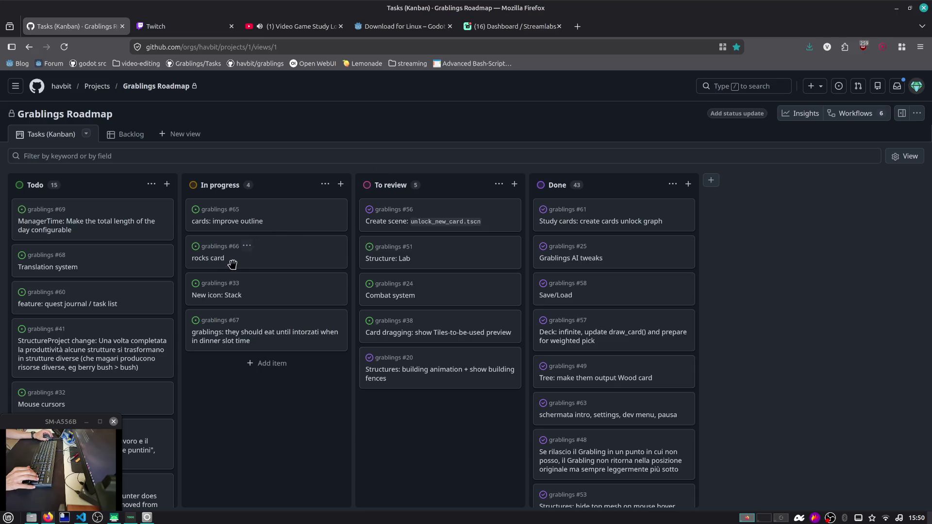
{"action": "key", "text": "alt+Tab"}
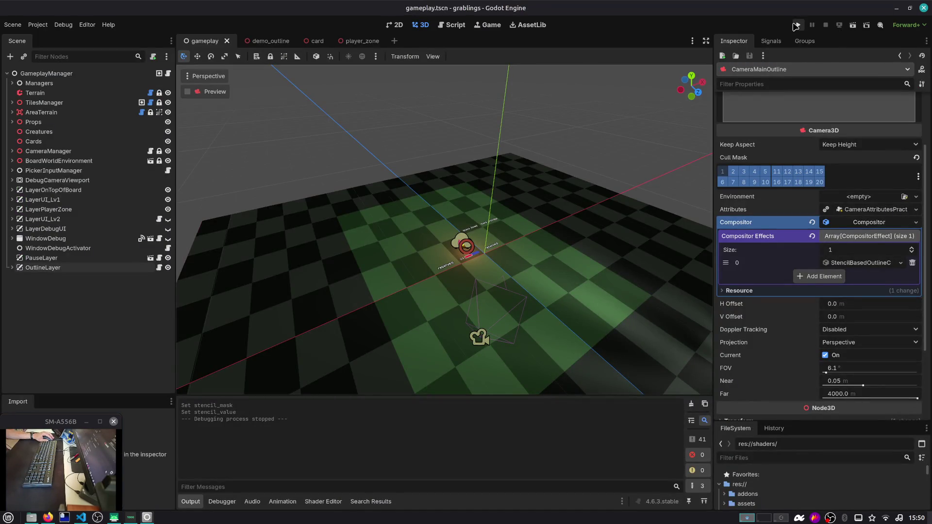
Step: Run the game, load Slot 1 and drag the BERRY card onto stack_storage
{"action": "left_click", "coordinate": [796, 25]}
{"action": "left_click", "coordinate": [477, 218]}
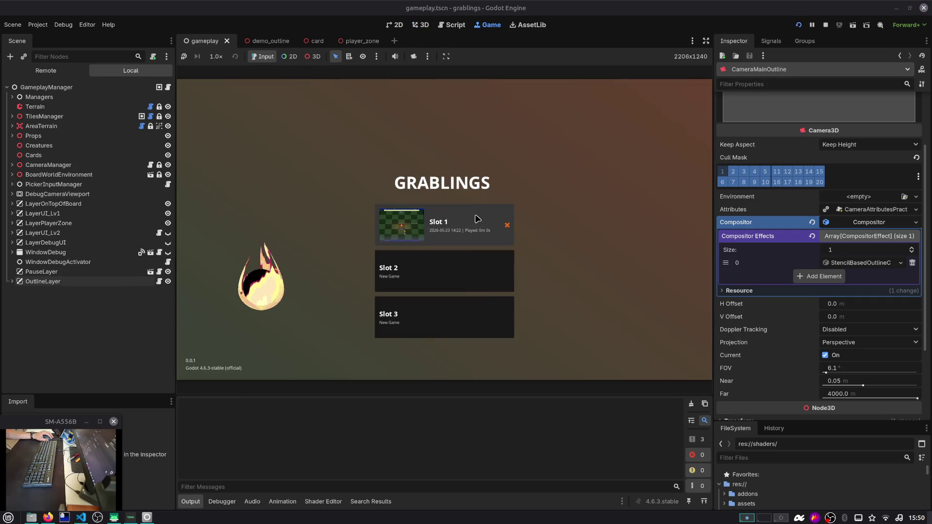
{"action": "left_click", "coordinate": [476, 218]}
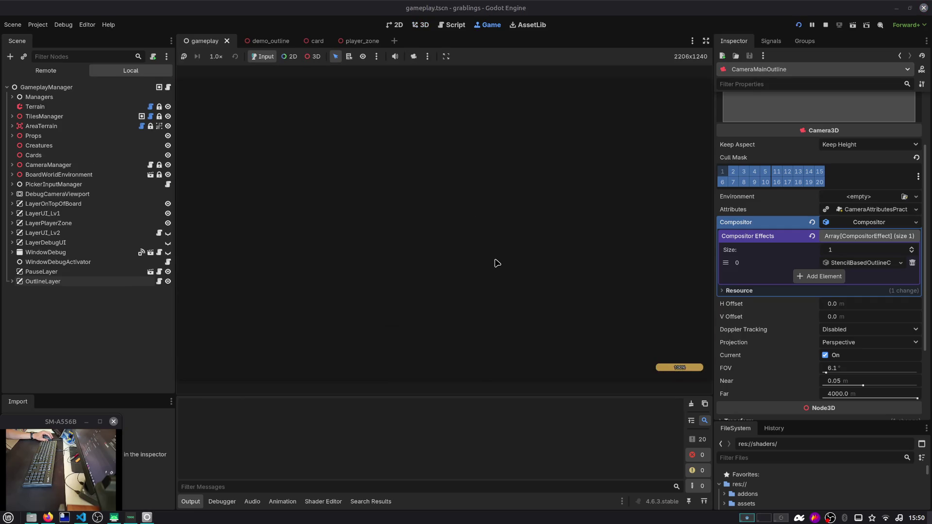
{"action": "left_click_drag", "start_coordinate": [448, 334], "coordinate": [558, 217]}
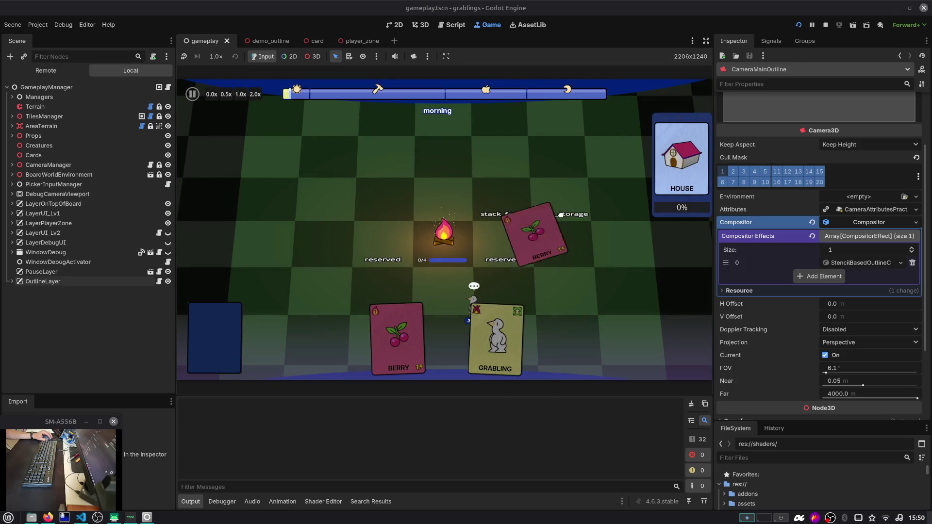
Step: Save the game from the pause menu, toggle pause twice, then switch to the card scene
{"action": "key", "text": "Escape"}
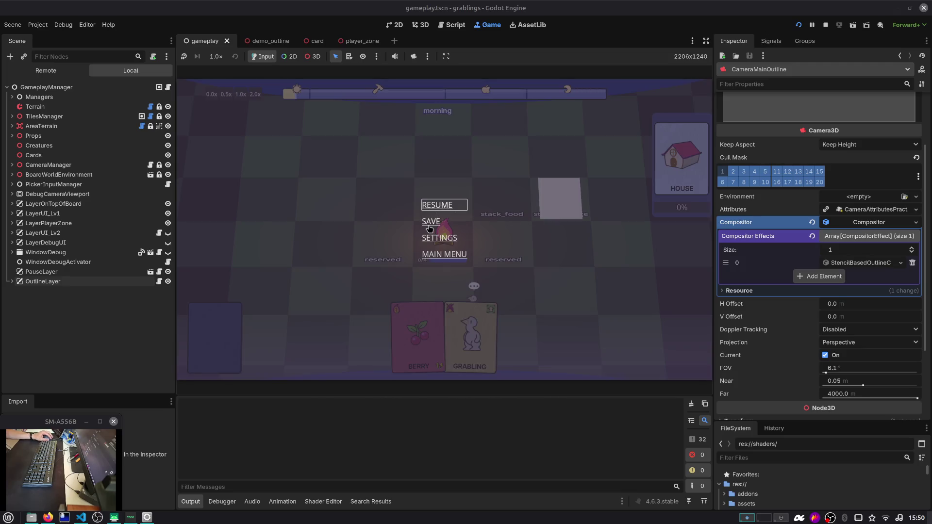
{"action": "left_click", "coordinate": [428, 227]}
{"action": "left_click", "coordinate": [455, 211]}
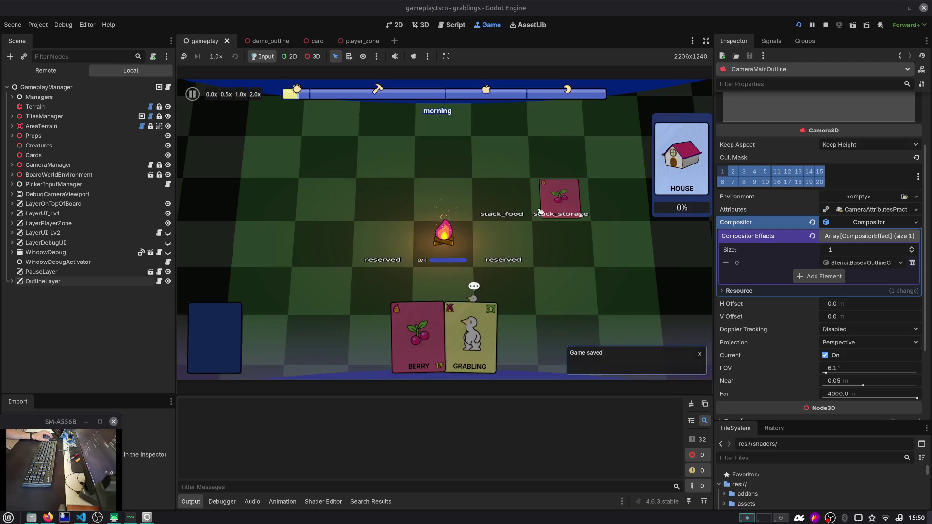
{"action": "key", "text": "Escape"}
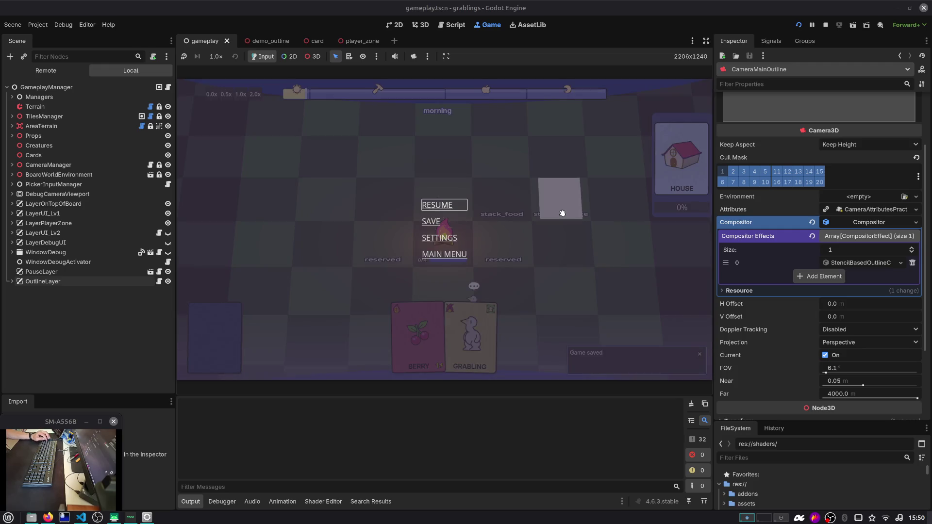
{"action": "key", "text": "Escape"}
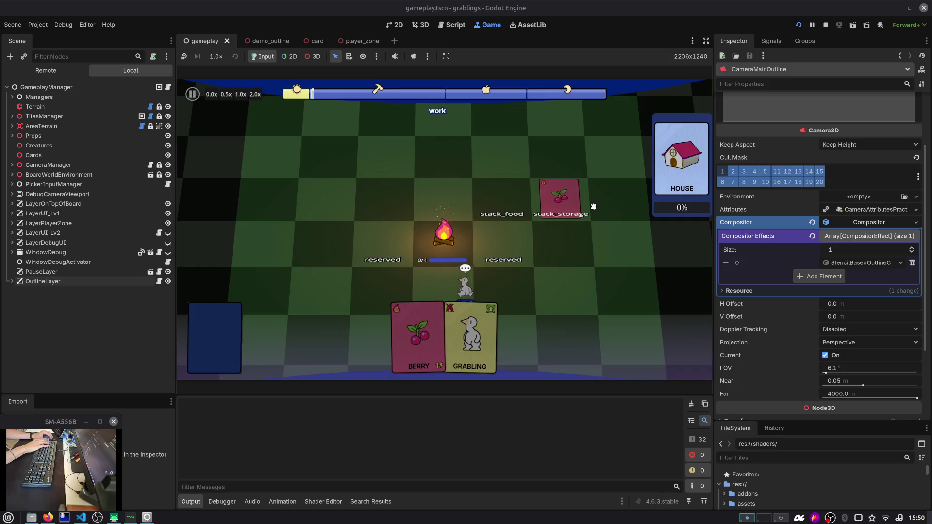
{"action": "key", "text": "Escape"}
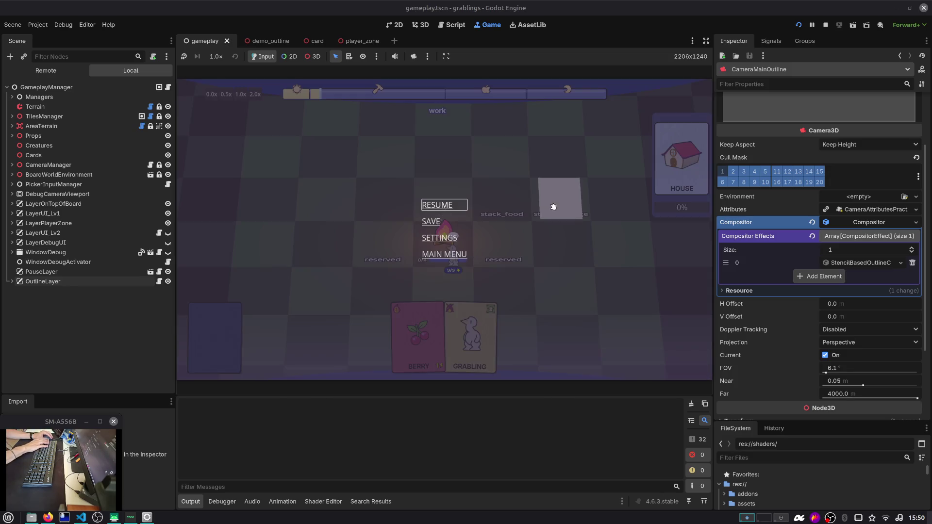
{"action": "key", "text": "Escape"}
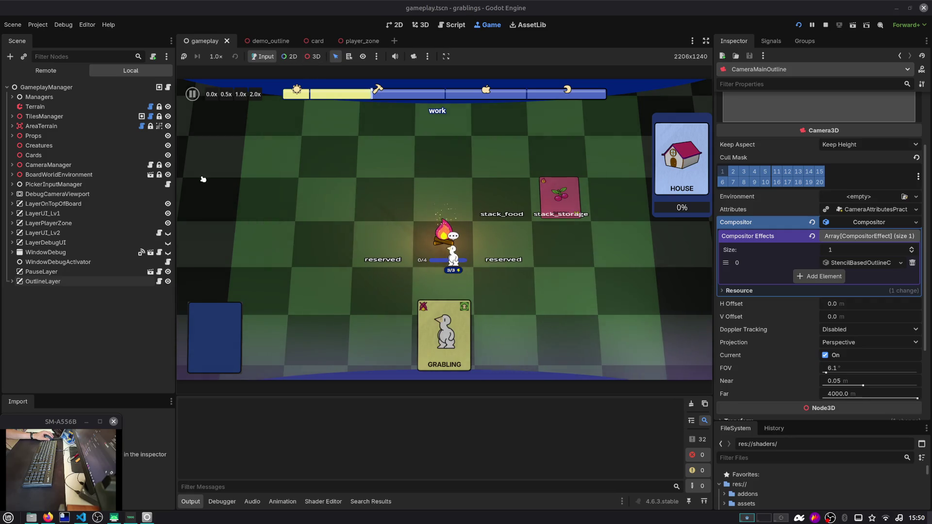
{"action": "left_click", "coordinate": [314, 41]}
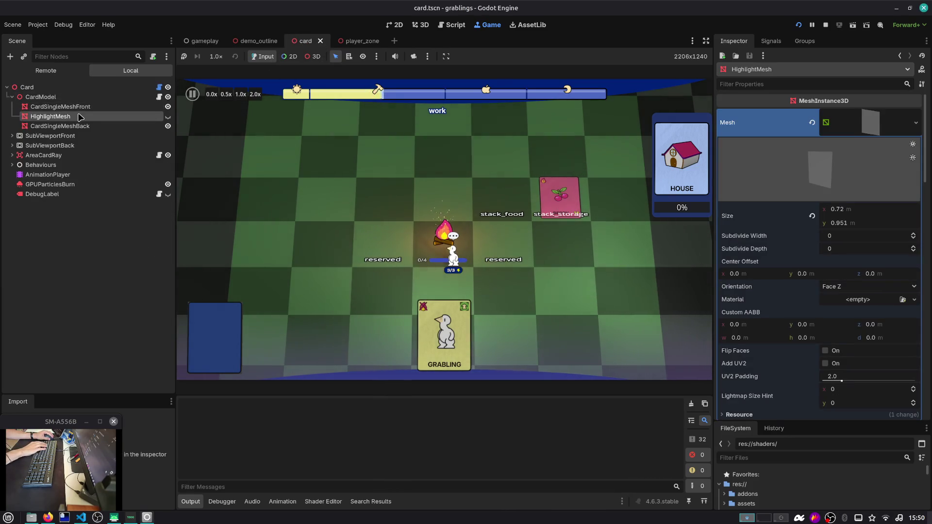
Step: Paste HighlightMesh under GameplayManager in the gameplay scene
{"action": "key", "text": "ctrl+shift+Tab"}
{"action": "key", "text": "ctrl+shift+Tab"}
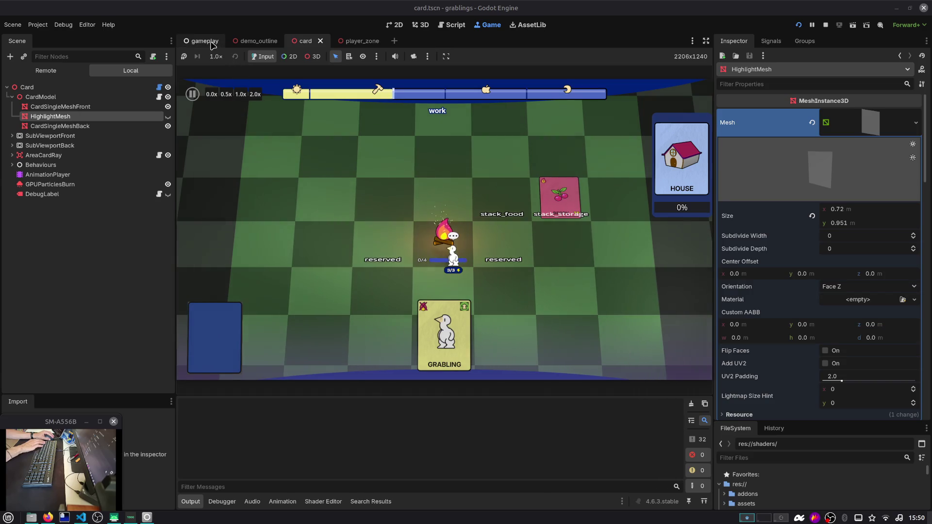
{"action": "left_click", "coordinate": [145, 87]}
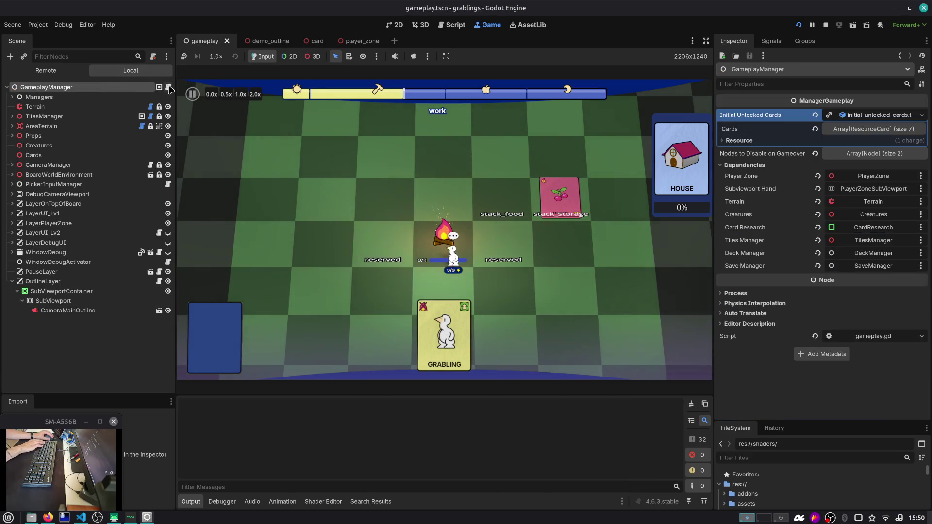
{"action": "key", "text": "ctrl+v"}
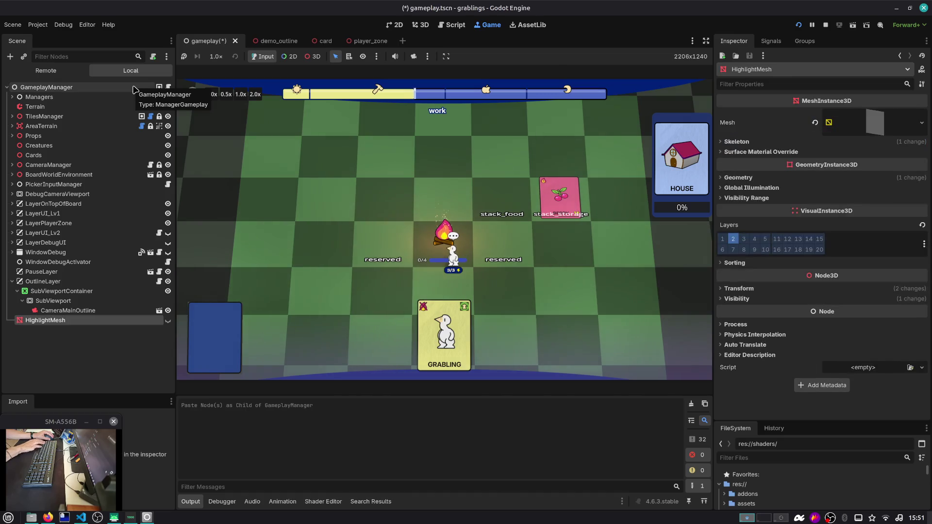
Step: Stop the game, raise the pasted HighlightMesh and tilt it toward the camera, then save and run
{"action": "key", "text": "F8"}
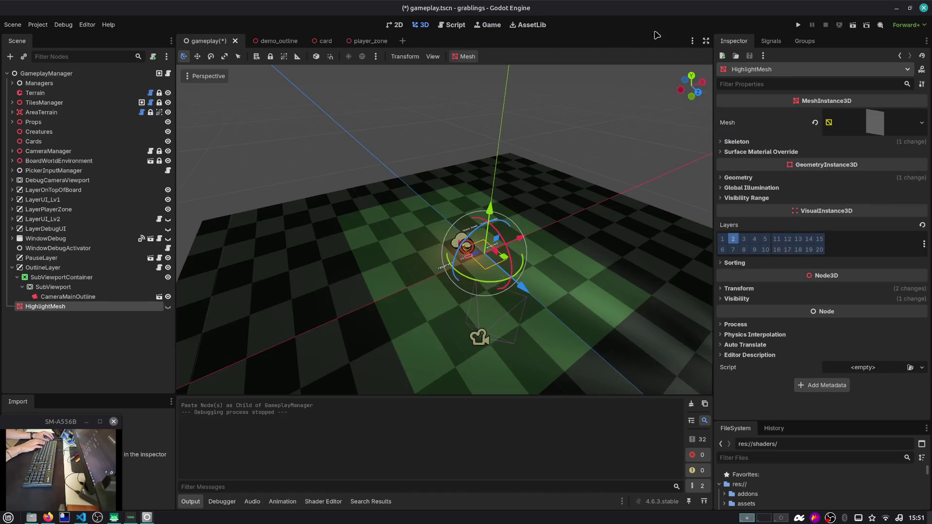
{"action": "left_click_drag", "start_coordinate": [492, 203], "coordinate": [490, 208]}
{"action": "mouse_move", "coordinate": [486, 283]}
{"action": "left_mouse_down"}
{"action": "mouse_move", "coordinate": [453, 281]}
{"action": "mouse_move", "coordinate": [474, 333]}
{"action": "mouse_move", "coordinate": [460, 360]}
{"action": "left_mouse_up"}
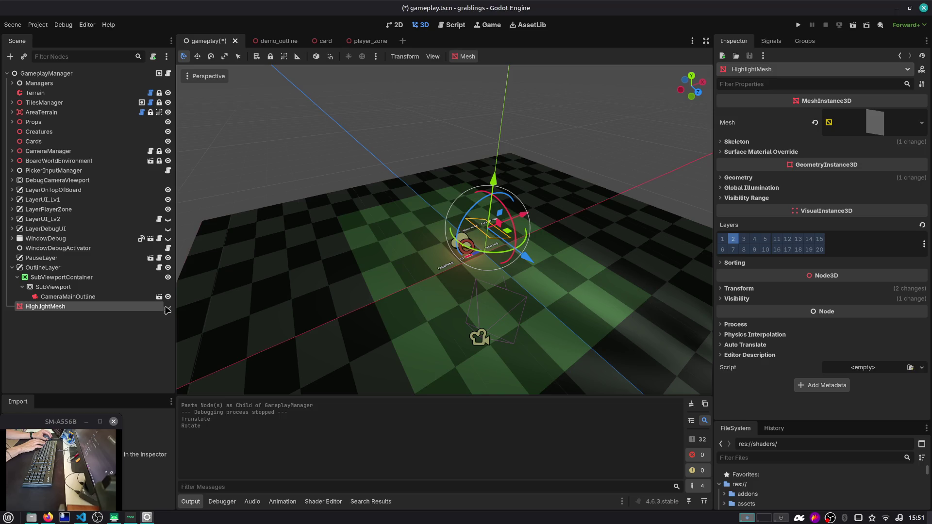
{"action": "key", "text": "F5"}
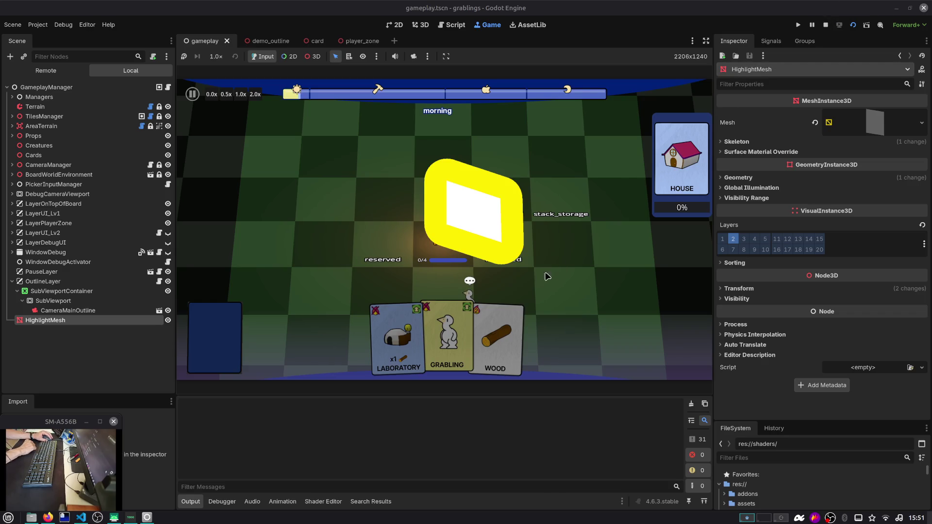
Step: Drag the WOOD card near stack_storage to check its yellow outline, then stop and return to card
{"action": "left_click_drag", "start_coordinate": [495, 340], "coordinate": [560, 200]}
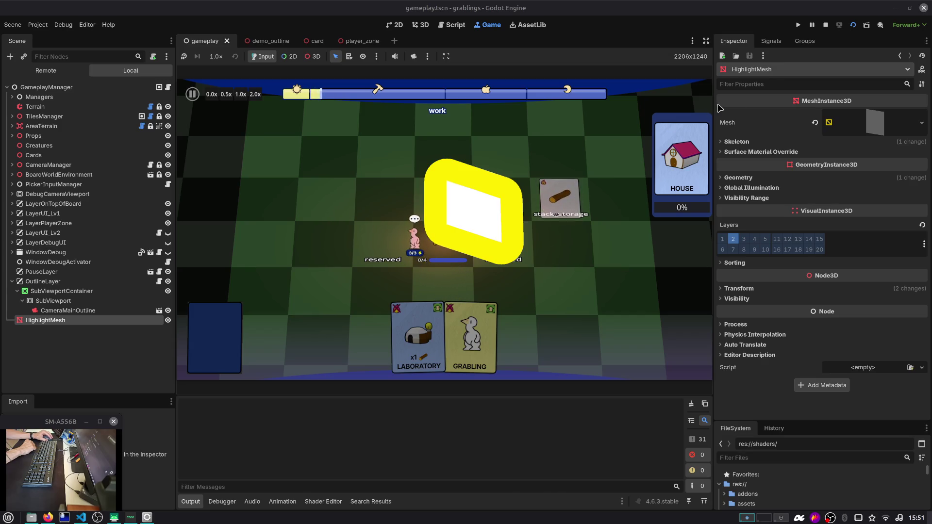
{"action": "left_click", "coordinate": [825, 25]}
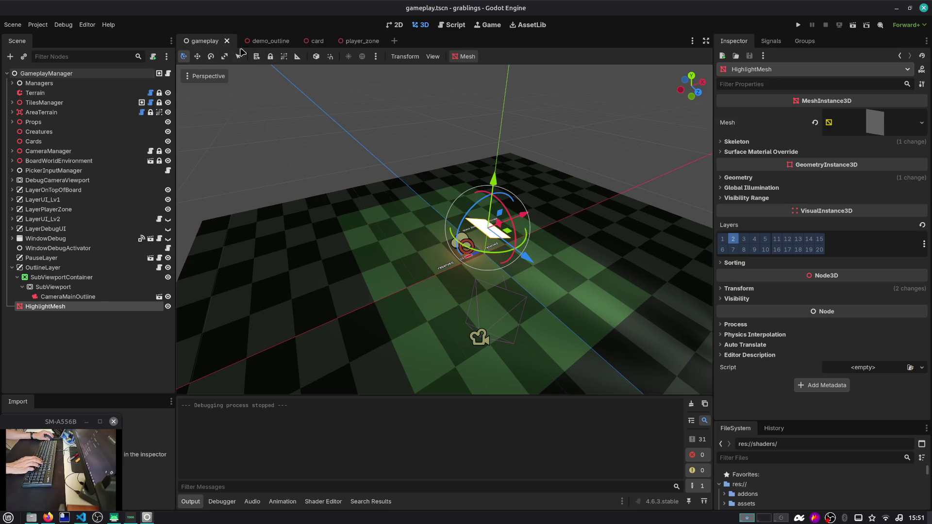
{"action": "left_click", "coordinate": [314, 41]}
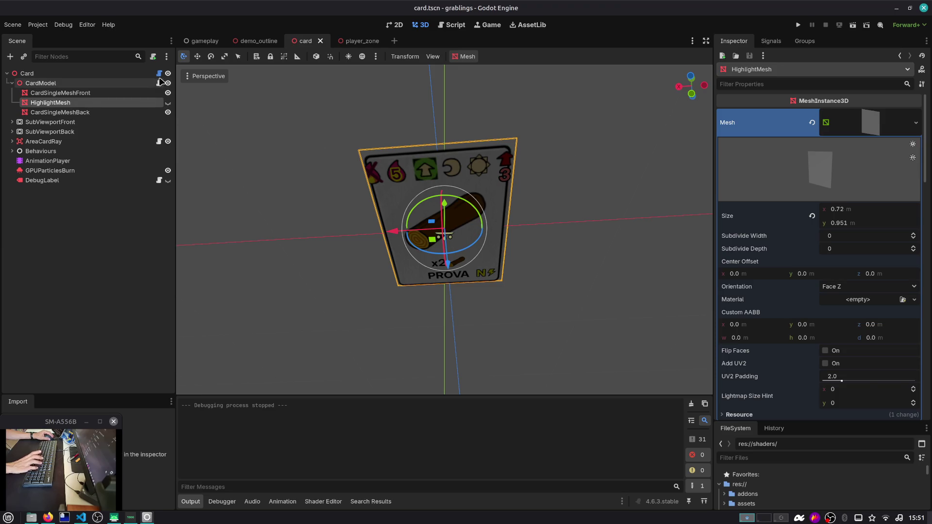
Step: Open card.gd and search for 'highl' to find the highlight_mesh declaration on line 11
{"action": "left_click", "coordinate": [159, 73]}
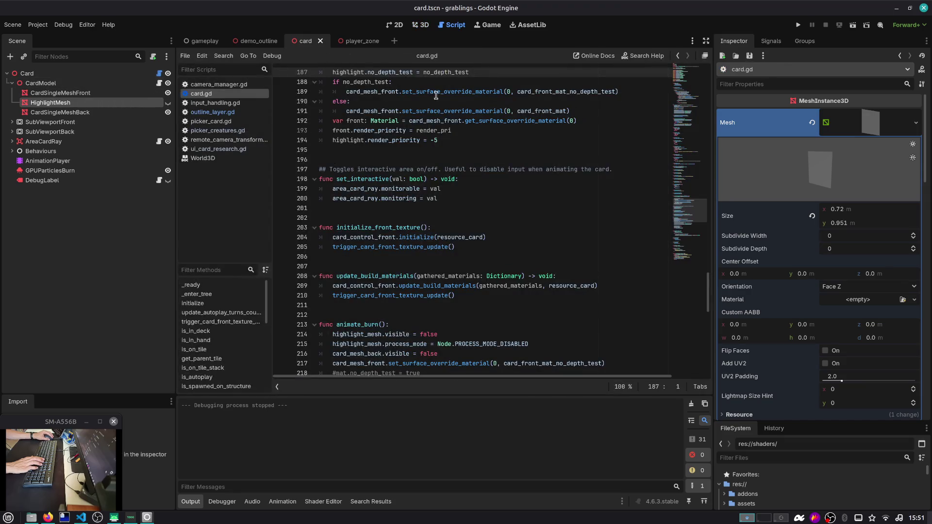
{"action": "left_click_drag", "start_coordinate": [689, 211], "coordinate": [689, 73]}
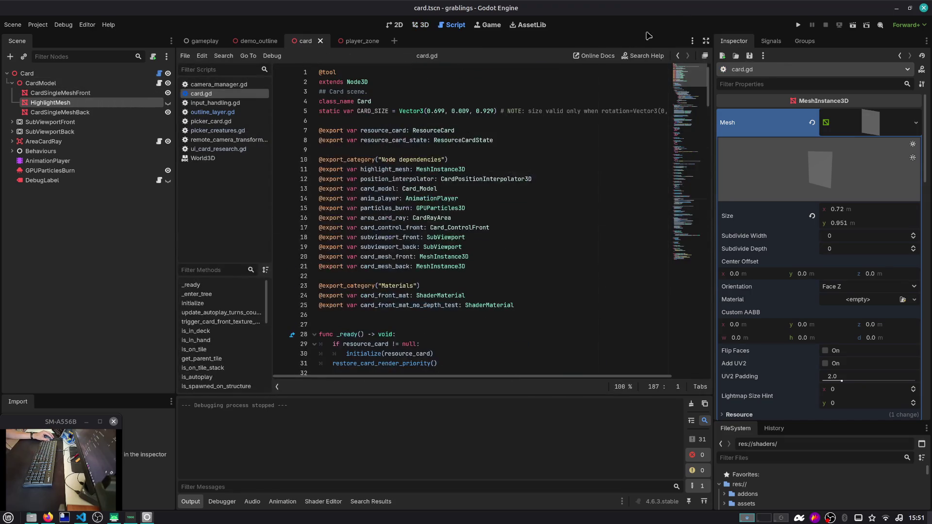
{"action": "left_click", "coordinate": [480, 120]}
{"action": "key", "text": "ctrl+f"}
{"action": "type", "text": "highl"}
{"action": "key", "text": "Return"}
{"action": "key", "text": "shift+Return"}
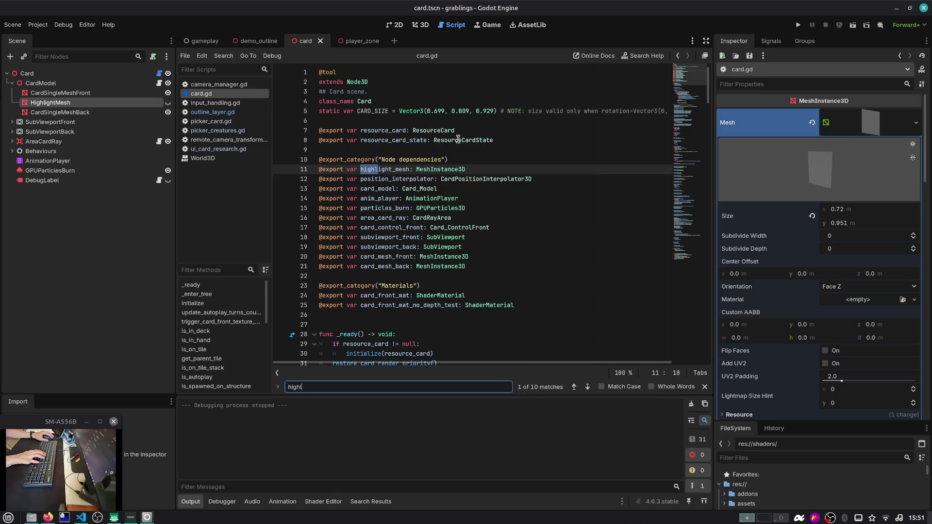
Step: Jump to highlight_mesh's use on line 184, revert a stray edit on line 187, and save
{"action": "left_click", "coordinate": [379, 174]}
{"action": "double_click", "coordinate": [380, 172]}
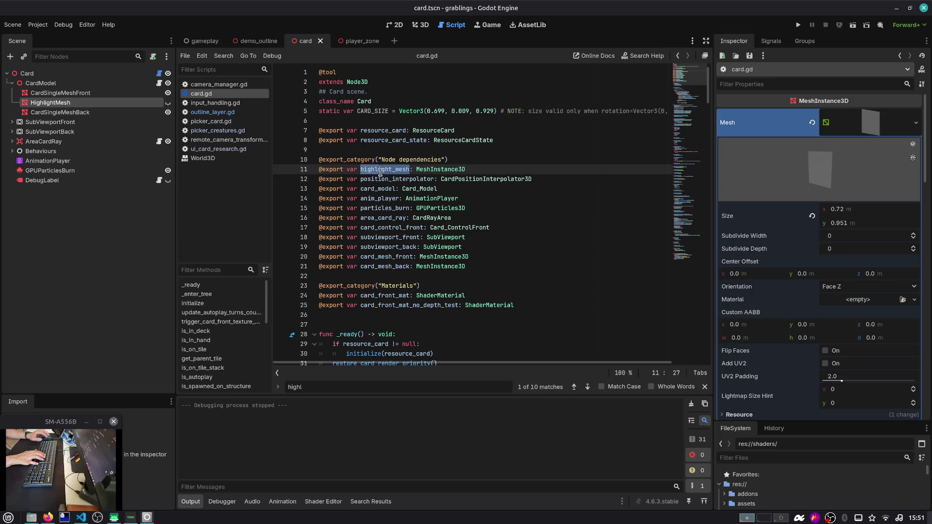
{"action": "key", "text": "ctrl+f"}
{"action": "key", "text": "Return"}
{"action": "key", "text": "Return"}
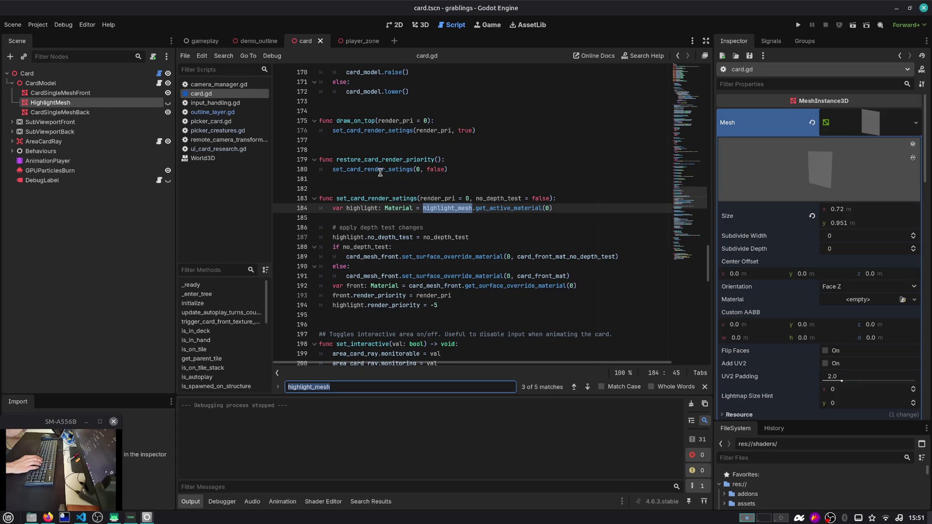
{"action": "left_click", "coordinate": [433, 237]}
{"action": "key", "text": "BackSpace"}
{"action": "type", "text": "_"}
{"action": "key", "text": "shift+Home"}
{"action": "key", "text": "Home"}
{"action": "key", "text": "ctrl+s"}
{"action": "key", "text": "Down"}
{"action": "key", "text": "Down"}
{"action": "key", "text": "Down"}
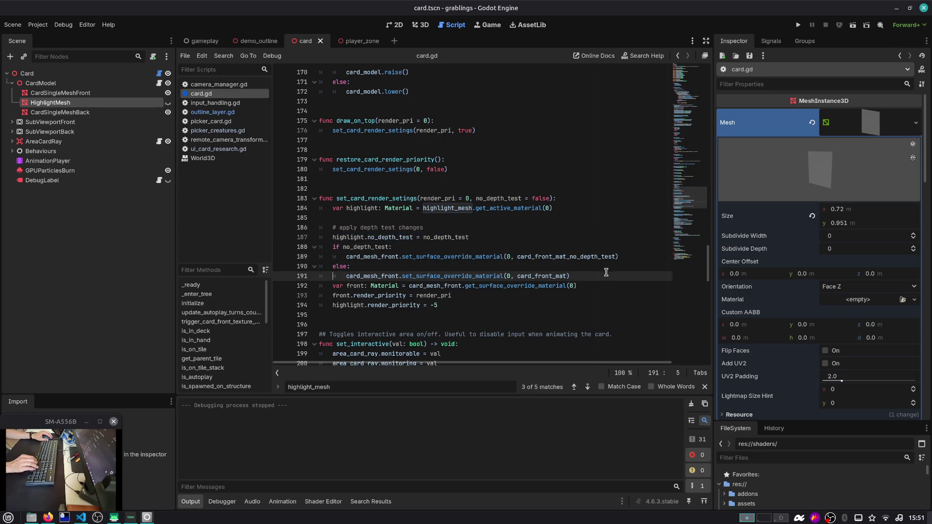
Step: Collapse the expanded mesh resource details and select the root Card node
{"action": "scroll", "coordinate": [871, 199], "scroll_direction": "down", "scroll_amount": 10}
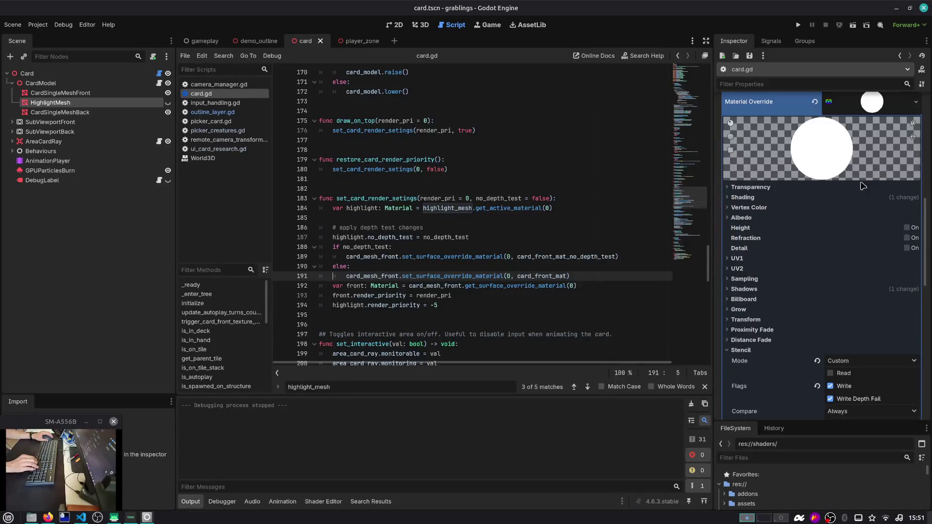
{"action": "scroll", "coordinate": [796, 275], "scroll_direction": "down", "scroll_amount": 2}
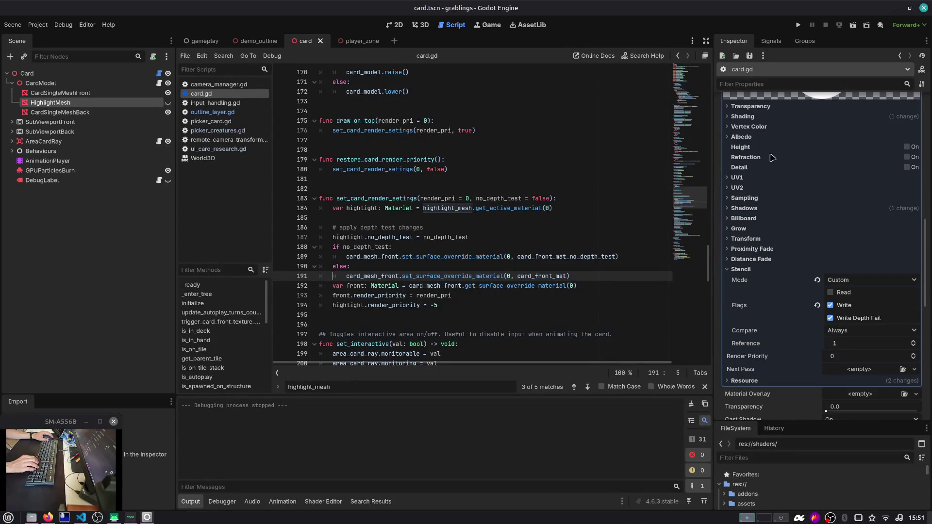
{"action": "scroll", "coordinate": [758, 116], "scroll_direction": "up", "scroll_amount": 3}
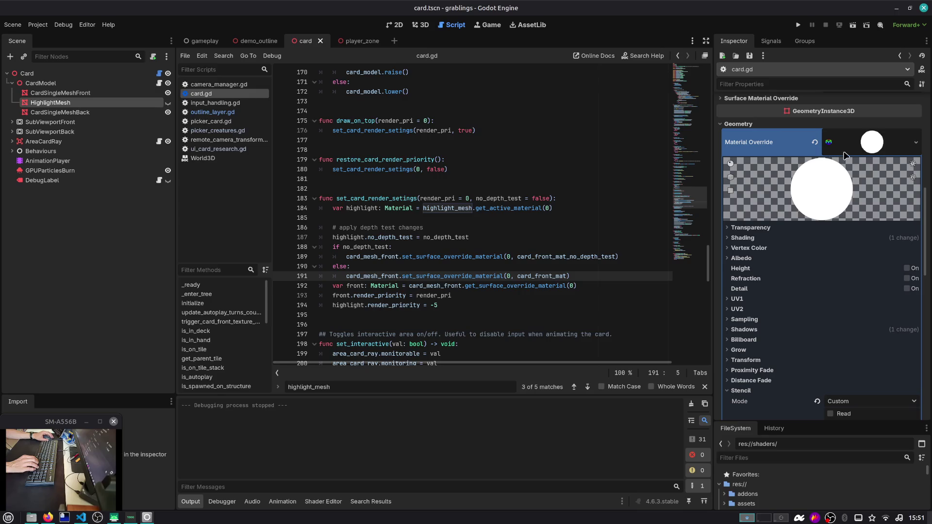
{"action": "scroll", "coordinate": [860, 150], "scroll_direction": "up", "scroll_amount": 10}
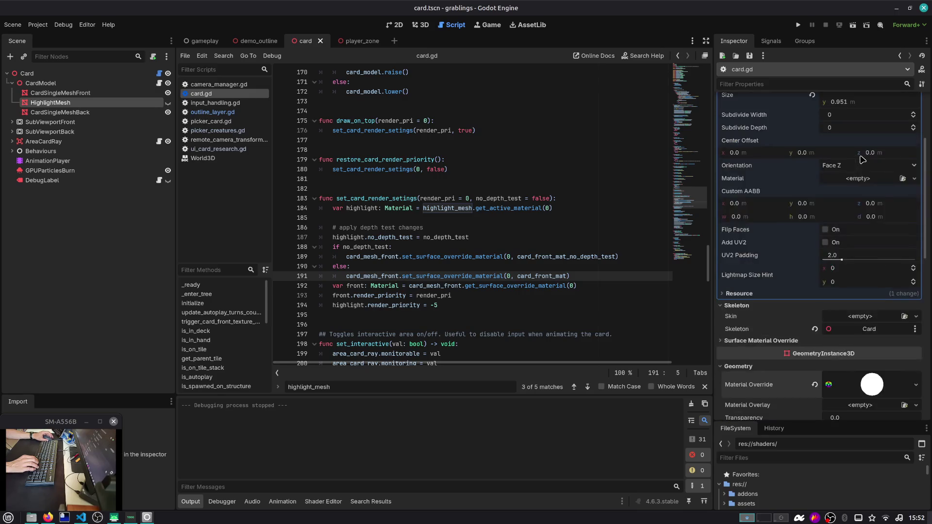
{"action": "left_click", "coordinate": [866, 127]}
{"action": "left_click", "coordinate": [28, 73]}
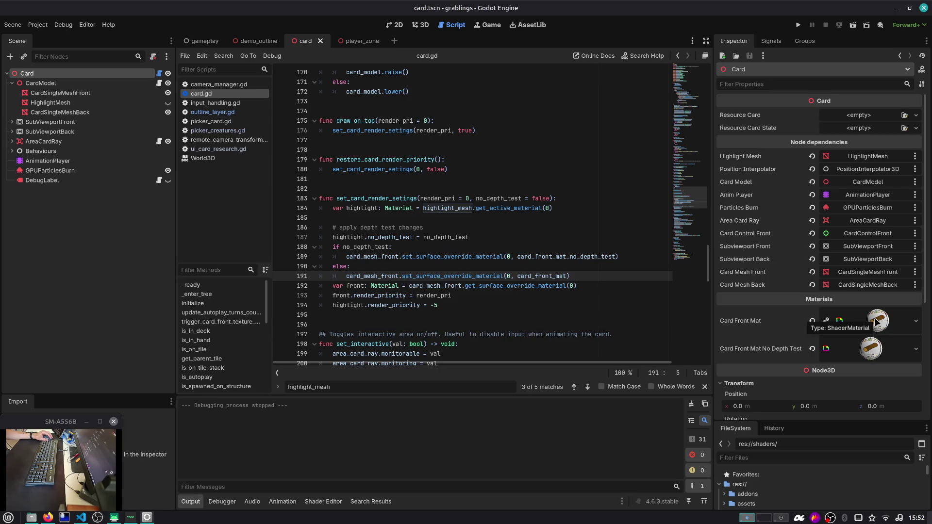
Step: Compare render modes of Card Front Mat (depth_draw_opaque) and its No Depth Test variant (depth_test_disabled)
{"action": "left_click", "coordinate": [876, 322]}
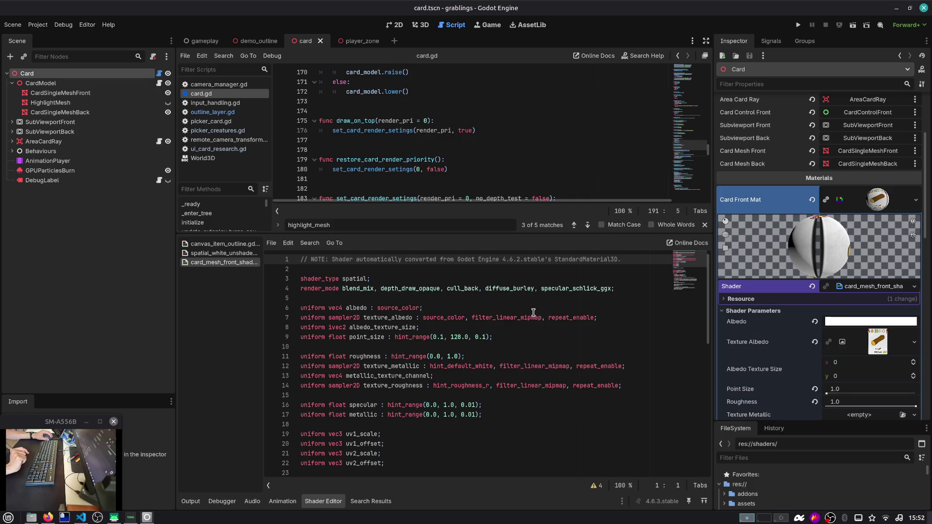
{"action": "double_click", "coordinate": [422, 288]}
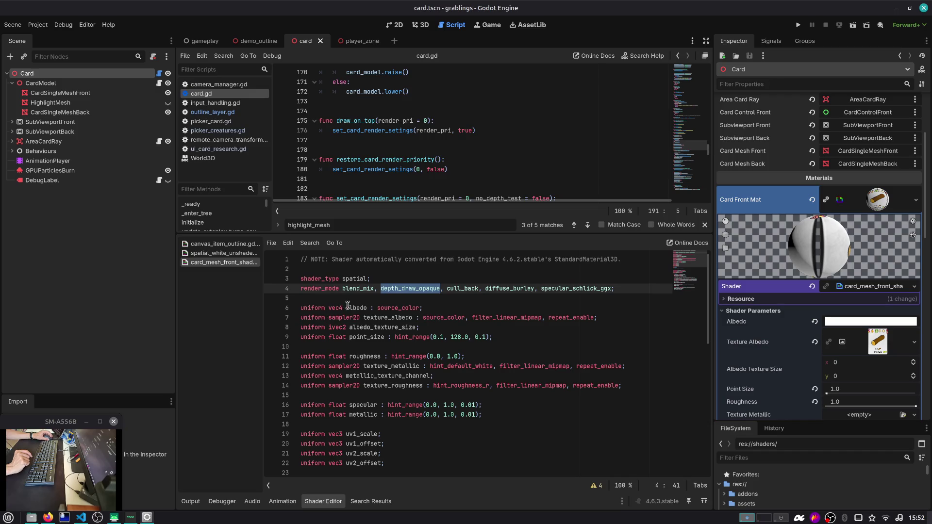
{"action": "left_click", "coordinate": [873, 286]}
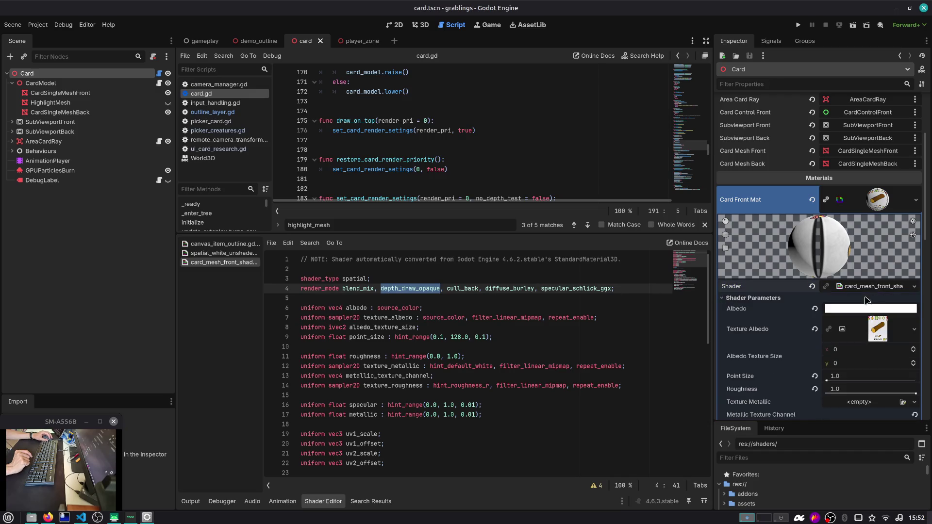
{"action": "left_click", "coordinate": [873, 209]}
{"action": "left_click", "coordinate": [867, 233]}
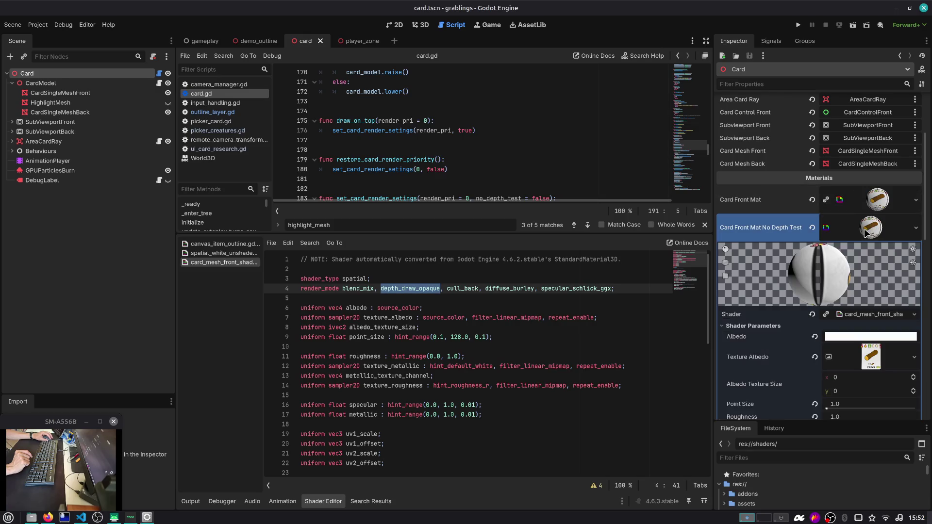
{"action": "left_click", "coordinate": [872, 313]}
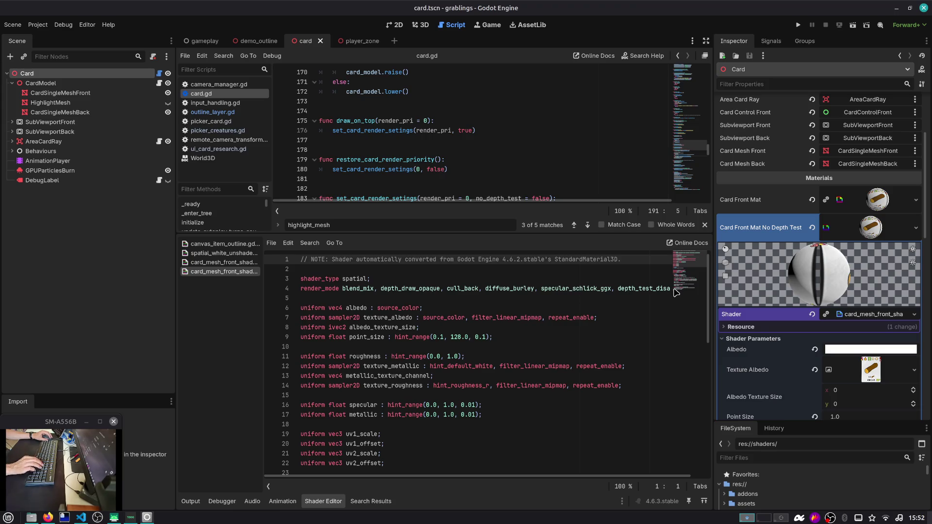
{"action": "double_click", "coordinate": [649, 287]}
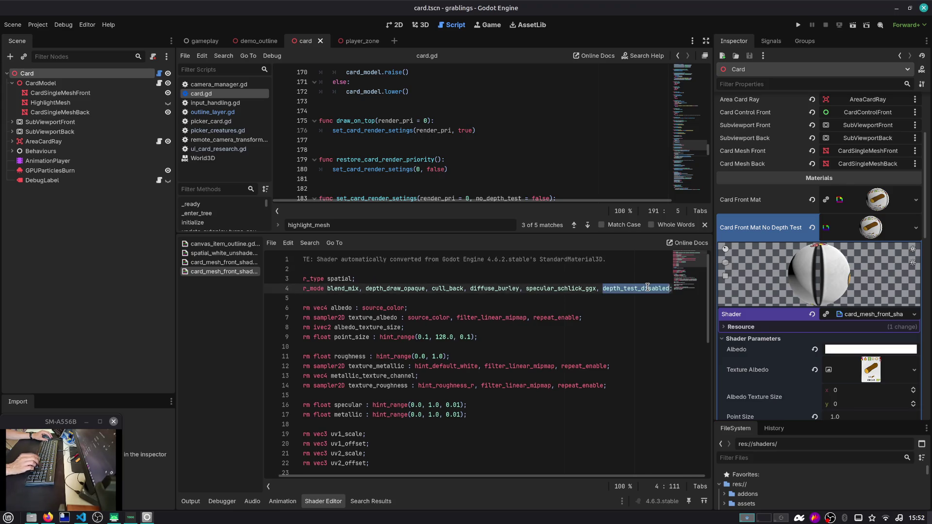
Step: Scroll through the no-depth-test shader code and collapse its material details
{"action": "left_click", "coordinate": [690, 266]}
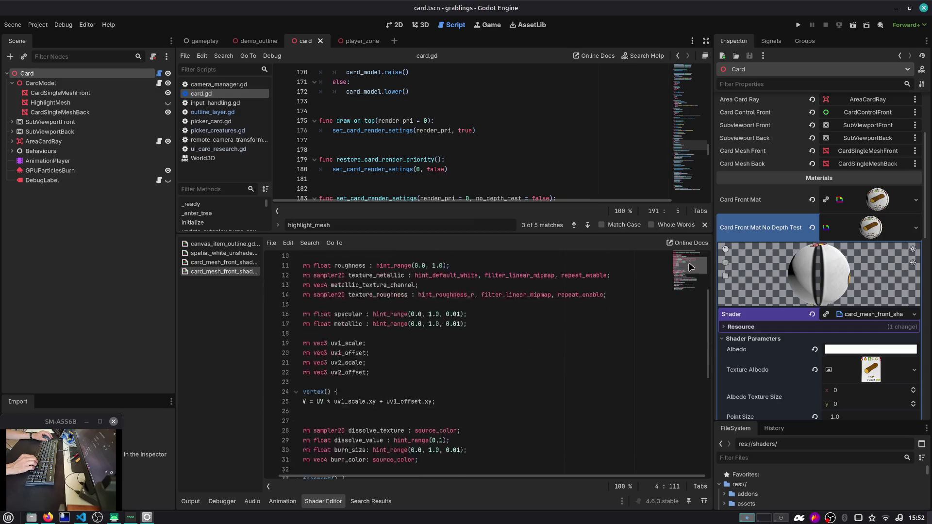
{"action": "scroll", "coordinate": [690, 266], "scroll_direction": "down", "scroll_amount": 8}
{"action": "scroll", "coordinate": [475, 290], "scroll_direction": "up", "scroll_amount": 4}
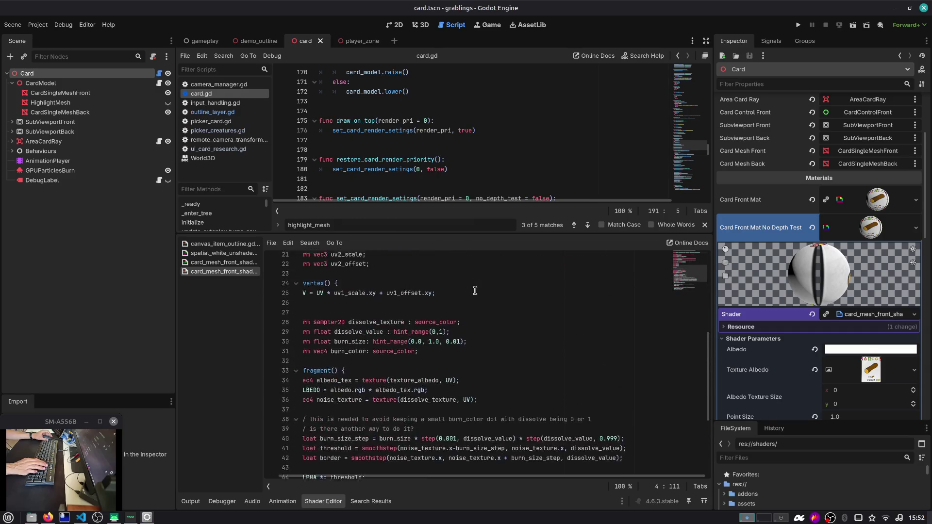
{"action": "scroll", "coordinate": [475, 290], "scroll_direction": "up", "scroll_amount": 7}
{"action": "left_click", "coordinate": [513, 276]}
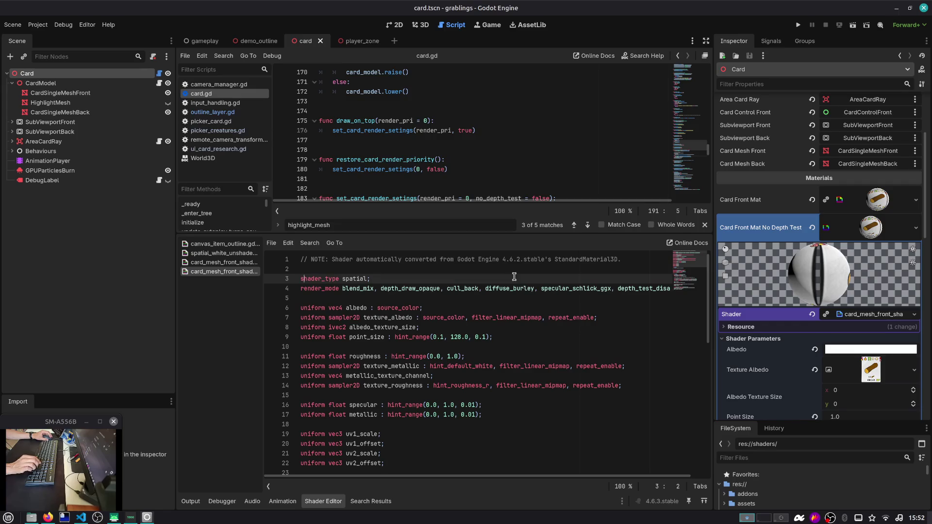
{"action": "left_click", "coordinate": [875, 228]}
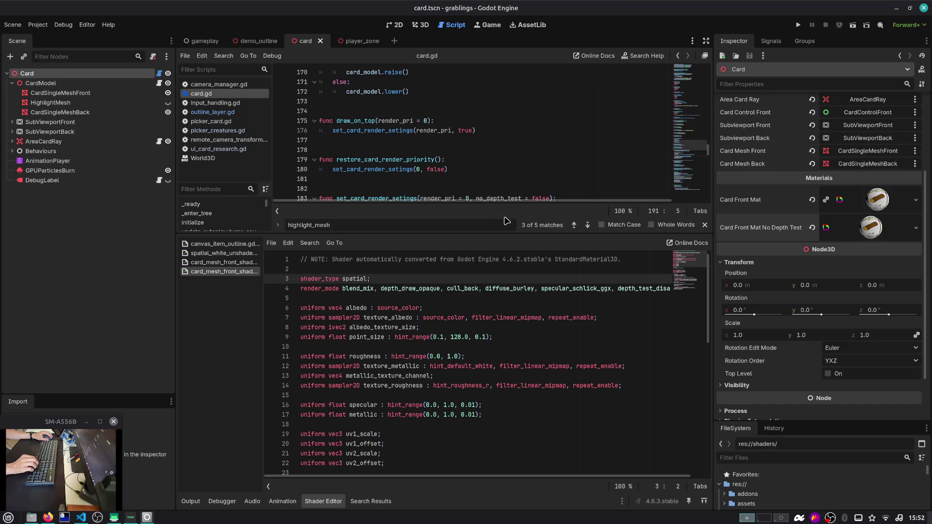
Step: Enlarge the script pane, narrow the Scene dock, and scroll card.gd to the highlight_mesh declaration
{"action": "left_click_drag", "start_coordinate": [507, 232], "coordinate": [490, 362]}
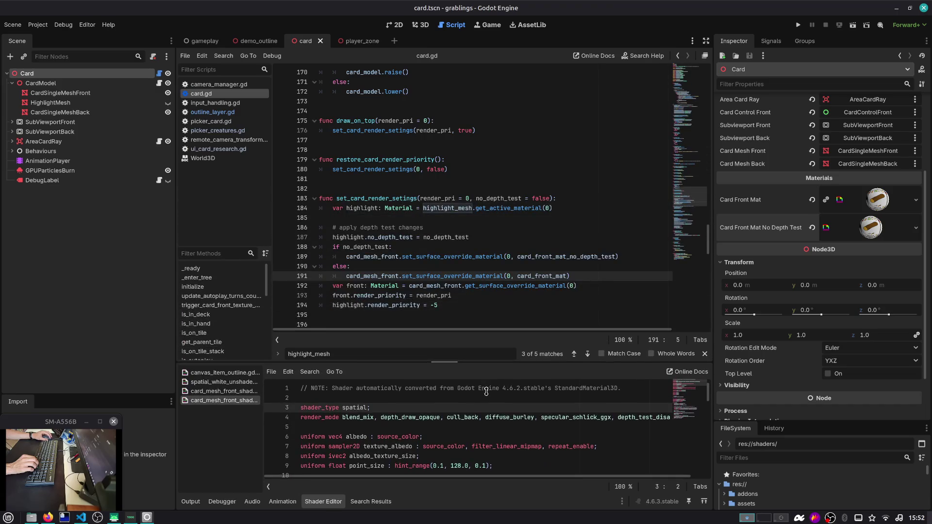
{"action": "left_click_drag", "start_coordinate": [175, 181], "coordinate": [147, 182]}
{"action": "left_click", "coordinate": [335, 226]}
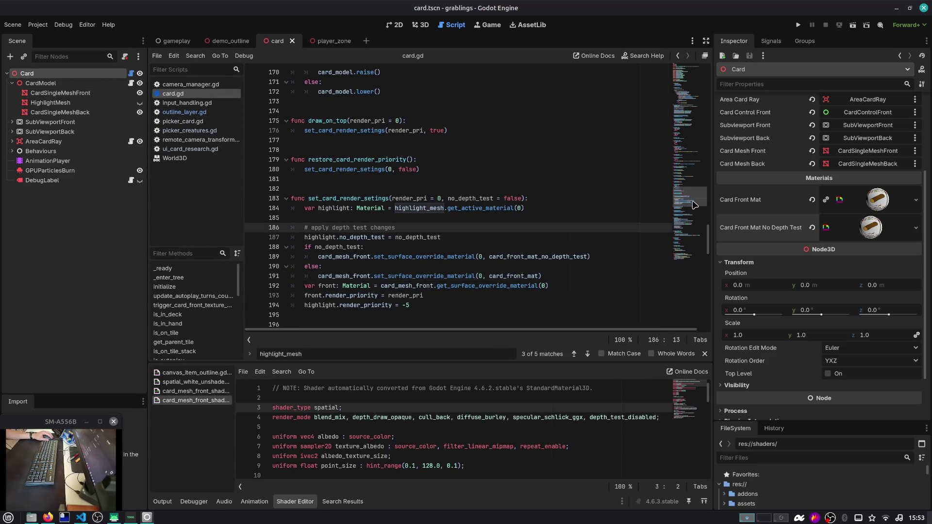
{"action": "left_click_drag", "start_coordinate": [693, 205], "coordinate": [692, 73]}
{"action": "double_click", "coordinate": [373, 170]}
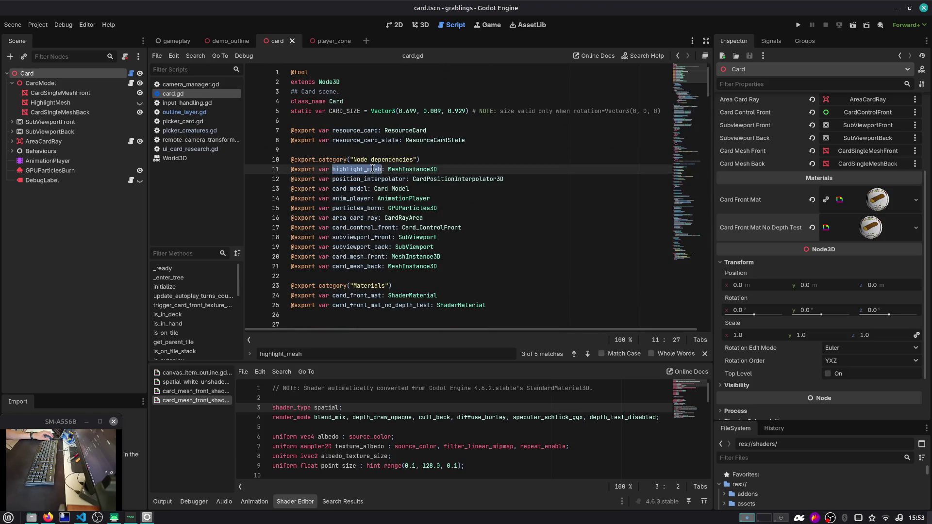
Step: Search for highlight_mesh to reach its render priority line in set_card_render_setings
{"action": "key", "text": "ctrl+f"}
{"action": "key", "text": "Escape"}
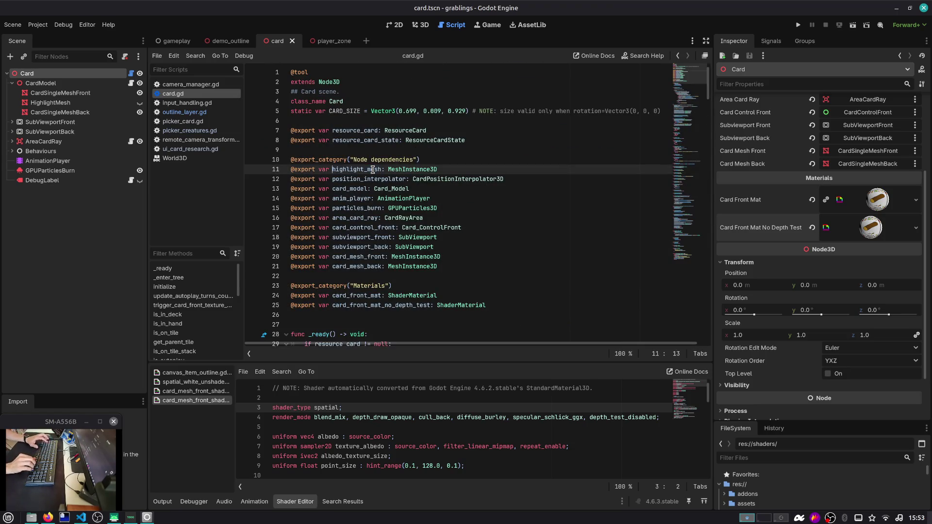
{"action": "key", "text": "ctrl+f"}
{"action": "key", "text": "Return"}
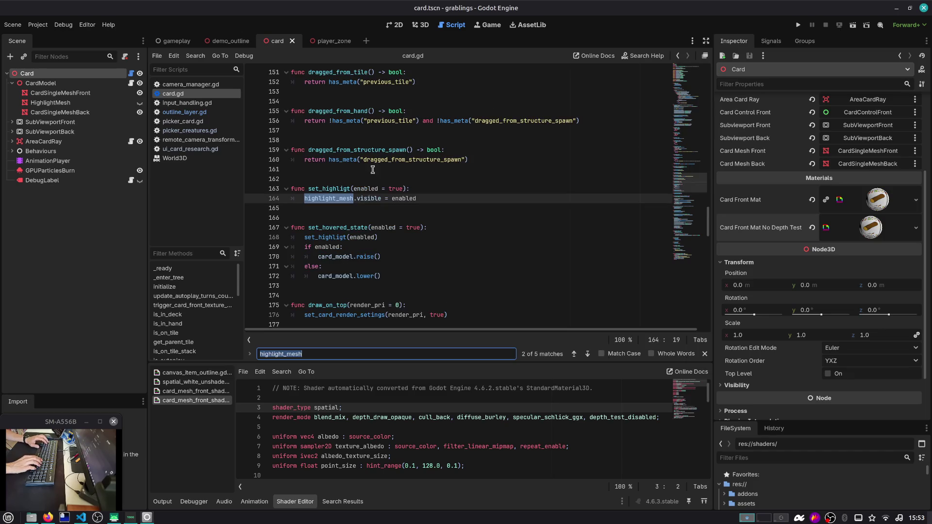
{"action": "key", "text": "Return"}
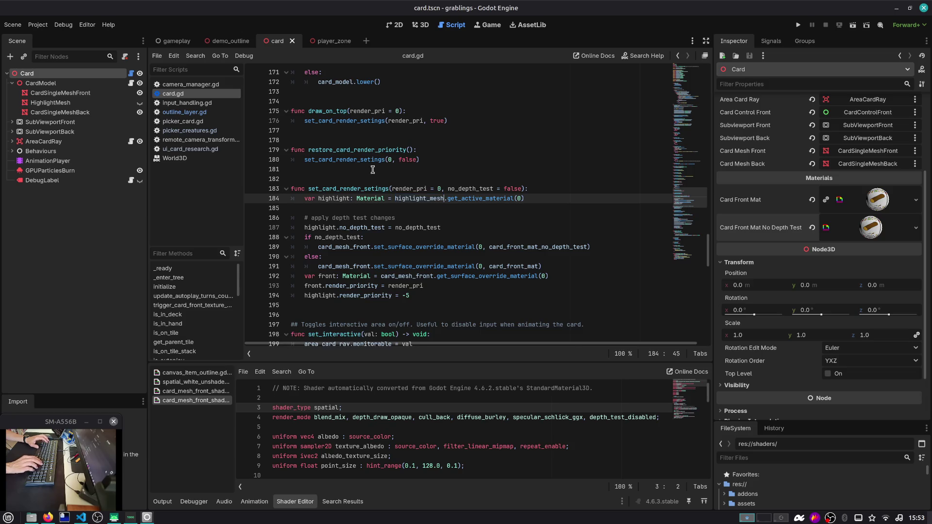
{"action": "key", "text": "ctrl+f"}
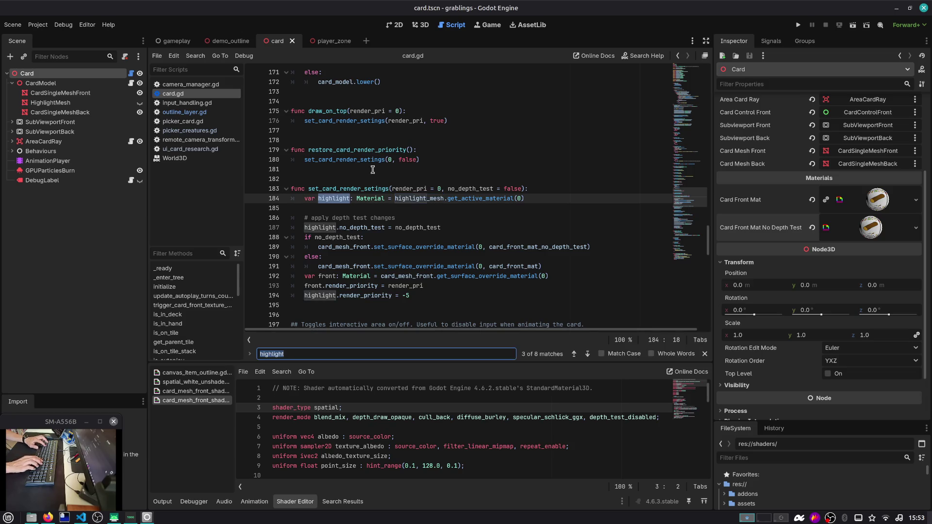
{"action": "key", "text": "Escape"}
{"action": "key", "text": "Down"}
{"action": "key", "text": "Down"}
{"action": "key", "text": "Down"}
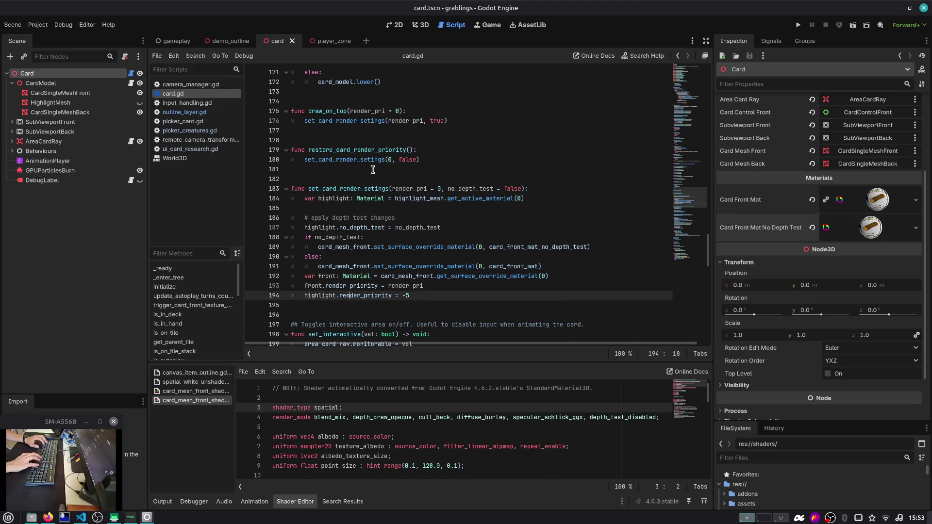
Step: Comment out the highlight render priority and depth test lines, then save card.gd
{"action": "key", "text": "ctrl+k"}
{"action": "key", "text": "Up"}
{"action": "key", "text": "Up"}
{"action": "key", "text": "Up"}
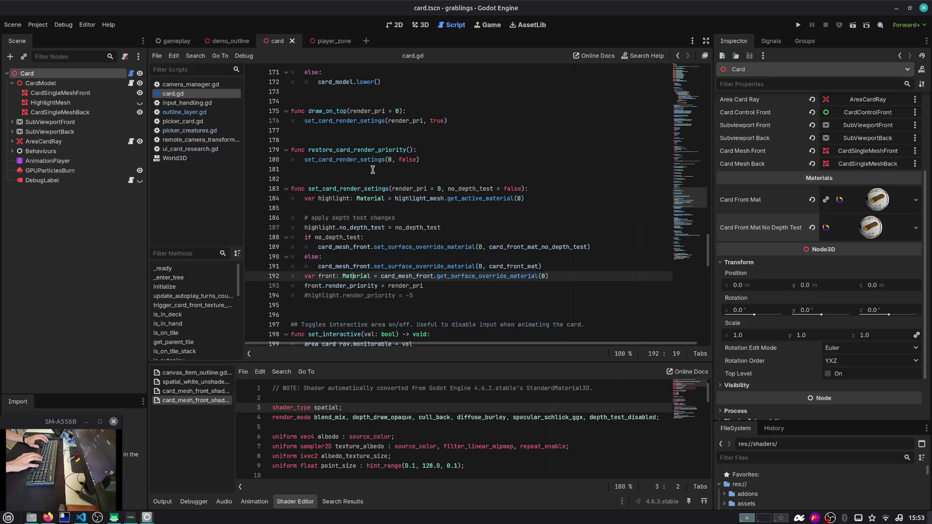
{"action": "key", "text": "ctrl+k"}
{"action": "key", "text": "Up"}
{"action": "key", "text": "Up"}
{"action": "key", "text": "Up"}
{"action": "key", "text": "ctrl+shift+k"}
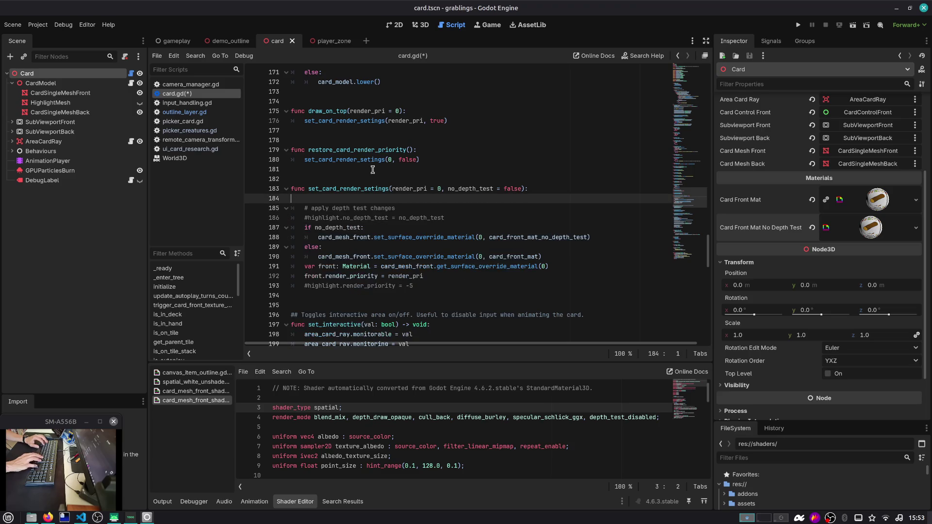
{"action": "key", "text": "ctrl+z"}
{"action": "key", "text": "ctrl+s"}
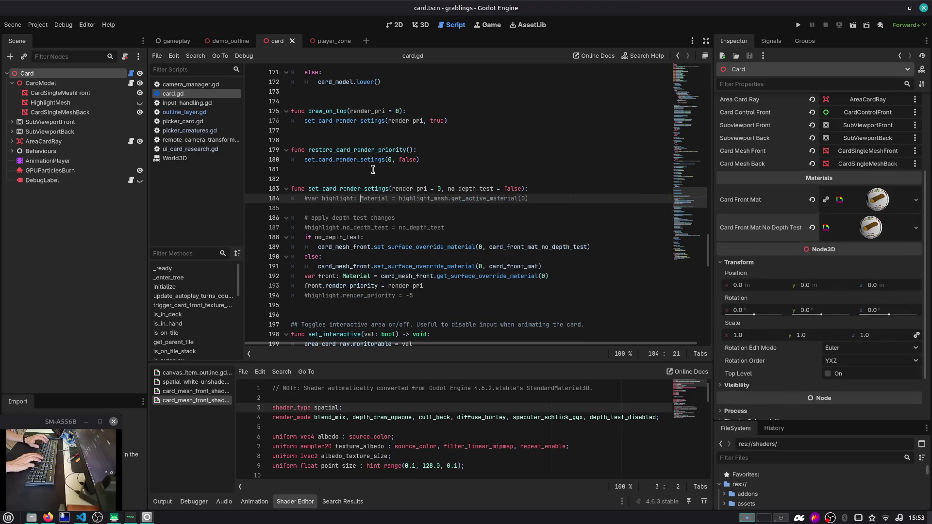
Step: Delete the commented-out highlight lines and save the cleaned-up script
{"action": "key", "text": "alt+Down"}
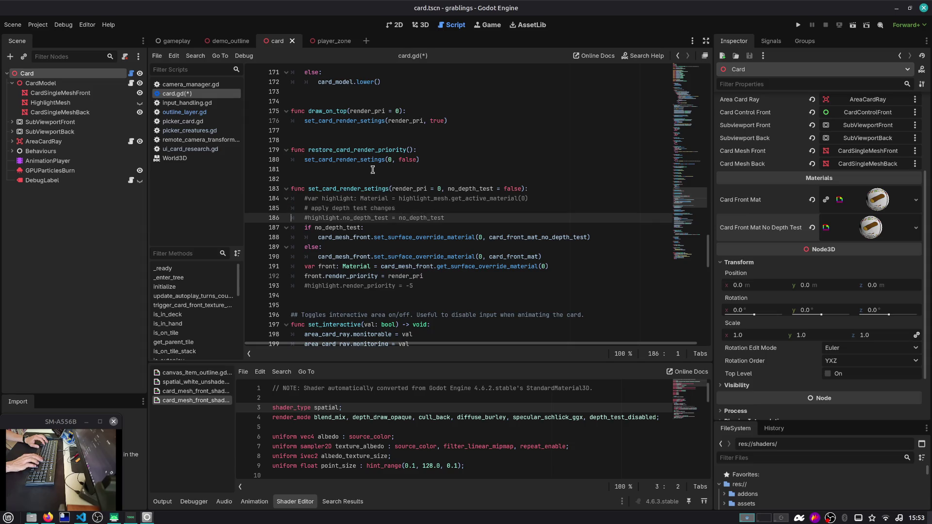
{"action": "key", "text": "Up"}
{"action": "key", "text": "Up"}
{"action": "key", "text": "ctrl+shift+k"}
{"action": "key", "text": "ctrl+shift+k"}
{"action": "key", "text": "Down"}
{"action": "key", "text": "Down"}
{"action": "key", "text": "Down"}
{"action": "key", "text": "Down"}
{"action": "key", "text": "Down"}
{"action": "key", "text": "Down"}
{"action": "key", "text": "ctrl+shift+k"}
{"action": "key", "text": "ctrl+s"}
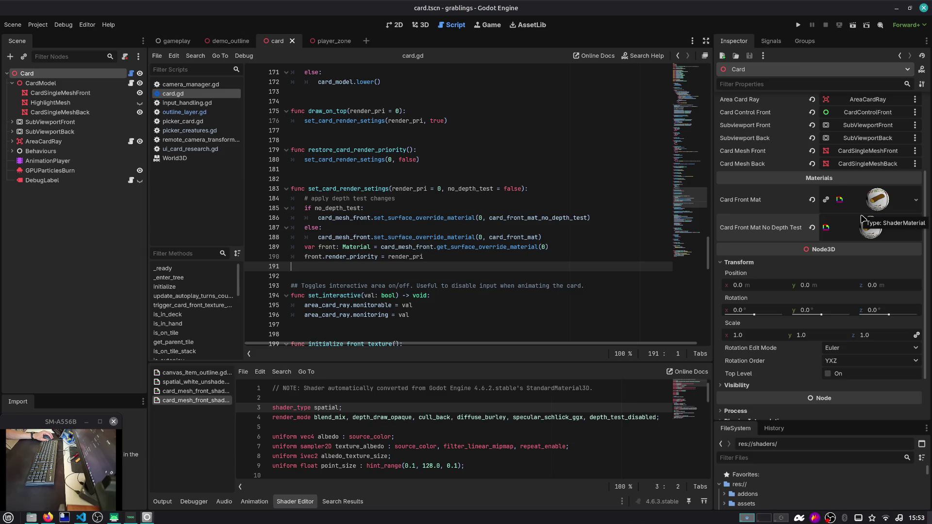
Step: Inspect HighlightMesh's Material Override stencil settings, then run the project with F5
{"action": "left_click", "coordinate": [50, 102]}
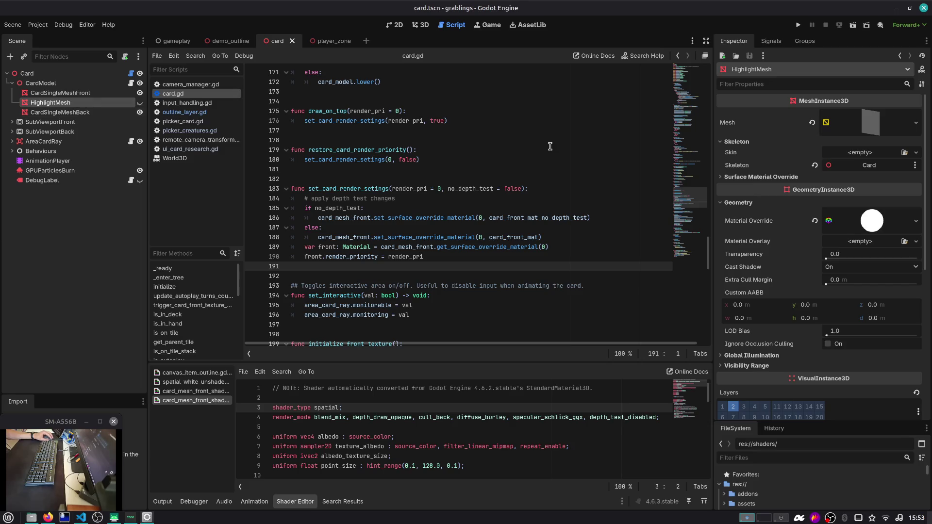
{"action": "left_click", "coordinate": [856, 219]}
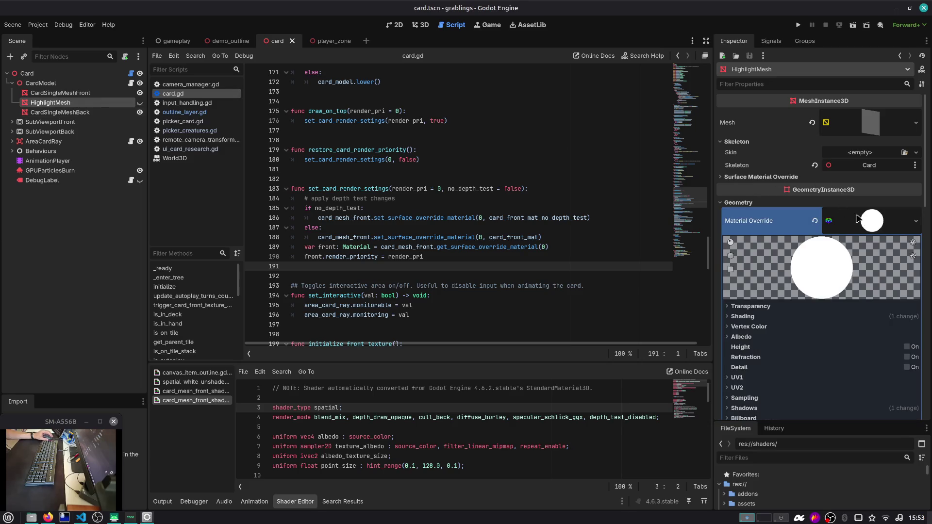
{"action": "scroll", "coordinate": [755, 231], "scroll_direction": "down", "scroll_amount": 5}
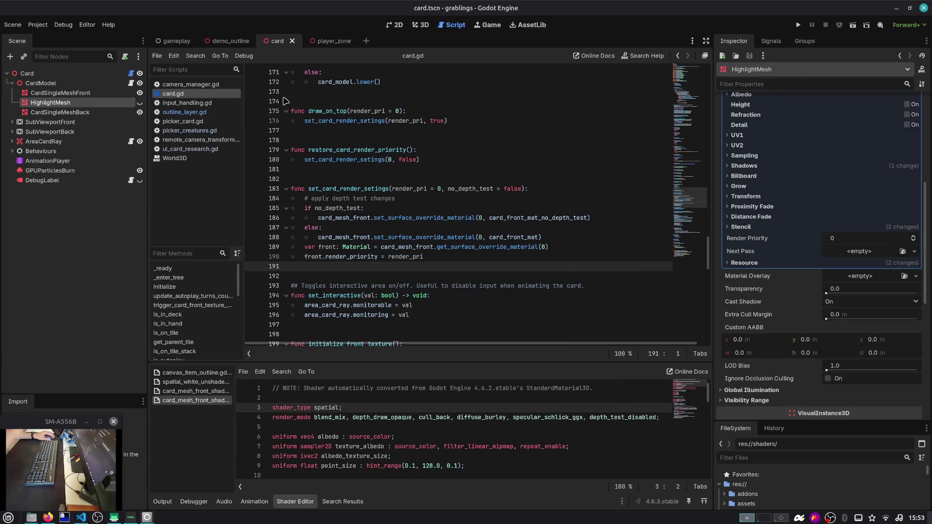
{"action": "left_click", "coordinate": [176, 41]}
{"action": "key", "text": "F5"}
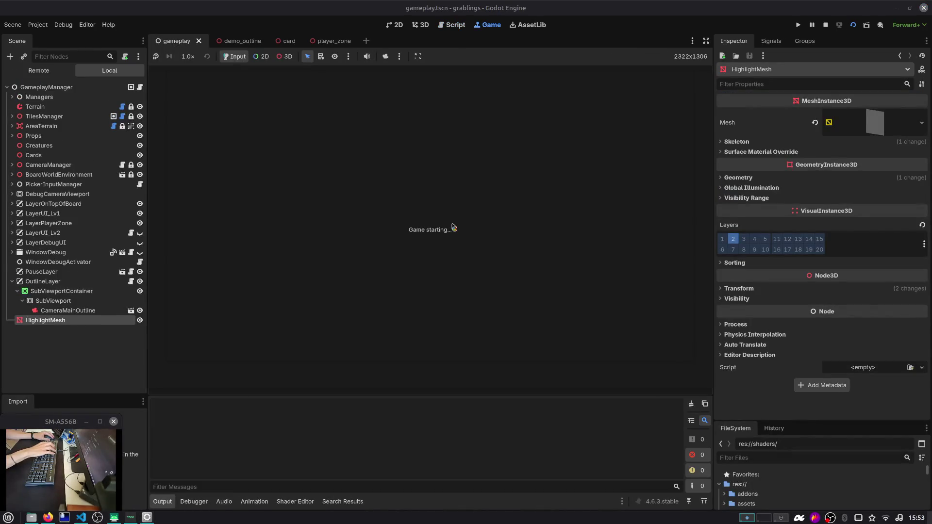
Step: Drag a card to check its highlight outline, stop the game, then switch through scene tabs to player_zone
{"action": "mouse_move", "coordinate": [456, 339]}
{"action": "left_mouse_down"}
{"action": "mouse_move", "coordinate": [533, 268]}
{"action": "mouse_move", "coordinate": [551, 203]}
{"action": "left_mouse_up"}
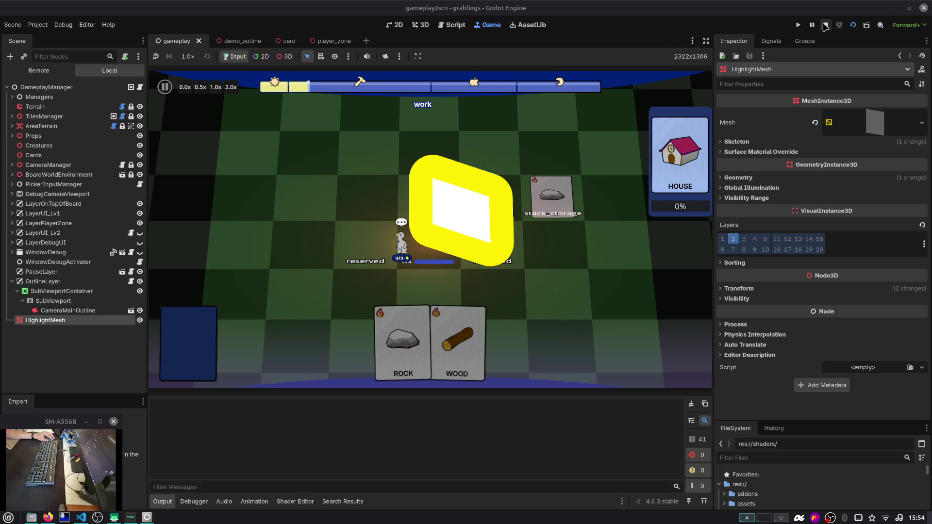
{"action": "left_click", "coordinate": [824, 27]}
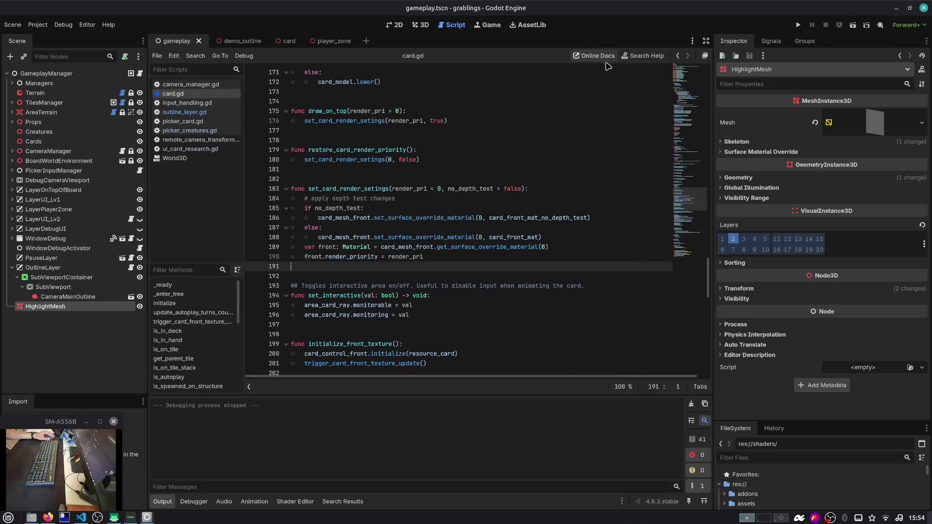
{"action": "left_click", "coordinate": [255, 46]}
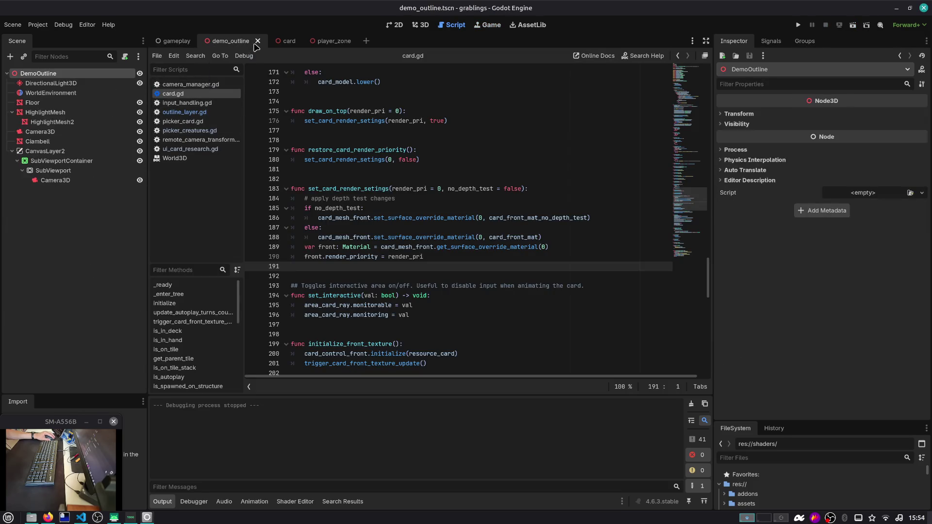
{"action": "left_click", "coordinate": [289, 41]}
{"action": "left_click", "coordinate": [168, 42]}
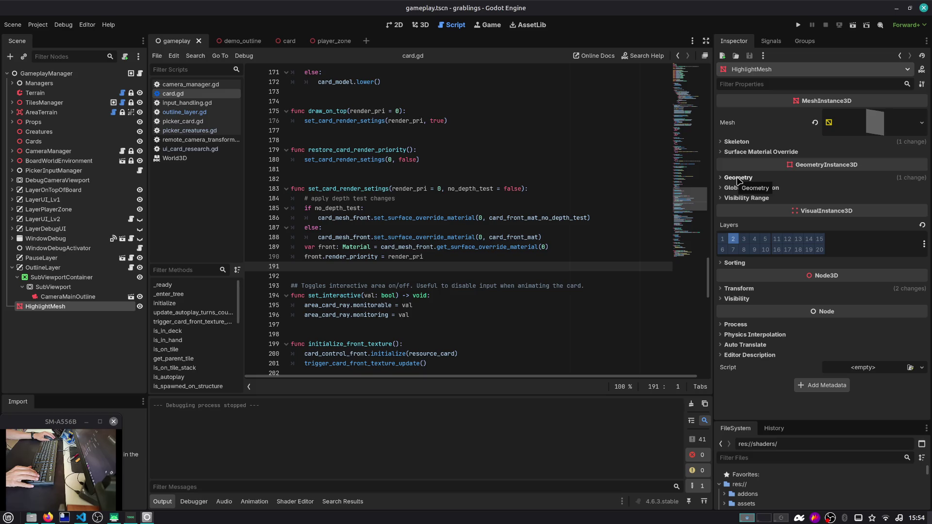
{"action": "left_click", "coordinate": [331, 41]}
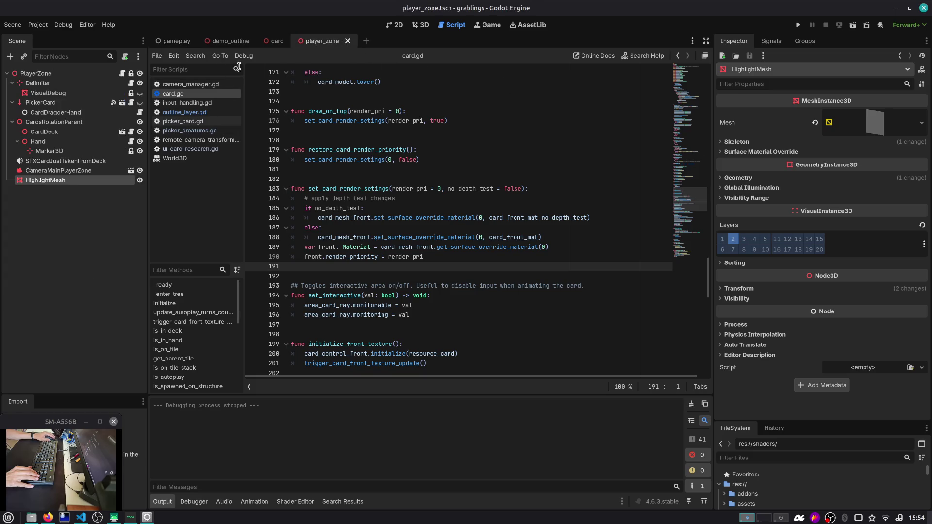
{"action": "left_click", "coordinate": [275, 41]}
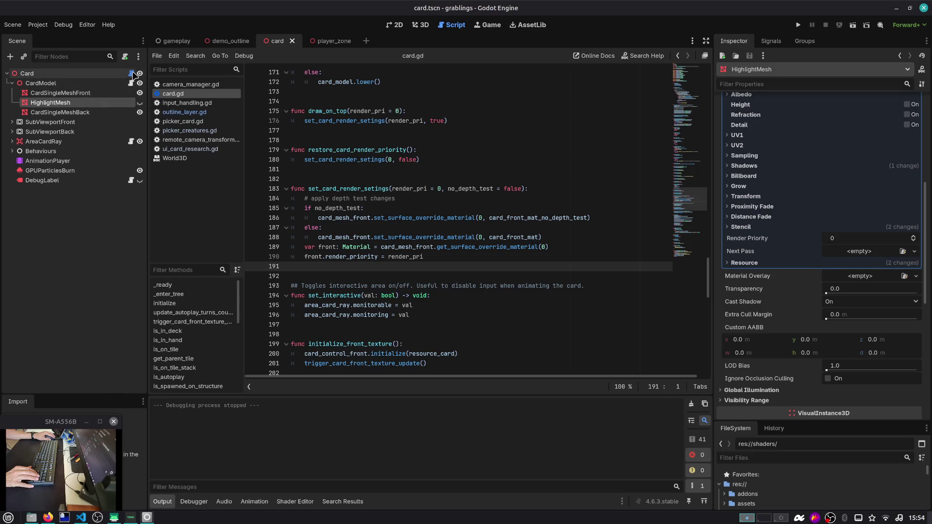
{"action": "left_click", "coordinate": [120, 93]}
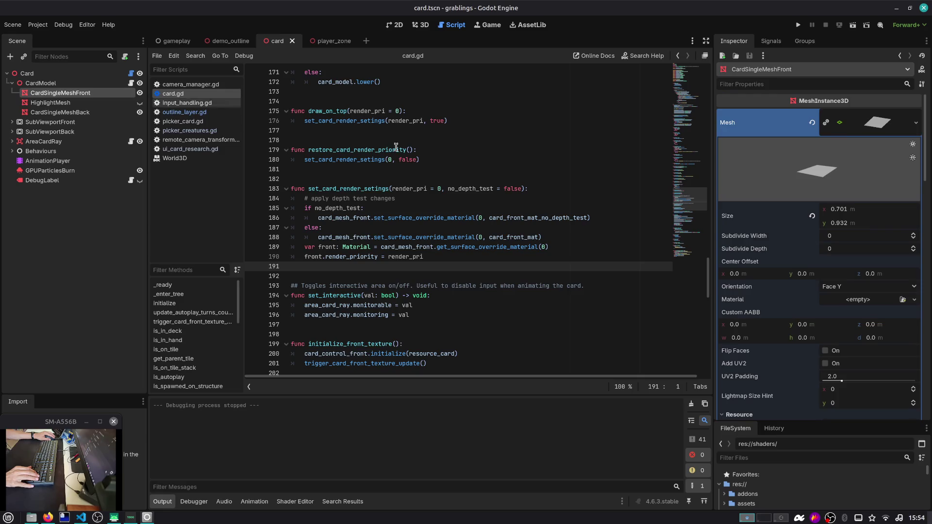
{"action": "left_click", "coordinate": [108, 104]}
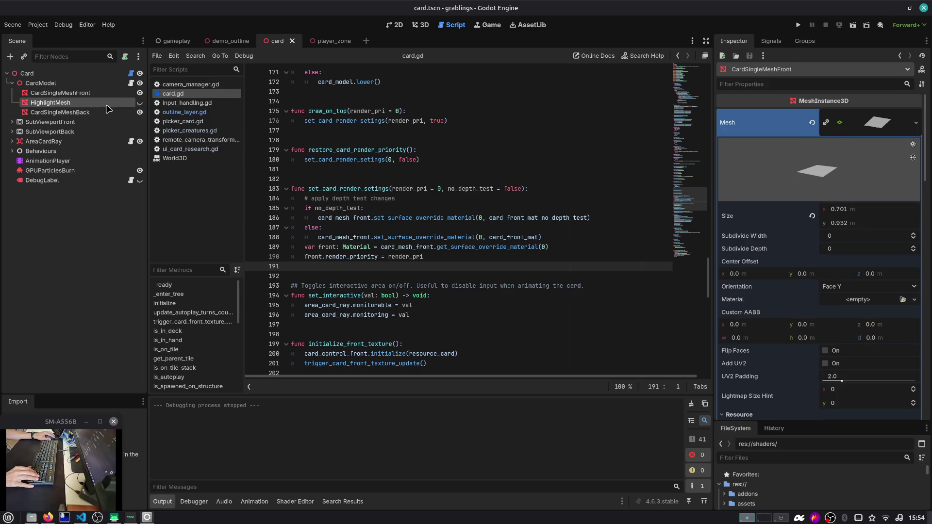
{"action": "left_click", "coordinate": [131, 74]}
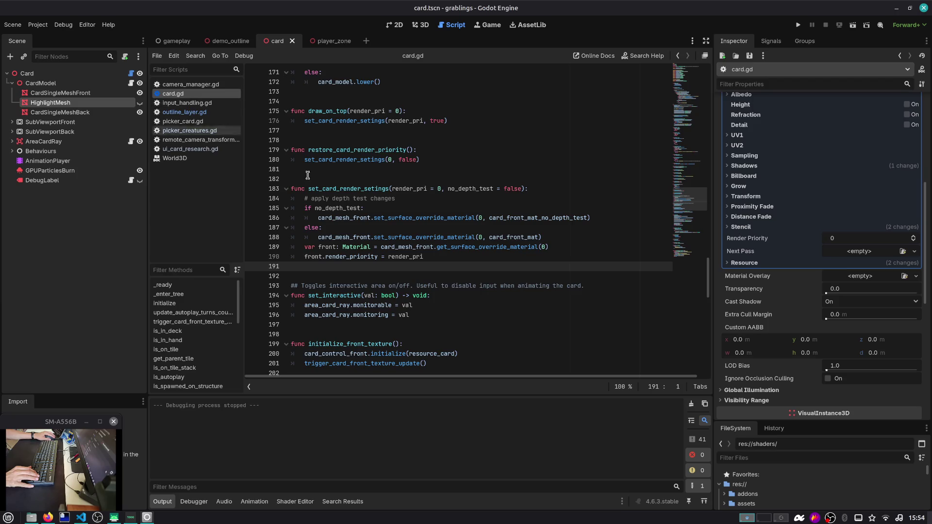
{"action": "left_click", "coordinate": [363, 188]}
{"action": "left_click", "coordinate": [352, 208]}
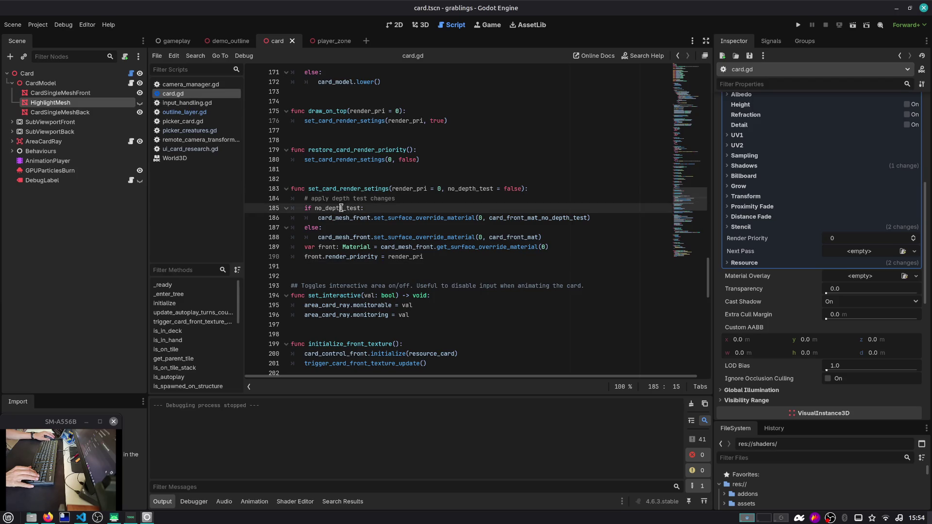
{"action": "left_click", "coordinate": [386, 227]}
{"action": "left_click", "coordinate": [379, 247]}
{"action": "key", "text": "Down"}
{"action": "key", "text": "End"}
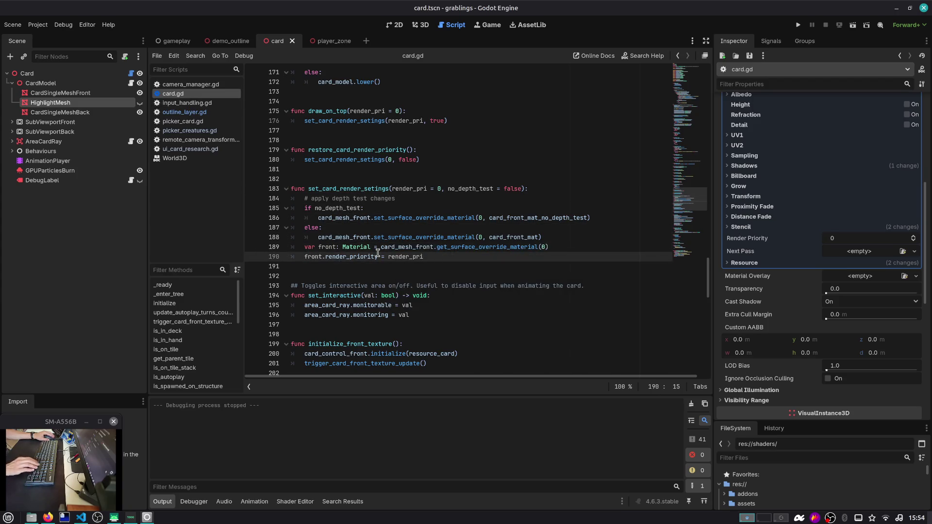
{"action": "key", "text": "Return"}
{"action": "type", "text": "front."}
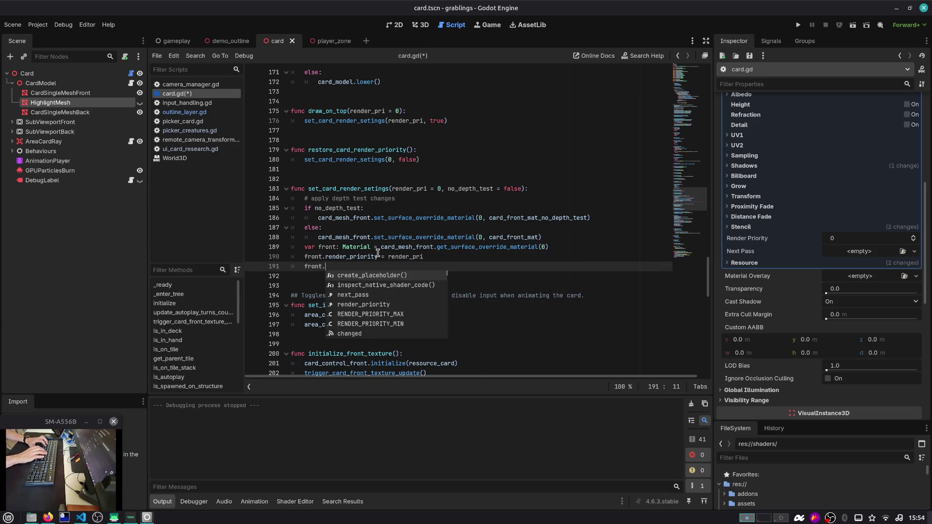
{"action": "type", "text": "stenc"}
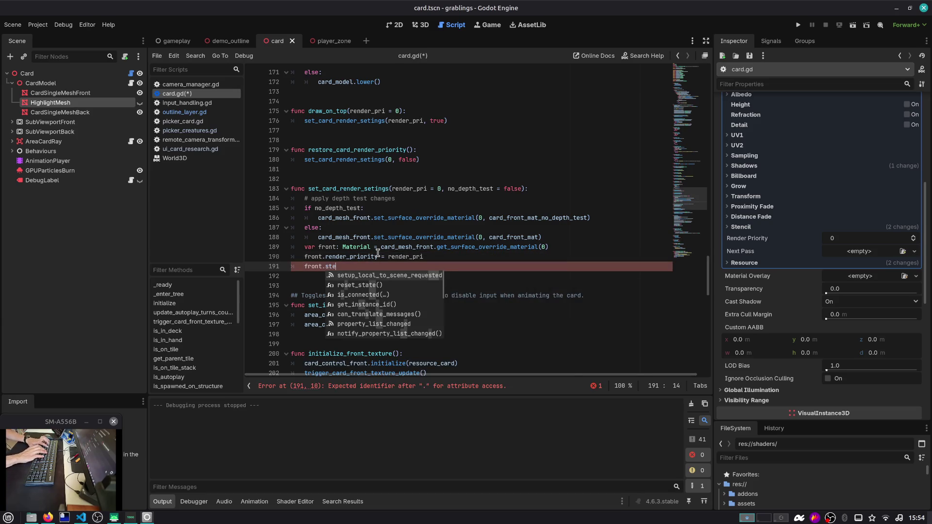
{"action": "key", "text": "ctrl+shift+Left"}
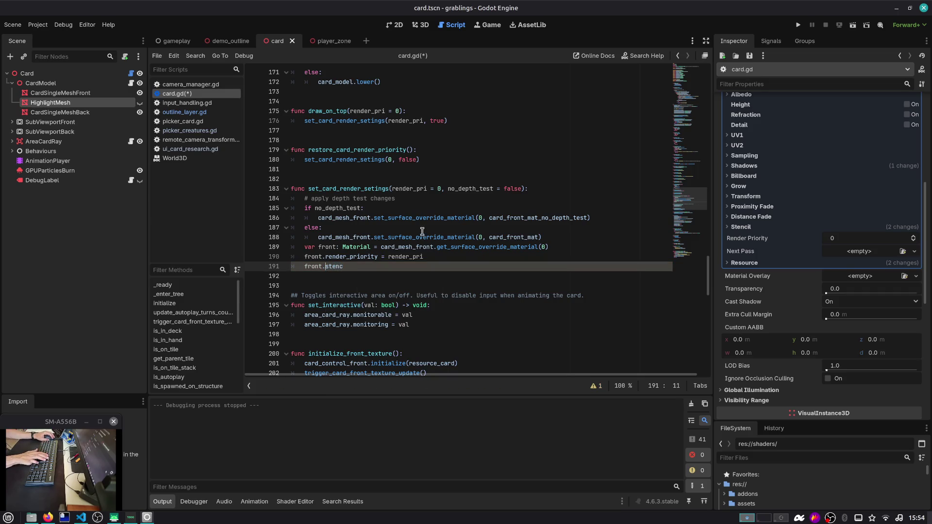
{"action": "left_click", "coordinate": [368, 243]}
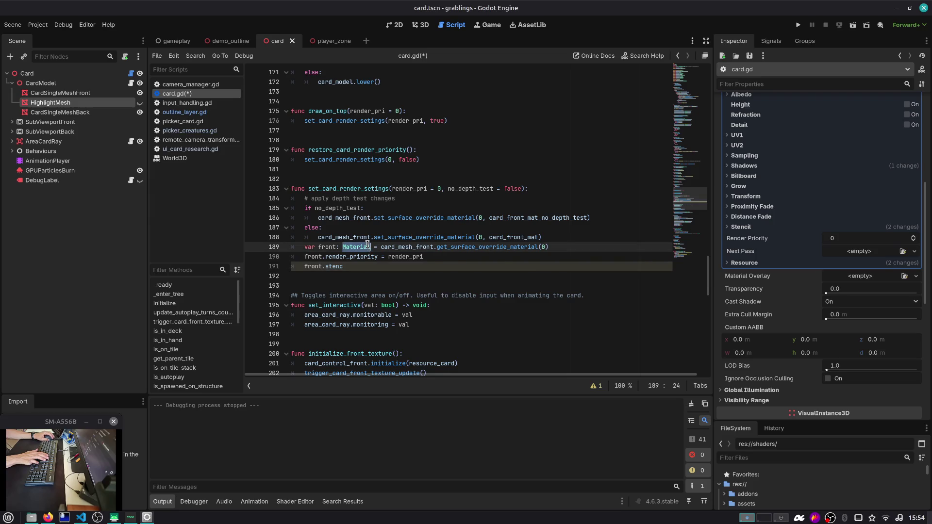
{"action": "key", "text": "F1"}
{"action": "type", "text": "Material"}
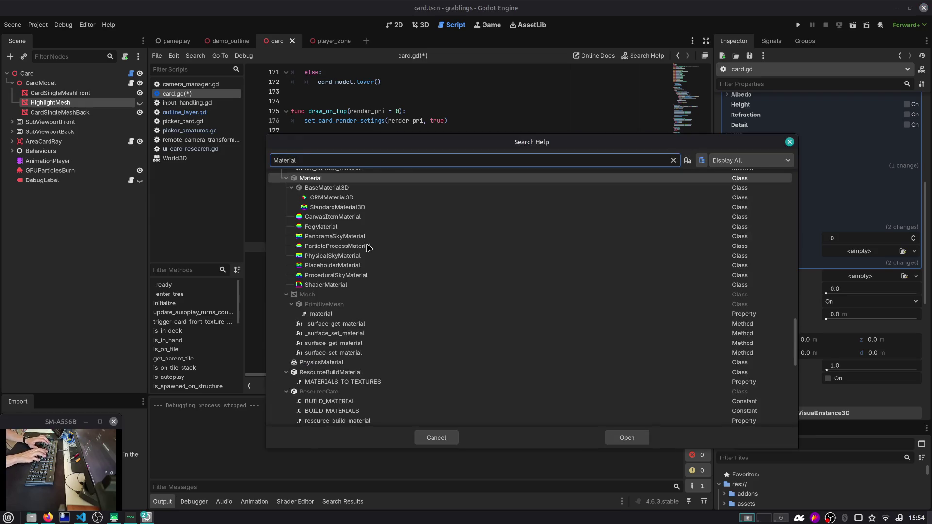
{"action": "key", "text": "Escape"}
{"action": "key", "text": "Left"}
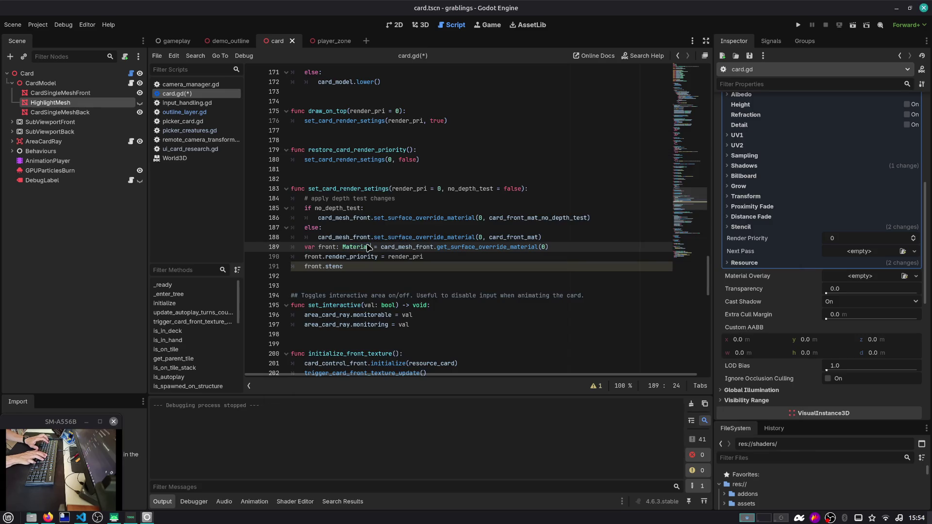
{"action": "key", "text": "Left"}
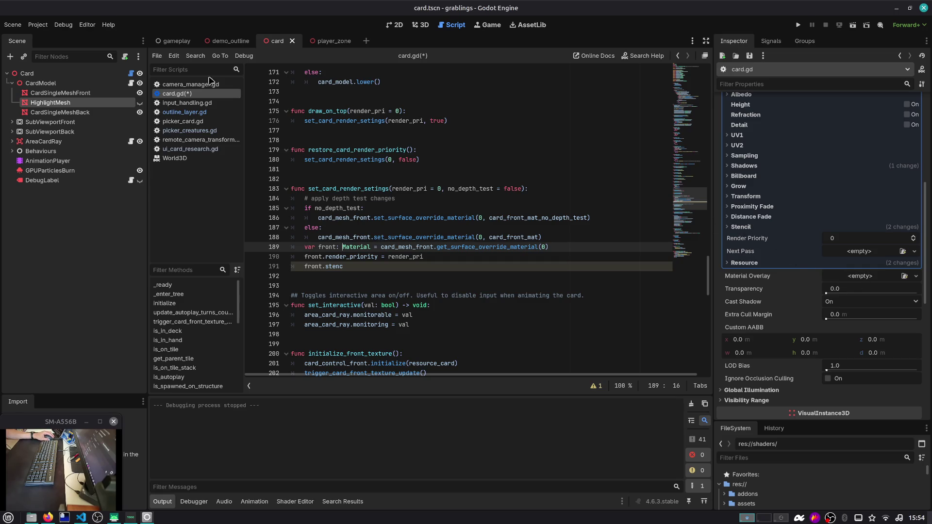
Step: Select CardSingleMeshFront and open its Surface Material Override 0 shader (blend_mix, depth_draw_opaque)
{"action": "left_click", "coordinate": [102, 94]}
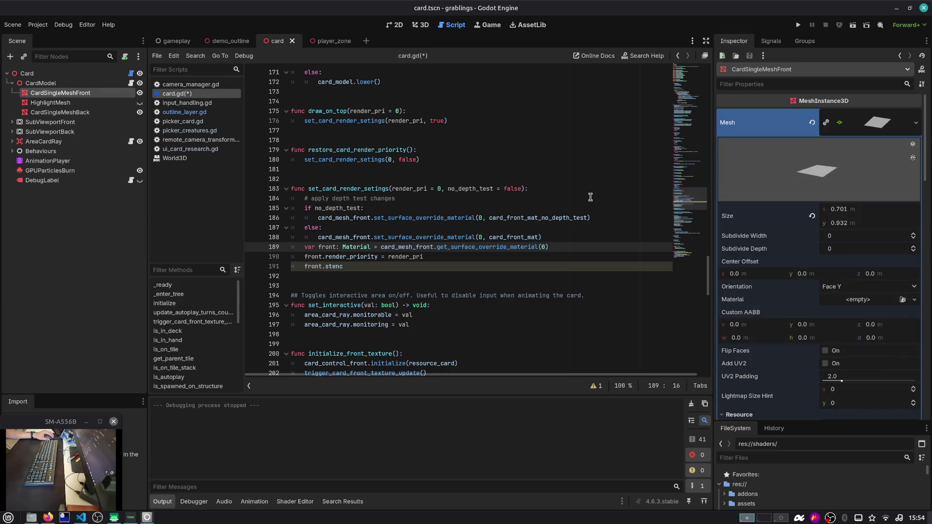
{"action": "left_click", "coordinate": [871, 127]}
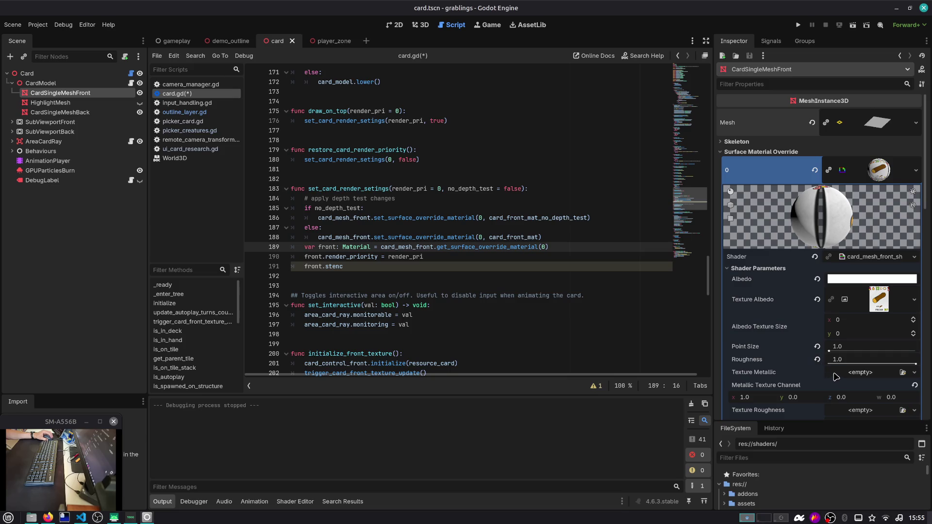
{"action": "scroll", "coordinate": [834, 369], "scroll_direction": "down", "scroll_amount": 6}
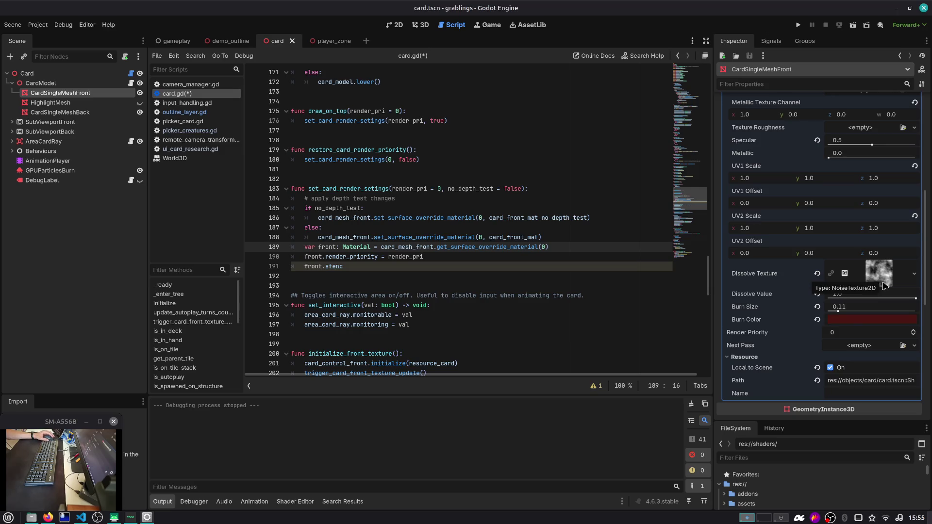
{"action": "scroll", "coordinate": [884, 272], "scroll_direction": "up", "scroll_amount": 5}
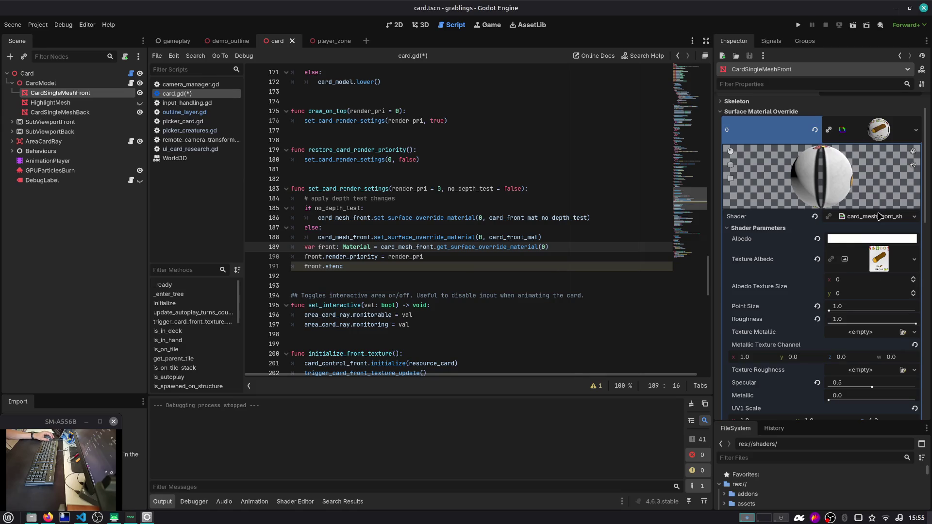
{"action": "left_click", "coordinate": [879, 134]}
{"action": "left_click", "coordinate": [879, 139]}
{"action": "left_click", "coordinate": [872, 216]}
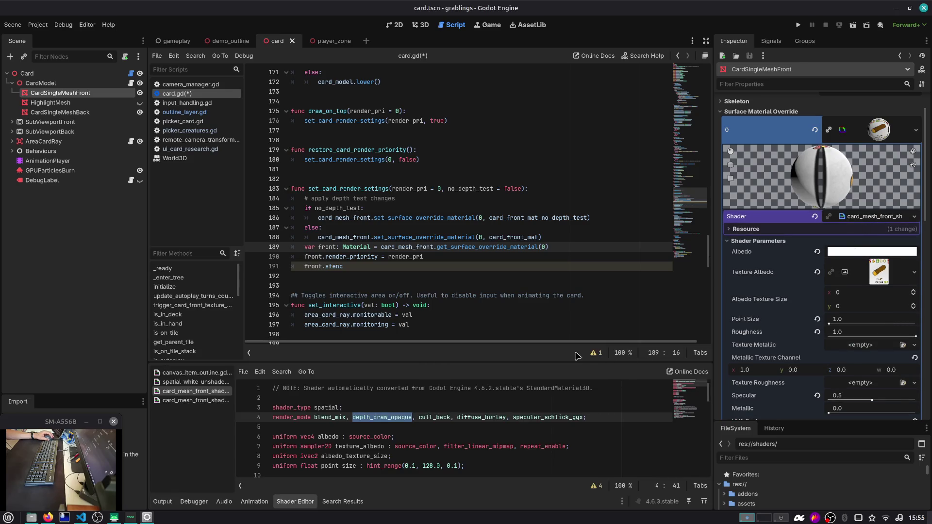
Step: Drag the splitter up to enlarge the card_mesh_front shader pane and scroll its code
{"action": "mouse_move", "coordinate": [565, 362]}
{"action": "left_mouse_down"}
{"action": "mouse_move", "coordinate": [571, 316]}
{"action": "mouse_move", "coordinate": [583, 311]}
{"action": "left_mouse_up"}
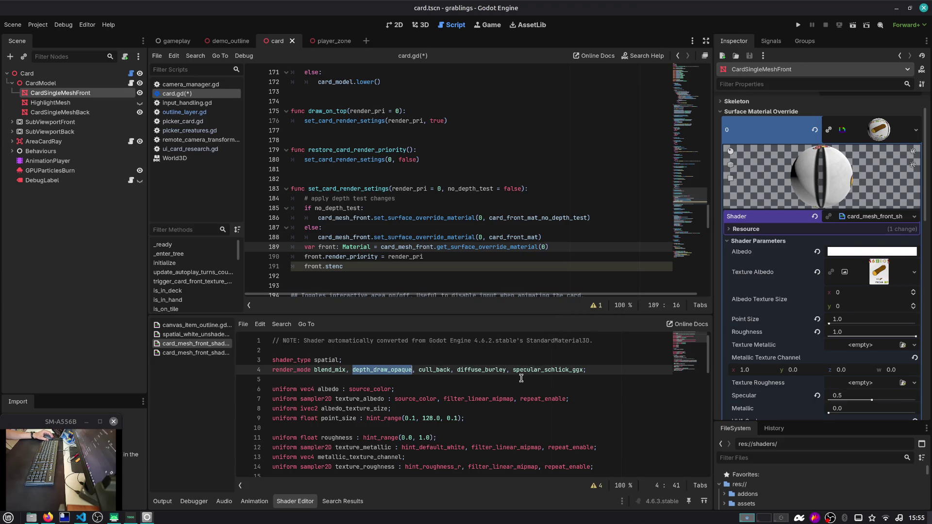
{"action": "scroll", "coordinate": [521, 374], "scroll_direction": "down", "scroll_amount": 1}
{"action": "scroll", "coordinate": [530, 366], "scroll_direction": "up", "scroll_amount": 1}
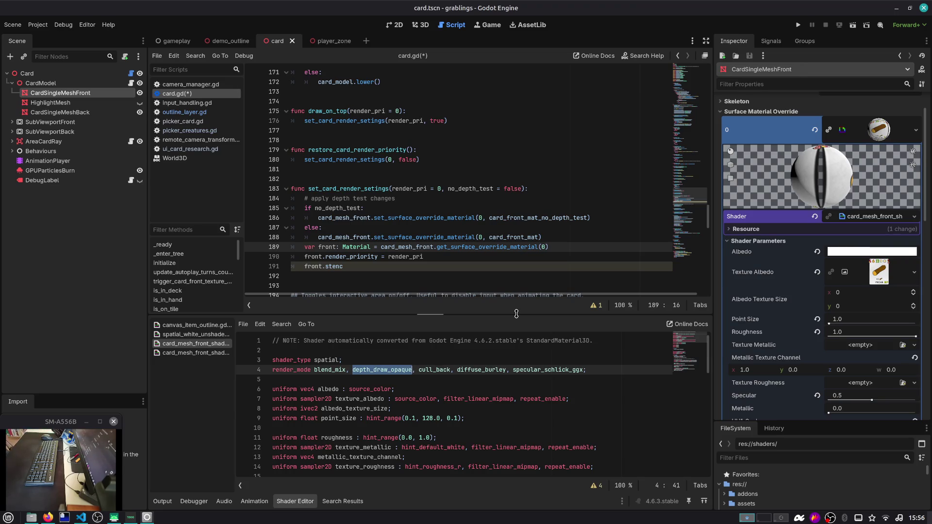
{"action": "left_click", "coordinate": [491, 397]}
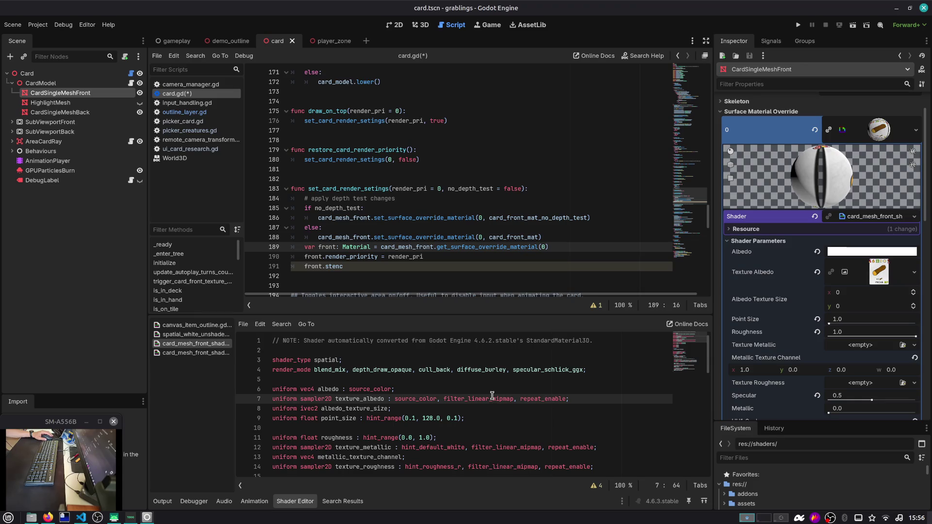
{"action": "left_click", "coordinate": [435, 387]}
{"action": "scroll", "coordinate": [436, 386], "scroll_direction": "down", "scroll_amount": 2}
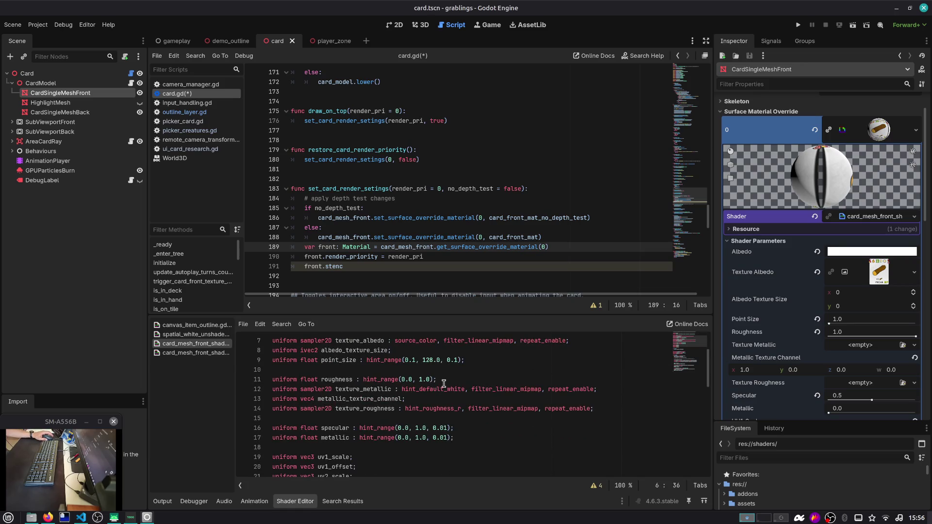
{"action": "scroll", "coordinate": [445, 383], "scroll_direction": "down", "scroll_amount": 1}
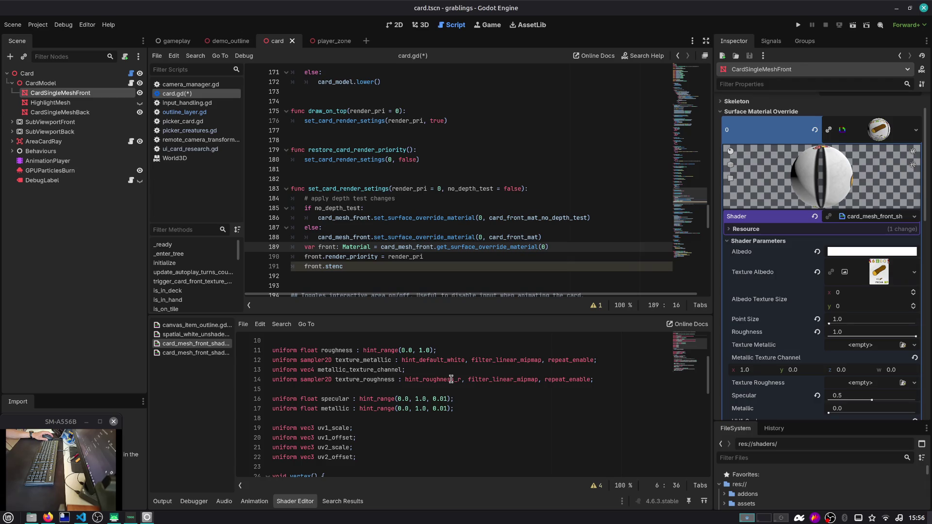
{"action": "left_click", "coordinate": [458, 380]}
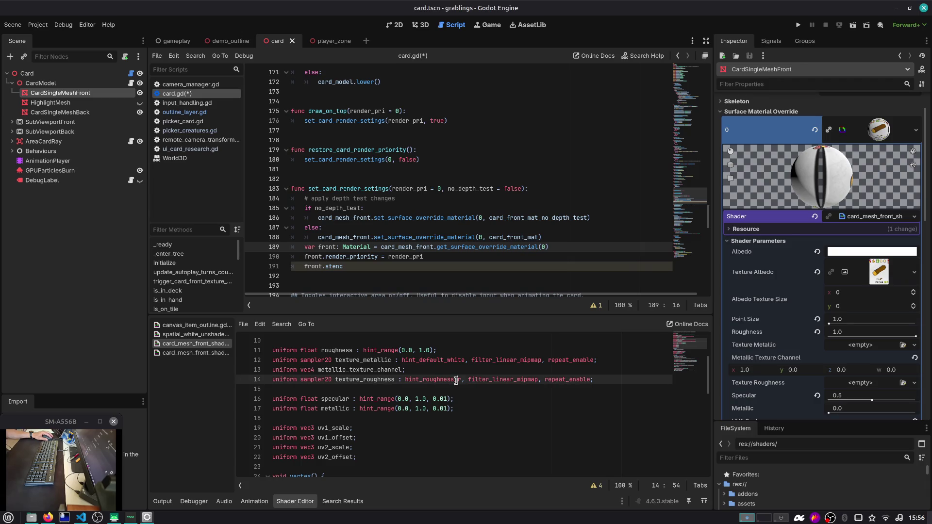
{"action": "scroll", "coordinate": [484, 381], "scroll_direction": "down", "scroll_amount": 2}
{"action": "scroll", "coordinate": [488, 381], "scroll_direction": "up", "scroll_amount": 3}
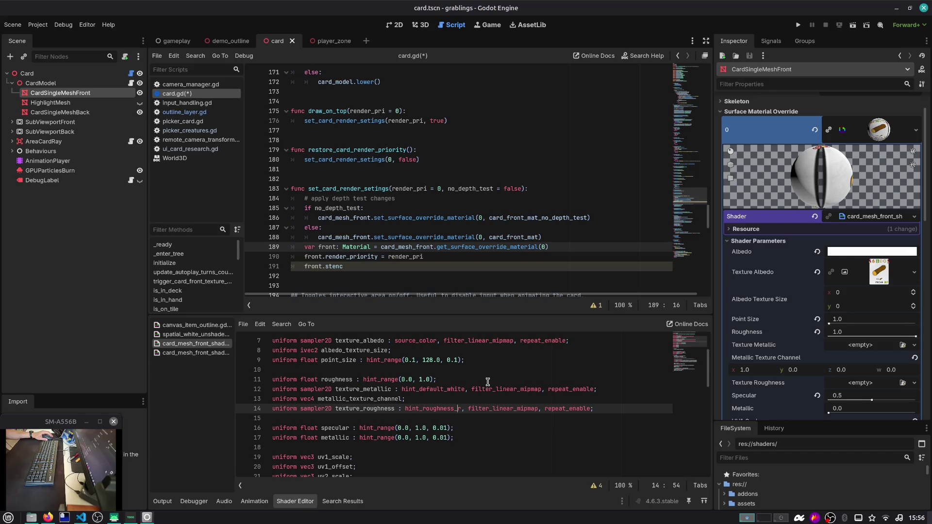
{"action": "scroll", "coordinate": [487, 382], "scroll_direction": "down", "scroll_amount": 3}
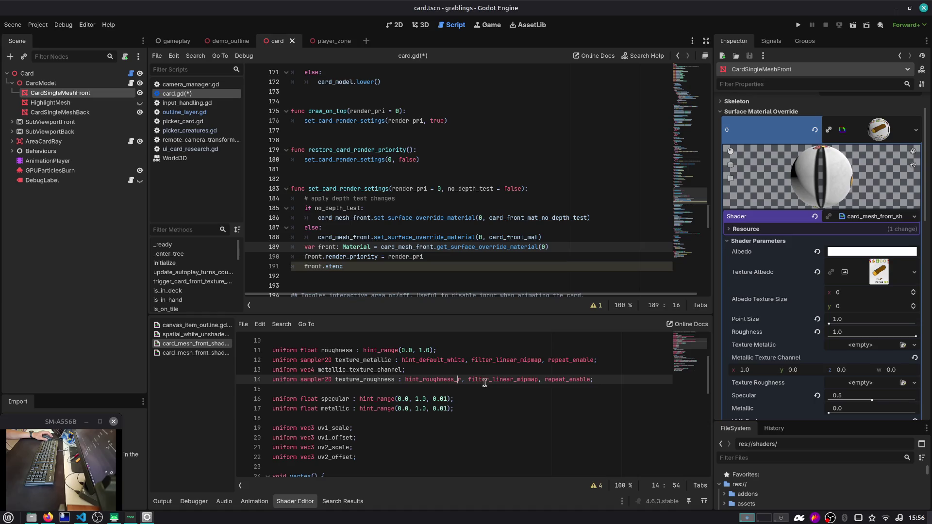
{"action": "scroll", "coordinate": [484, 383], "scroll_direction": "down", "scroll_amount": 4}
{"action": "scroll", "coordinate": [484, 383], "scroll_direction": "down", "scroll_amount": 1}
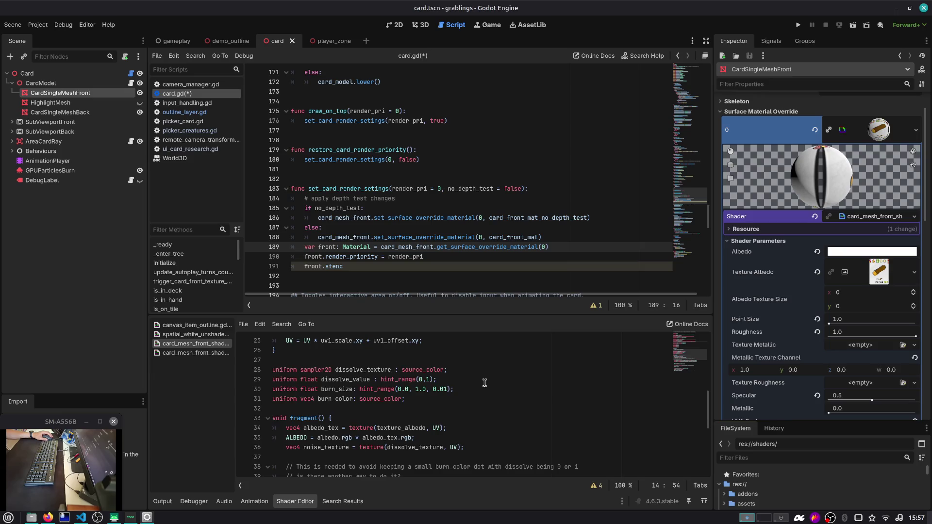
{"action": "scroll", "coordinate": [485, 383], "scroll_direction": "down", "scroll_amount": 2}
{"action": "scroll", "coordinate": [484, 383], "scroll_direction": "up", "scroll_amount": 4}
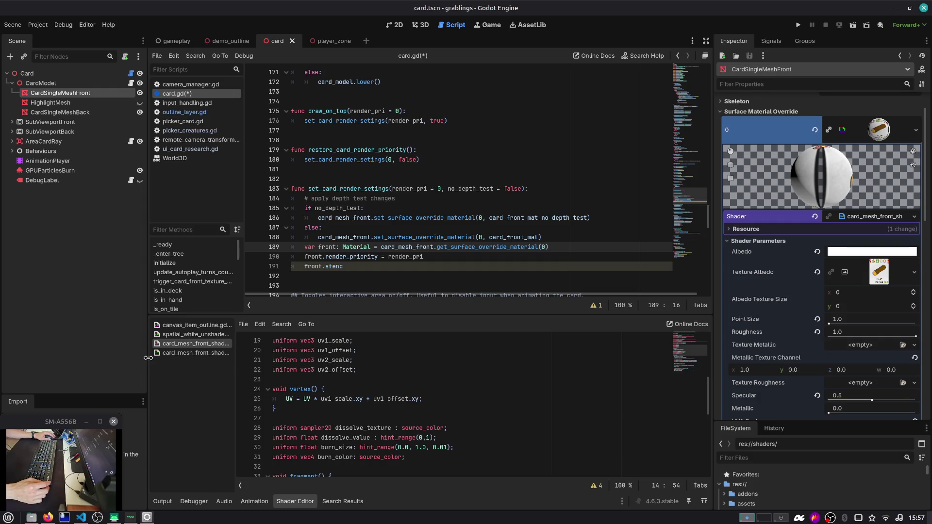
{"action": "left_click_drag", "start_coordinate": [148, 357], "coordinate": [129, 351]}
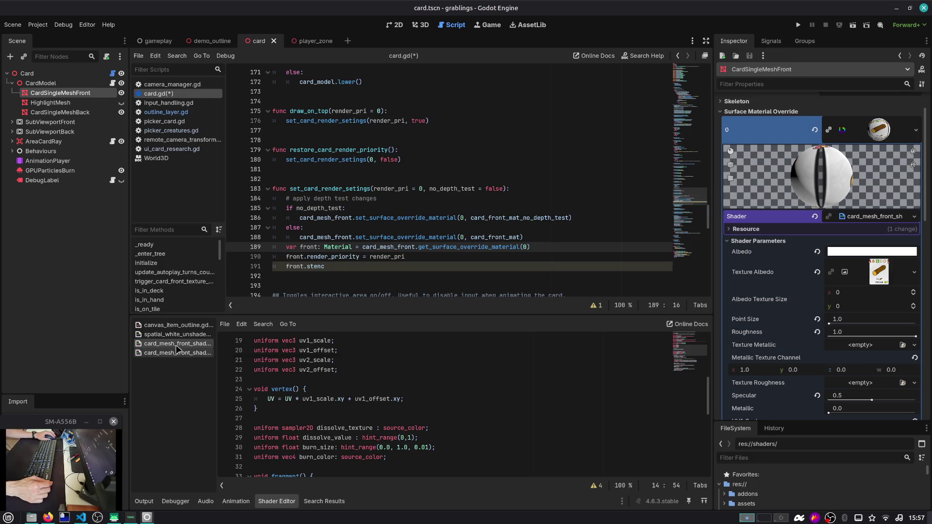
{"action": "left_click", "coordinate": [354, 352]}
{"action": "scroll", "coordinate": [368, 359], "scroll_direction": "down", "scroll_amount": 6}
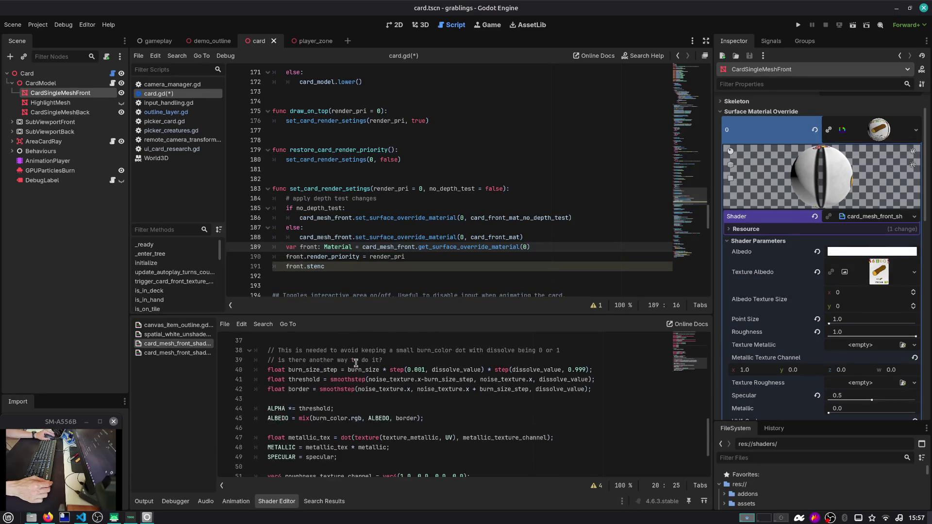
{"action": "scroll", "coordinate": [367, 357], "scroll_direction": "up", "scroll_amount": 4}
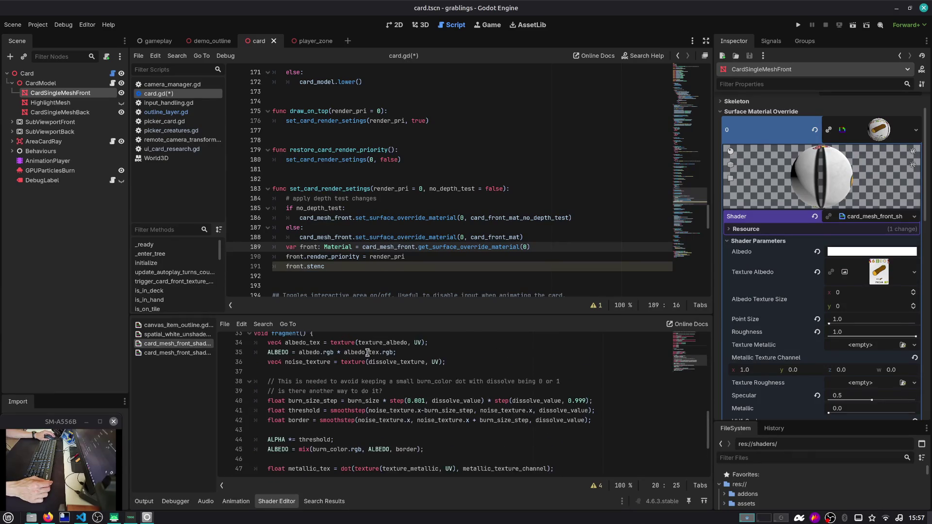
{"action": "left_click", "coordinate": [96, 113]}
{"action": "left_click", "coordinate": [97, 94]}
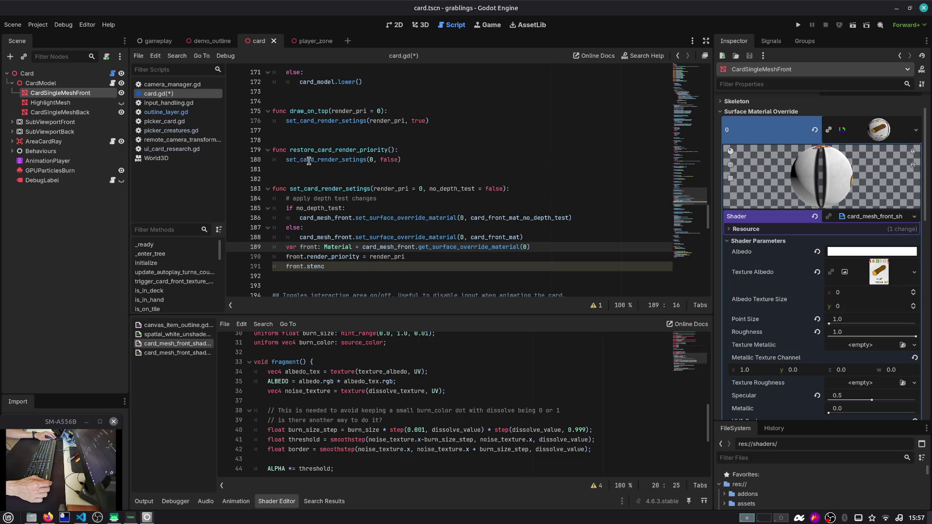
Step: Review the set_card_render_setings call, its definition and the unfinished front.stenc line in card.gd
{"action": "double_click", "coordinate": [309, 161]}
{"action": "double_click", "coordinate": [347, 188]}
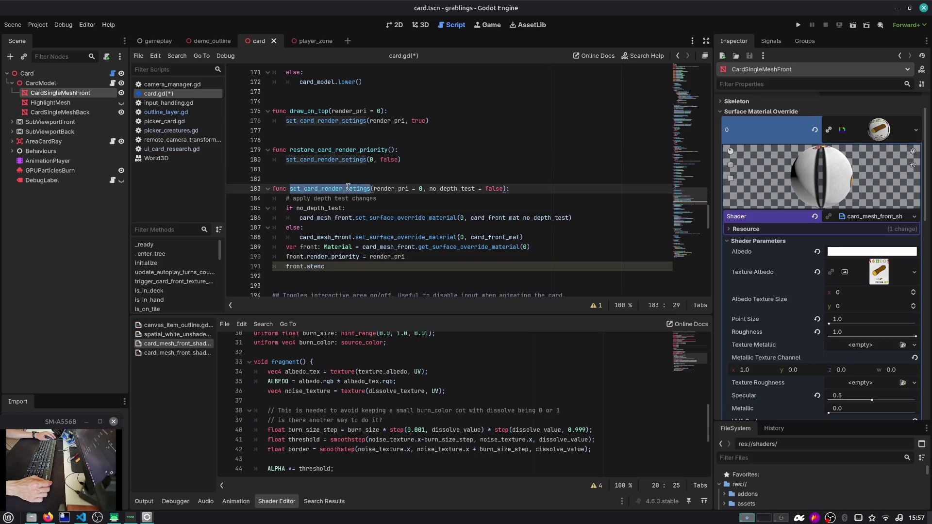
{"action": "scroll", "coordinate": [350, 194], "scroll_direction": "down", "scroll_amount": 1}
{"action": "double_click", "coordinate": [360, 237]}
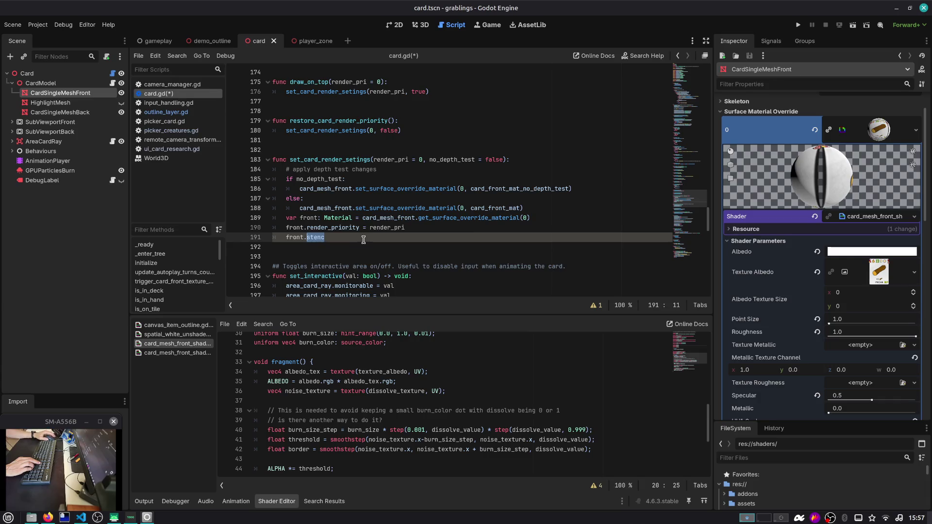
Step: Toggle Local to Scene on the front material and collapse its shader resource
{"action": "scroll", "coordinate": [775, 270], "scroll_direction": "down", "scroll_amount": 5}
{"action": "scroll", "coordinate": [775, 270], "scroll_direction": "down", "scroll_amount": 6}
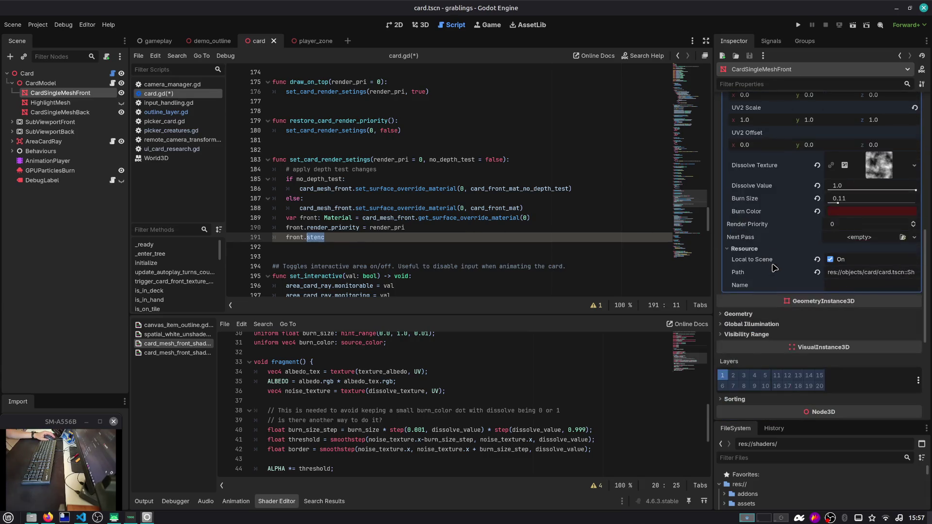
{"action": "left_click", "coordinate": [816, 259]}
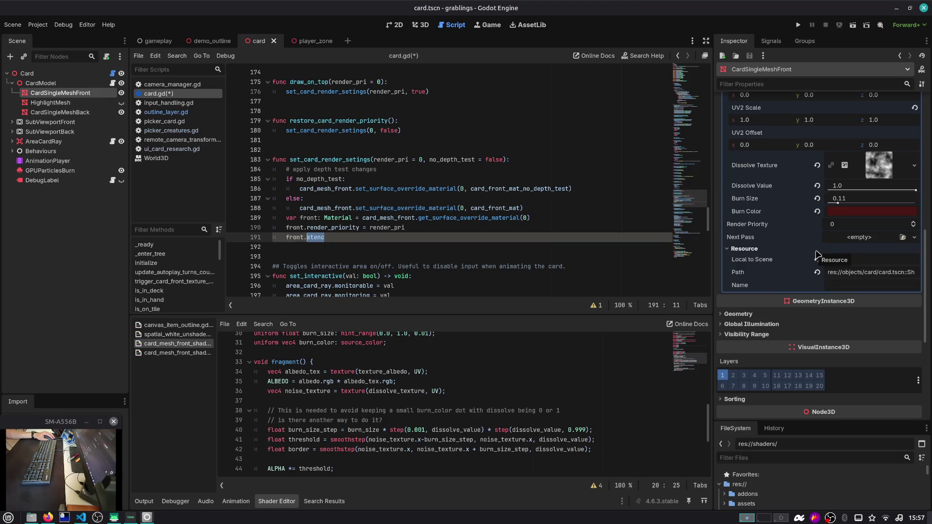
{"action": "left_click", "coordinate": [817, 252]}
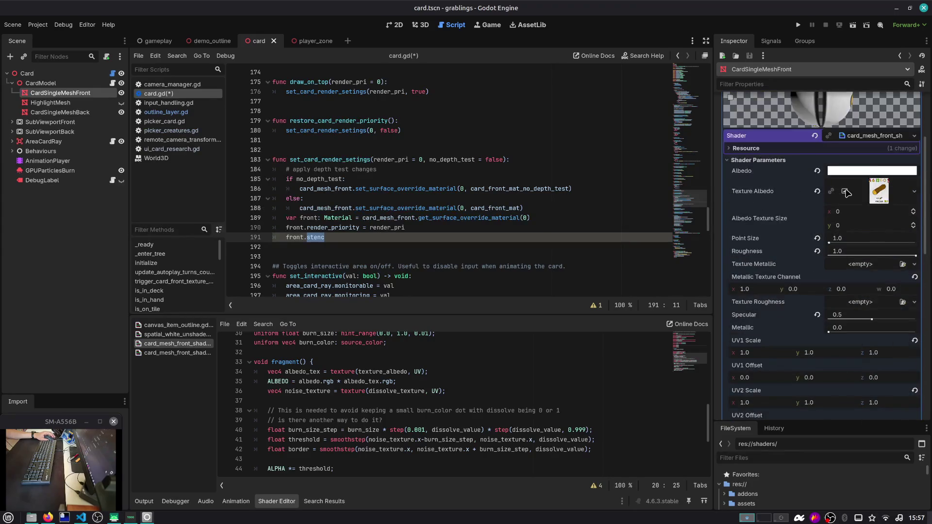
Step: Collapse the shader resource and append ', stenc' to the front shader's render_mode line
{"action": "left_click", "coordinate": [868, 136]}
{"action": "scroll", "coordinate": [583, 406], "scroll_direction": "up", "scroll_amount": 10}
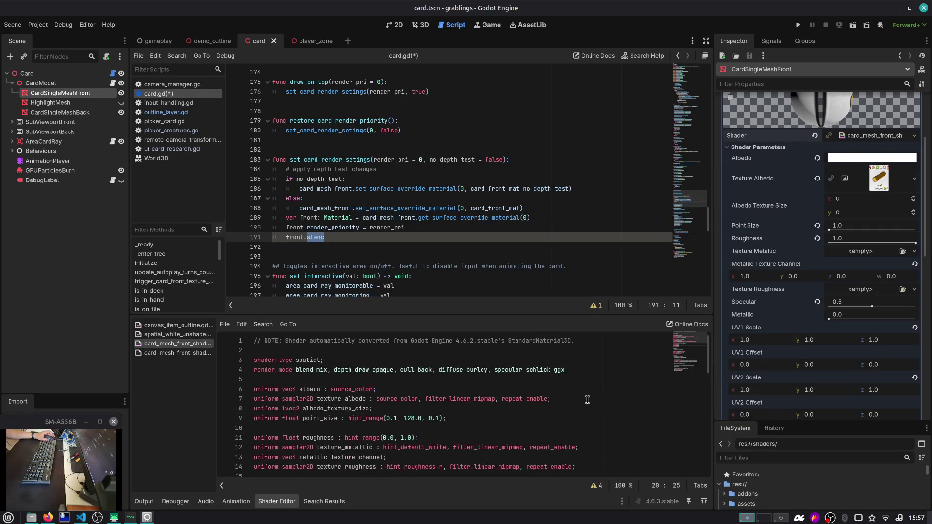
{"action": "left_click", "coordinate": [590, 375]}
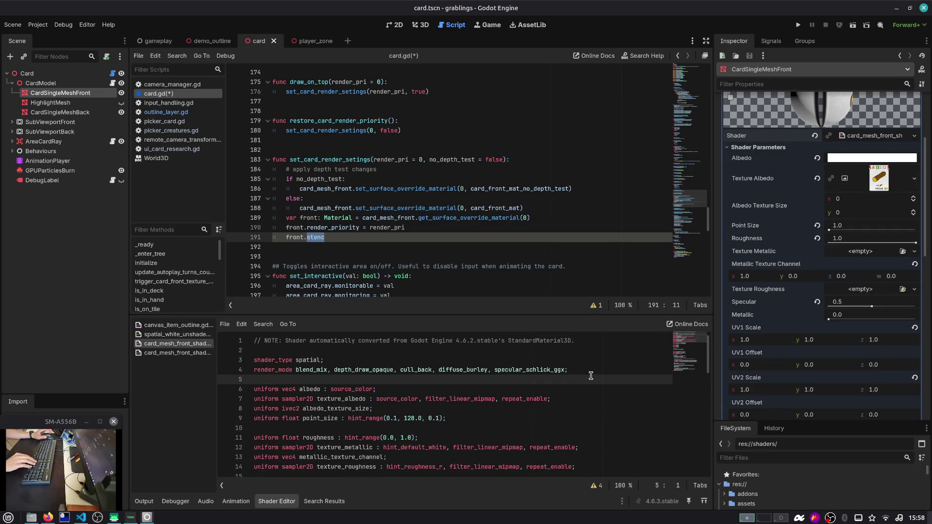
{"action": "key", "text": "Up"}
{"action": "type", "text": ", stenc"}
Step: Trim the partial 'stenc' from render_mode and select HighlightMesh to view its properties
{"action": "key", "text": "BackSpace"}
{"action": "key", "text": "BackSpace"}
{"action": "key", "text": "BackSpace"}
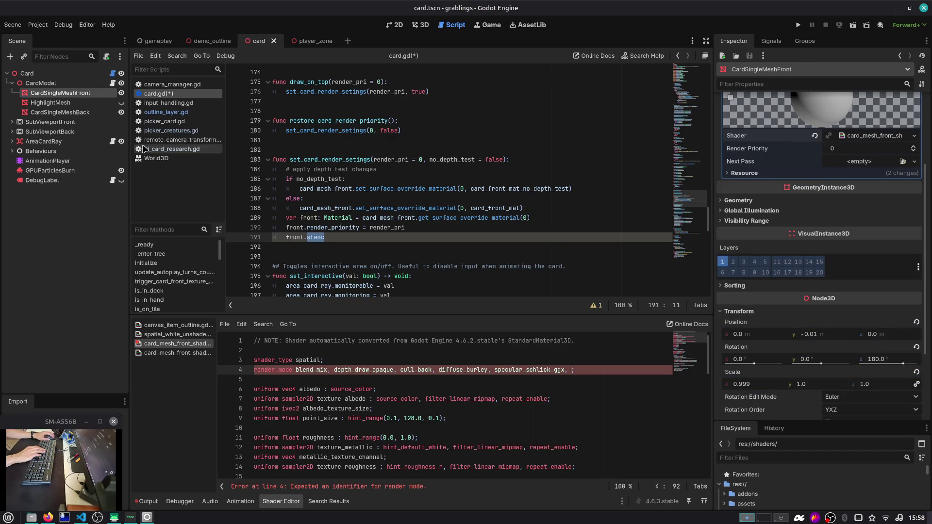
{"action": "left_click", "coordinate": [51, 102]}
{"action": "scroll", "coordinate": [792, 220], "scroll_direction": "up", "scroll_amount": 5}
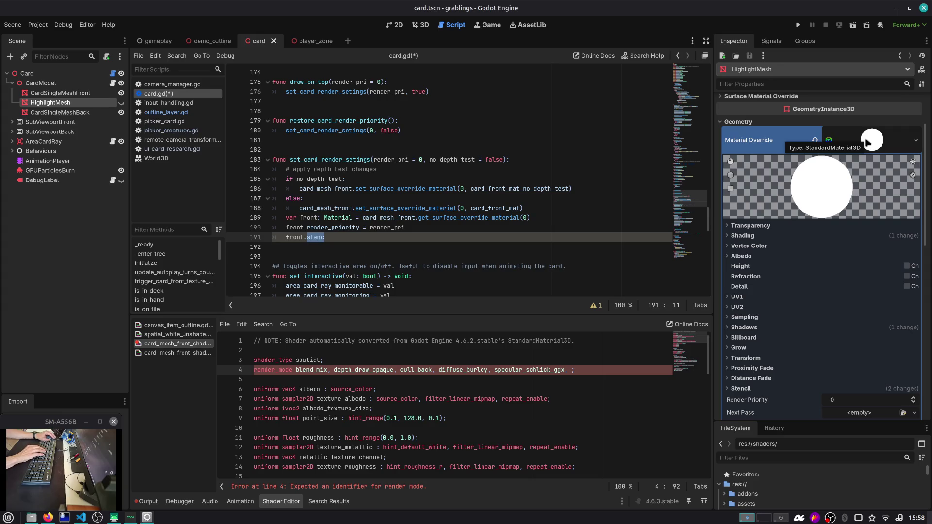
Step: Expand the HighlightMesh material's Stencil settings to review them
{"action": "left_click", "coordinate": [764, 389]}
{"action": "scroll", "coordinate": [796, 310], "scroll_direction": "down", "scroll_amount": 3}
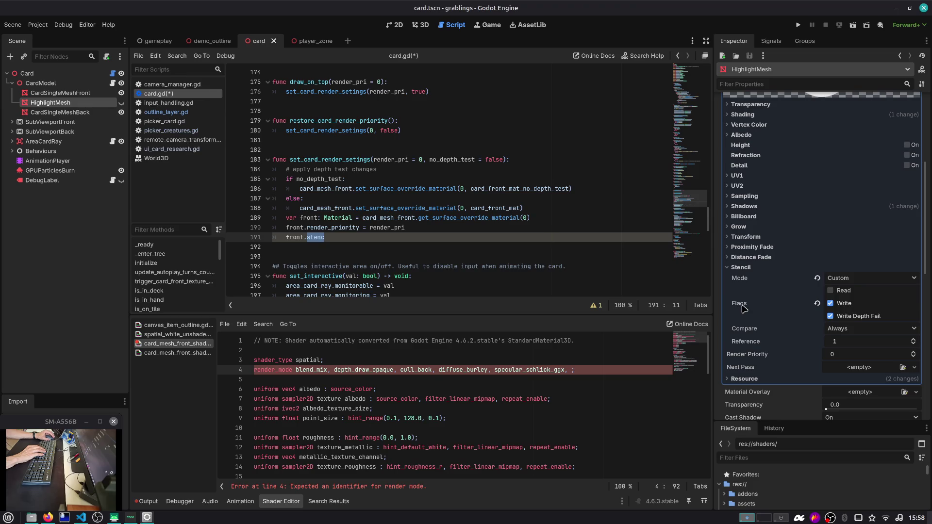
{"action": "mouse_move", "coordinate": [743, 308]}
Step: Search 'stencil' in the StandardMaterial3D and parent BaseMaterial3D help pages
{"action": "key", "text": "F1"}
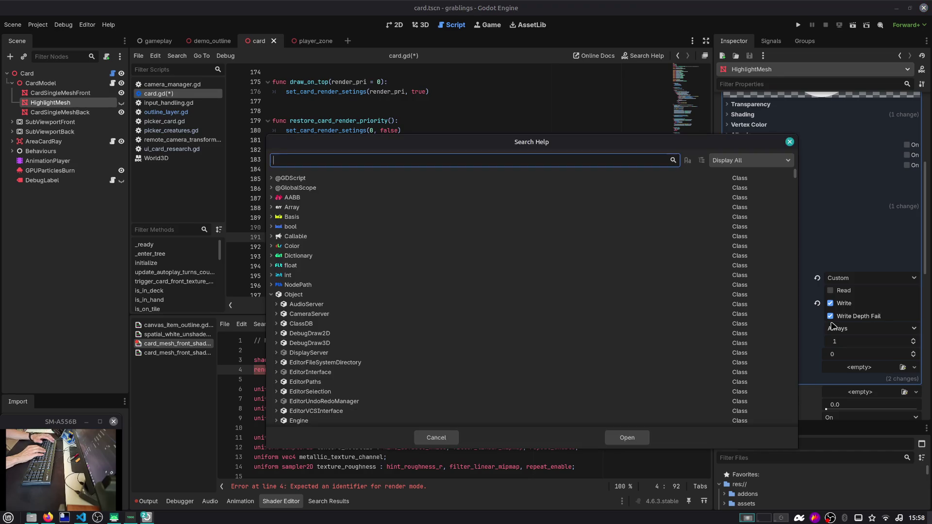
{"action": "type", "text": "standardma"}
{"action": "key", "text": "Return"}
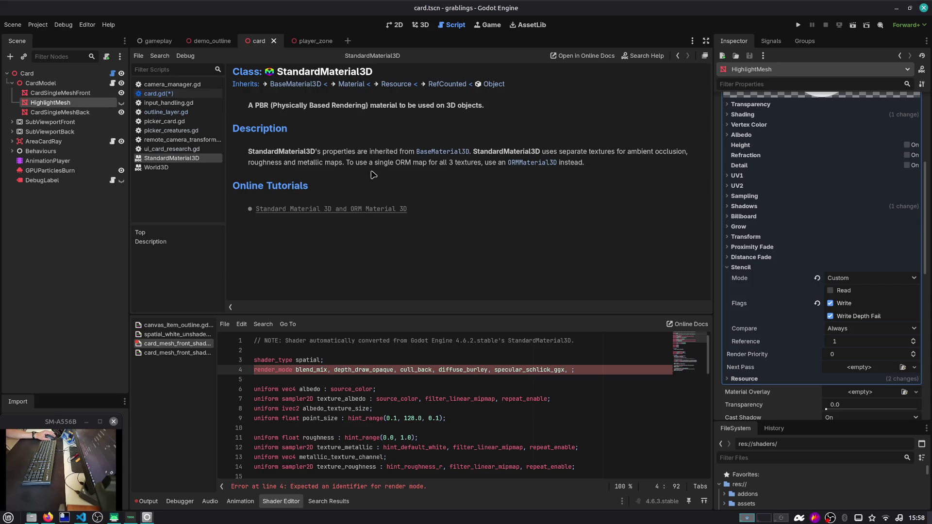
{"action": "left_click", "coordinate": [300, 85]}
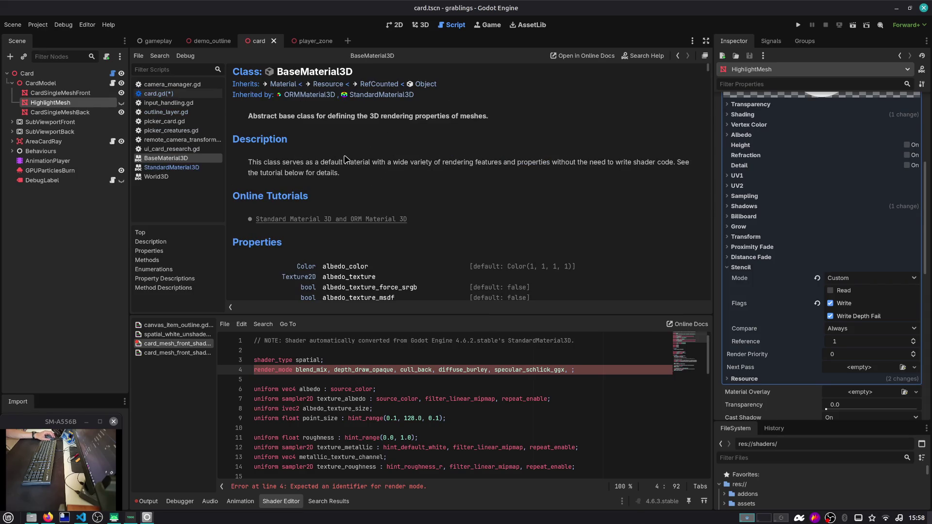
{"action": "scroll", "coordinate": [345, 158], "scroll_direction": "down", "scroll_amount": 3}
{"action": "key", "text": "ctrl+f"}
{"action": "type", "text": "stencil"}
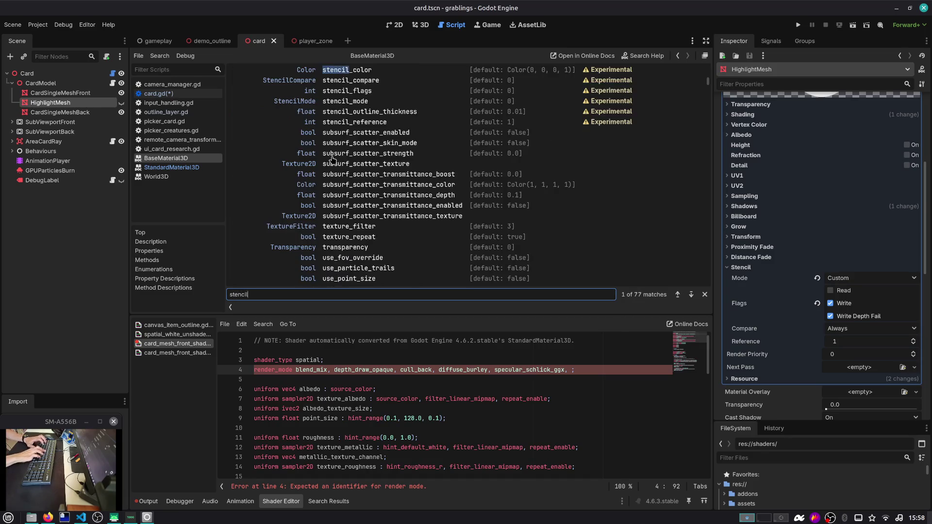
{"action": "scroll", "coordinate": [339, 152], "scroll_direction": "up", "scroll_amount": 5}
{"action": "scroll", "coordinate": [343, 148], "scroll_direction": "up", "scroll_amount": 10}
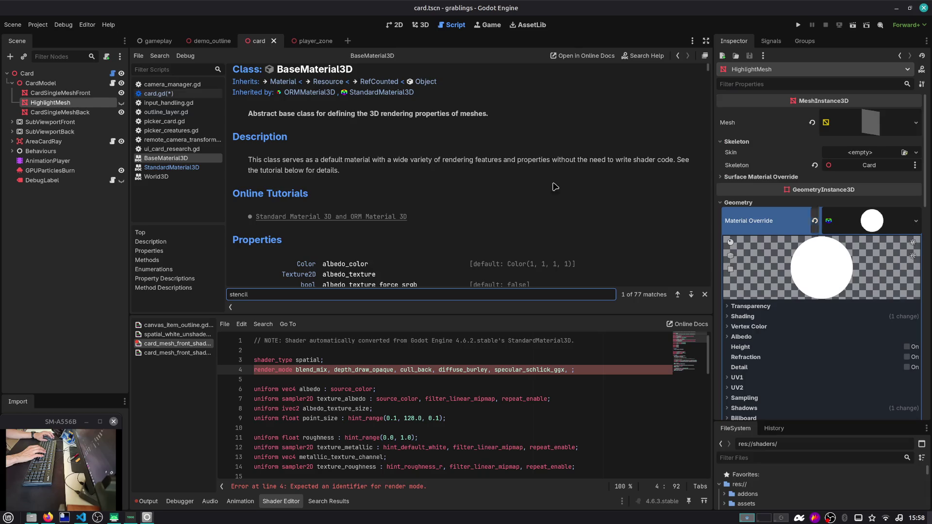
Step: Select CardSingleMeshFront, read the ShaderMaterial class reference, then switch to Firefox
{"action": "left_click", "coordinate": [83, 93]}
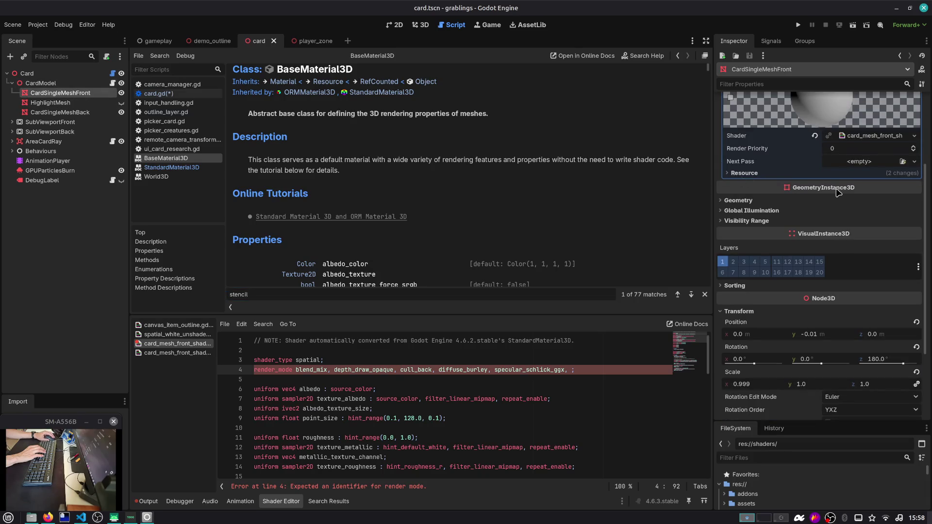
{"action": "scroll", "coordinate": [854, 141], "scroll_direction": "up", "scroll_amount": 5}
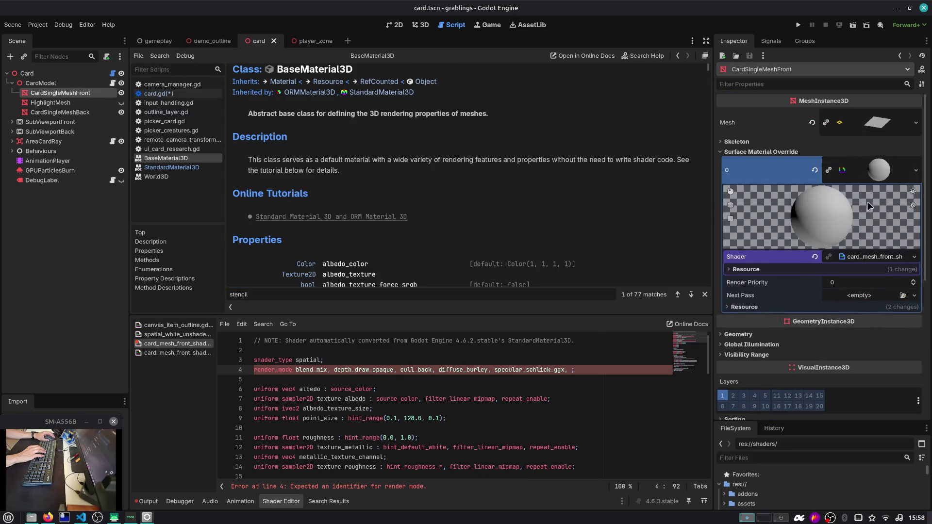
{"action": "key", "text": "F1"}
{"action": "type", "text": "shade"}
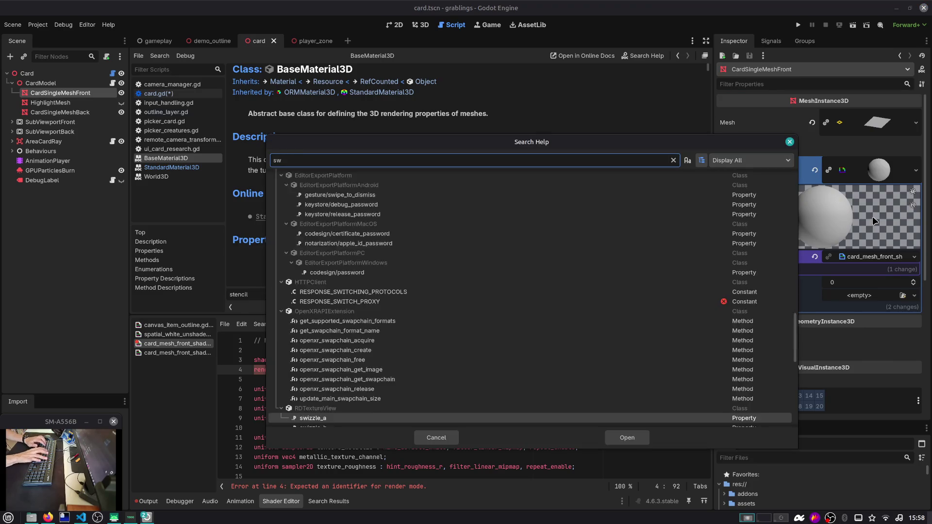
{"action": "type", "text": "rmat"}
{"action": "key", "text": "Return"}
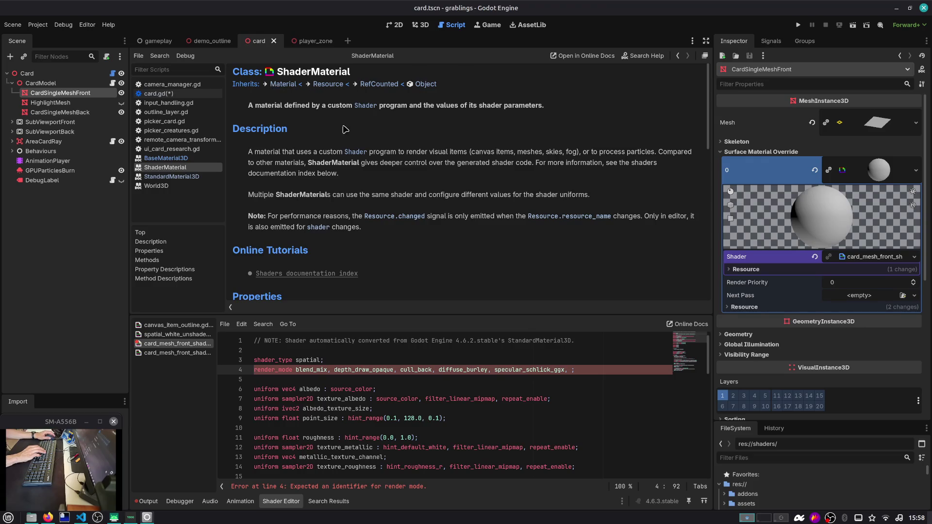
{"action": "scroll", "coordinate": [357, 148], "scroll_direction": "down", "scroll_amount": 4}
{"action": "scroll", "coordinate": [356, 148], "scroll_direction": "down", "scroll_amount": 15}
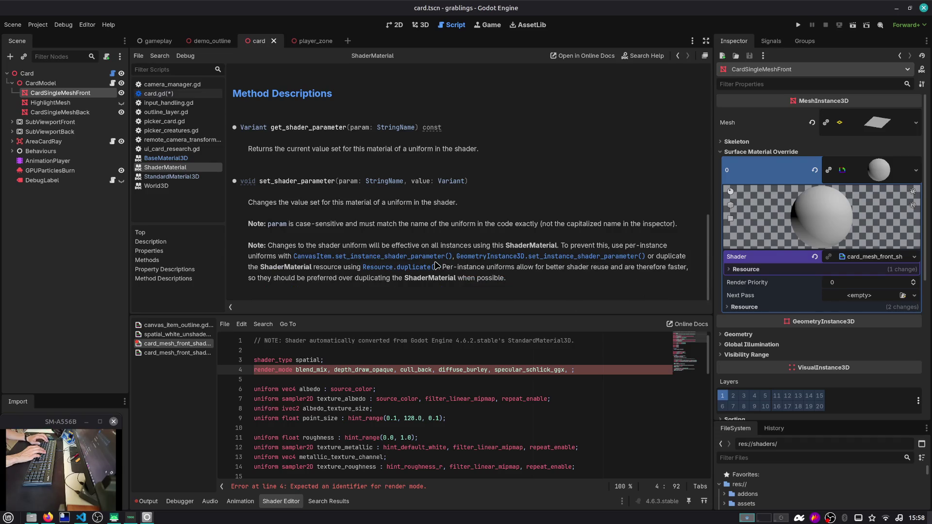
{"action": "key", "text": "alt+Tab"}
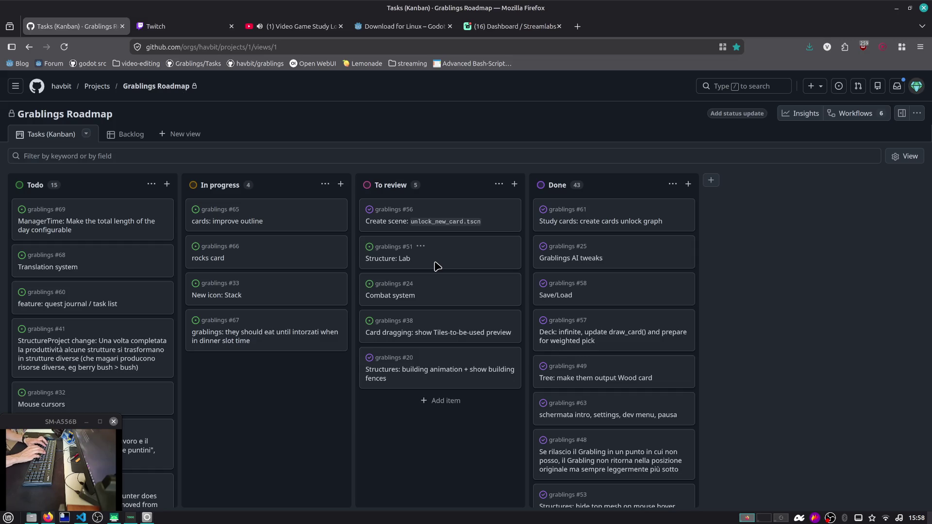
Step: Load duck.ai in a new Firefox tab
{"action": "key", "text": "ctrl+t"}
{"action": "type", "text": "duck.ai"}
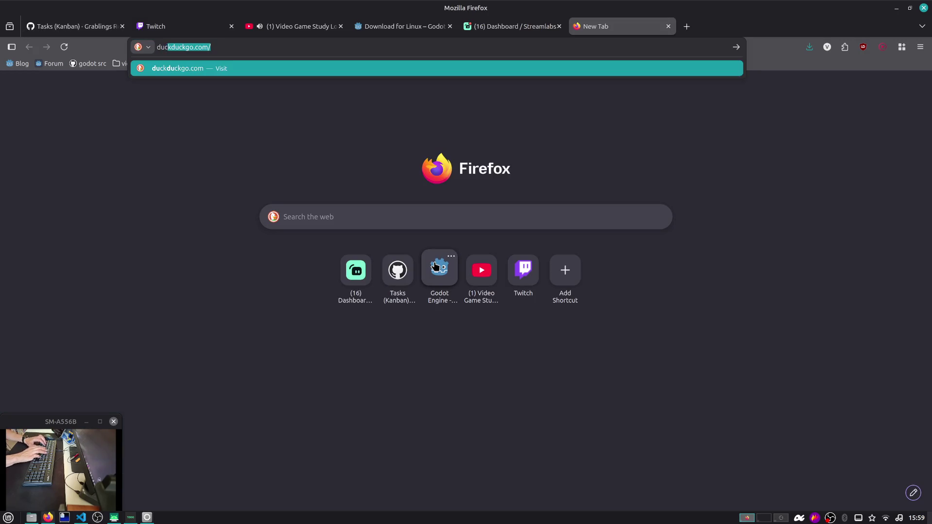
{"action": "key", "text": "Return"}
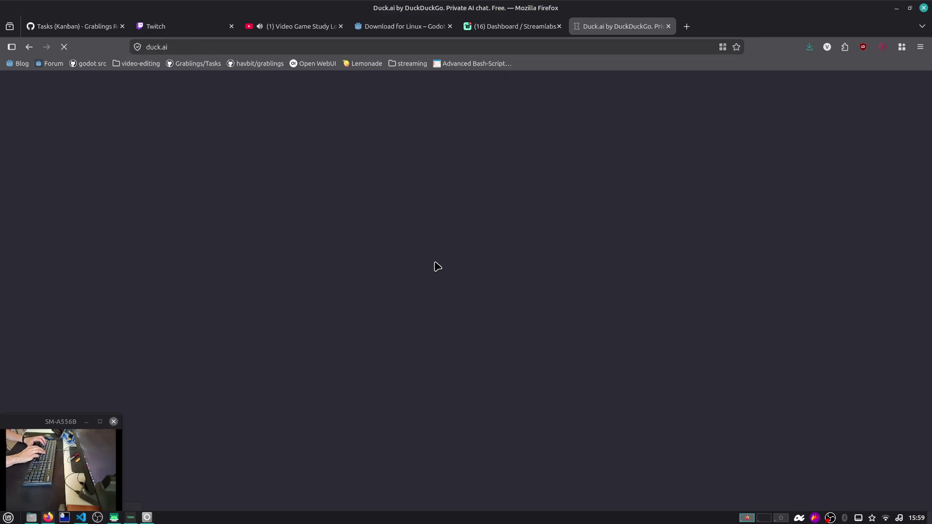
{"action": "key", "text": "alt+Tab"}
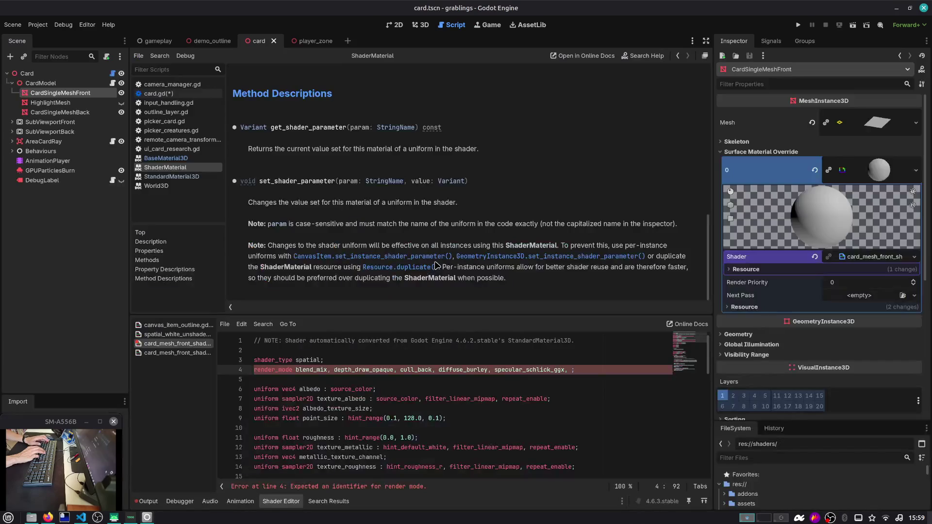
{"action": "key", "text": "alt+Tab"}
Step: Begin a Duck.ai prompt about a Godot ShaderMaterial stencil, checking HighlightMesh's stencil settings
{"action": "type", "text": "in g"}
{"action": "type", "text": "Godot 4"}
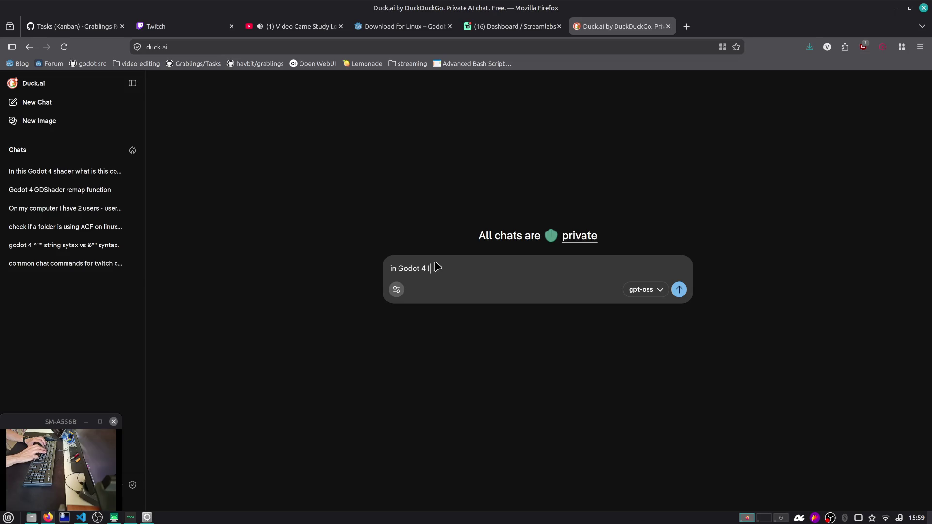
{"action": "type", "text": "shader"}
{"action": "key", "text": "BackSpace"}
{"action": "key", "text": "BackSpace"}
{"action": "key", "text": "BackSpace"}
{"action": "type", "text": "ShaderMaterial and i would like to set h"}
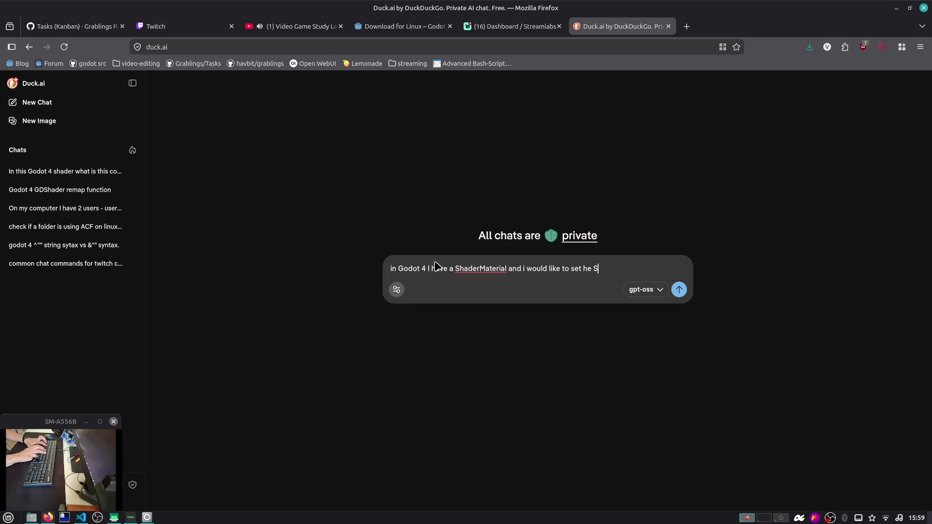
{"action": "key", "text": "BackSpace"}
{"action": "type", "text": "the stencil flags in order"}
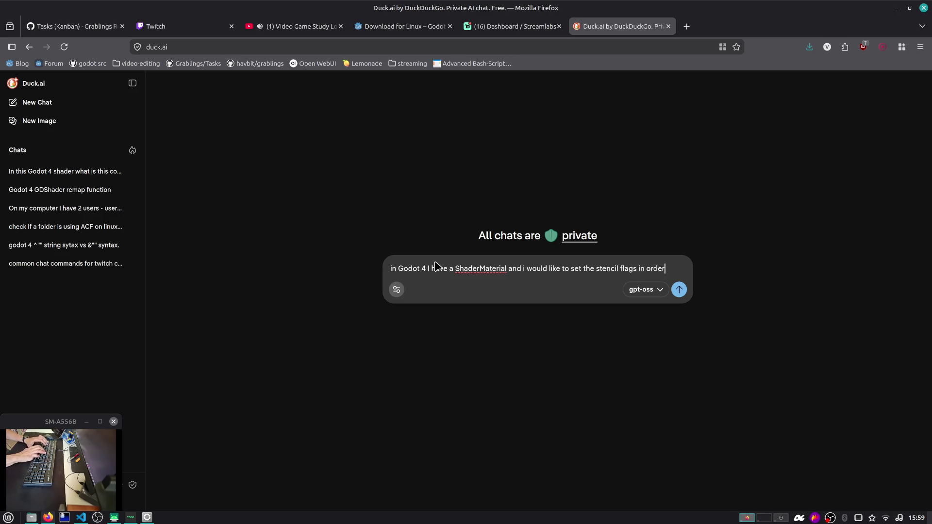
{"action": "key", "text": "alt+Tab"}
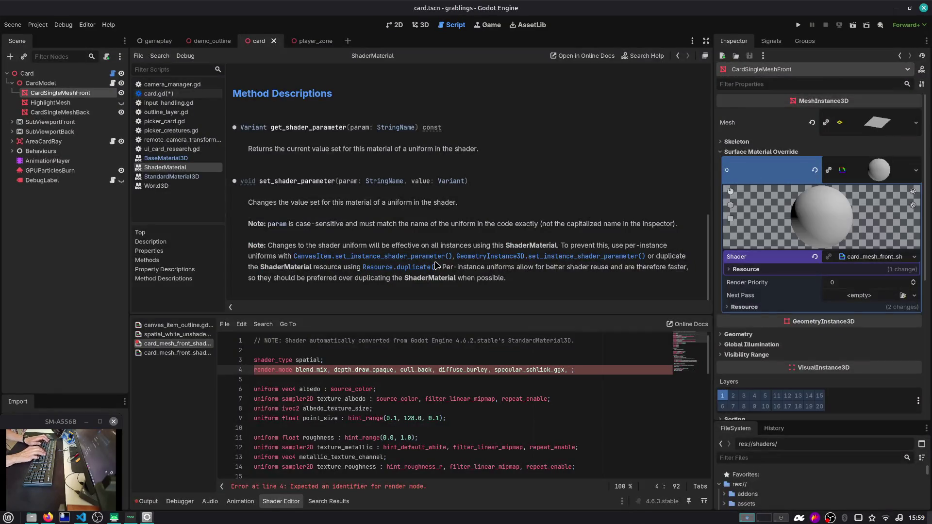
{"action": "left_click", "coordinate": [50, 102]}
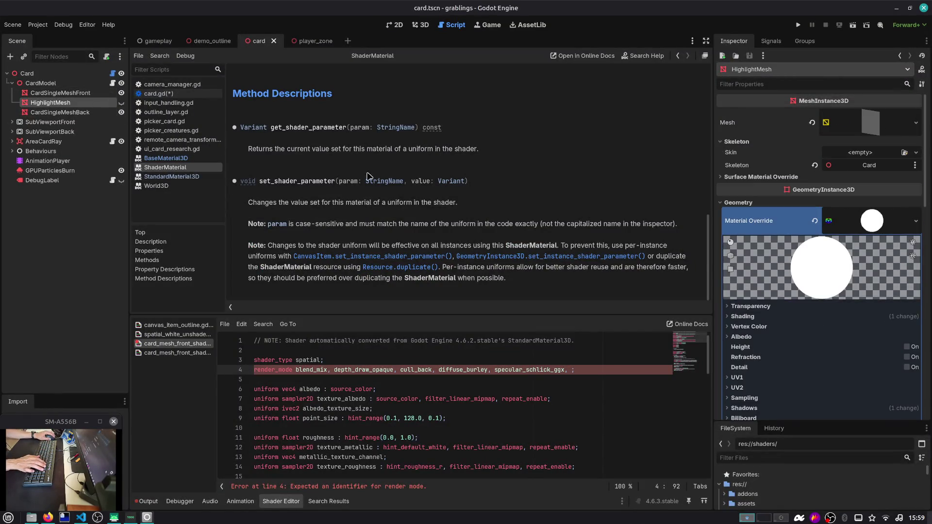
{"action": "scroll", "coordinate": [775, 295], "scroll_direction": "down", "scroll_amount": 8}
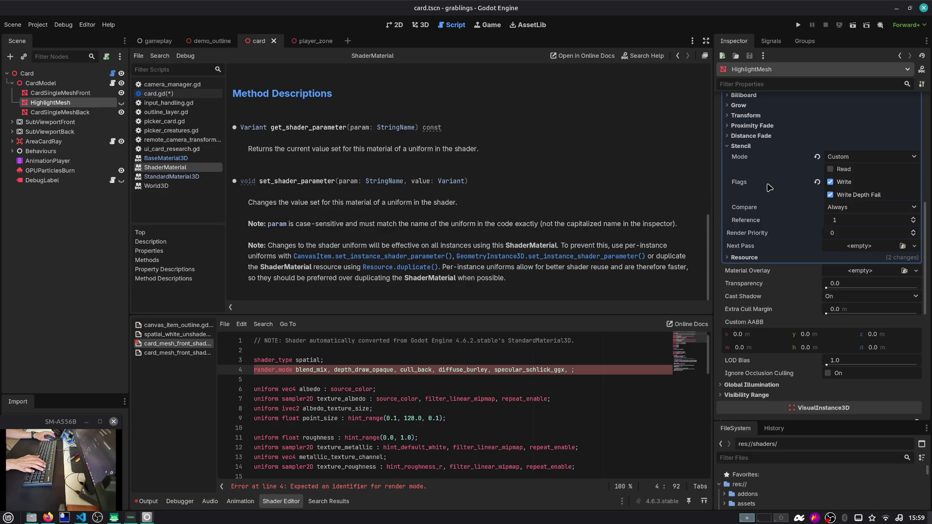
{"action": "mouse_move", "coordinate": [769, 187]}
{"action": "key", "text": "alt+Tab"}
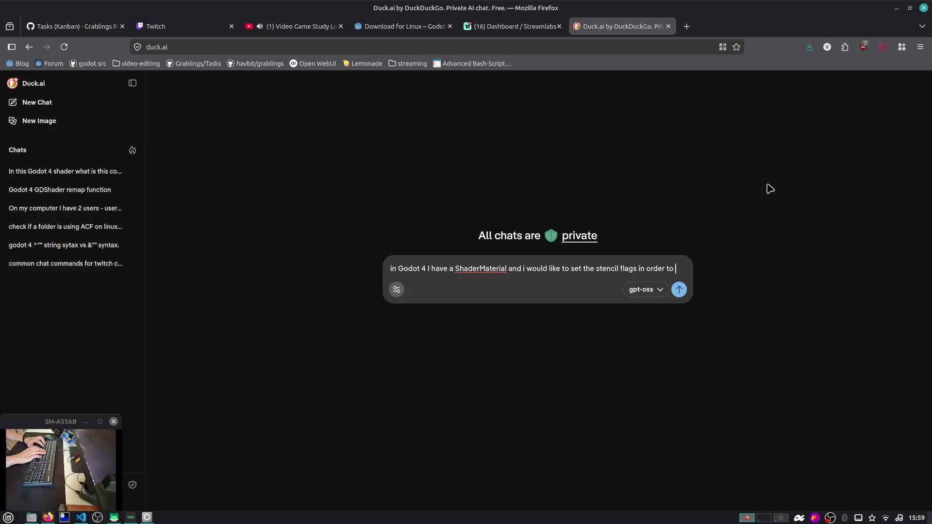
{"action": "type", "text": "use the"}
{"action": "key", "text": "alt+Tab"}
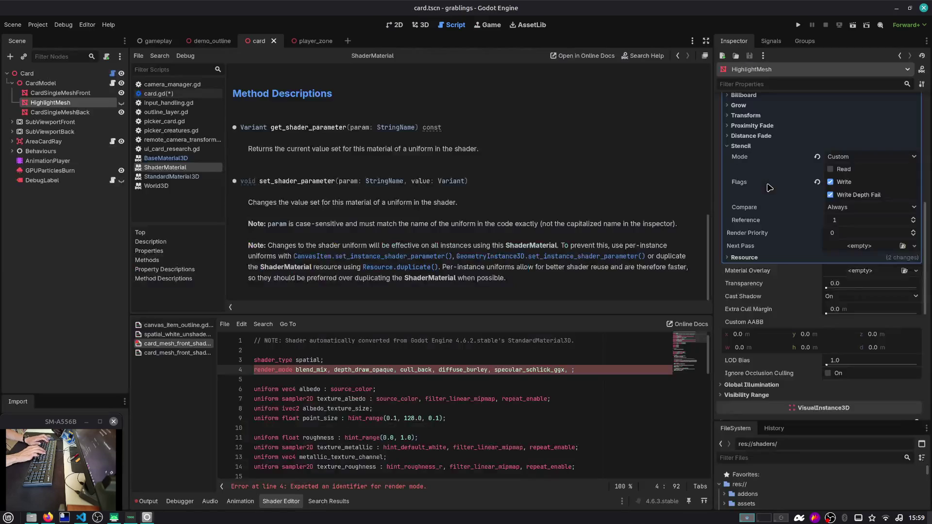
{"action": "key", "text": "alt+Tab"}
{"action": "key", "text": "alt+Tab"}
{"action": "key", "text": "alt+Tab"}
Step: Finish the prompt asking for Custom mode with Write and Write Depth Fail flags, and send it
{"action": "type", "text": "Custom mode and activate the Write and Write "}
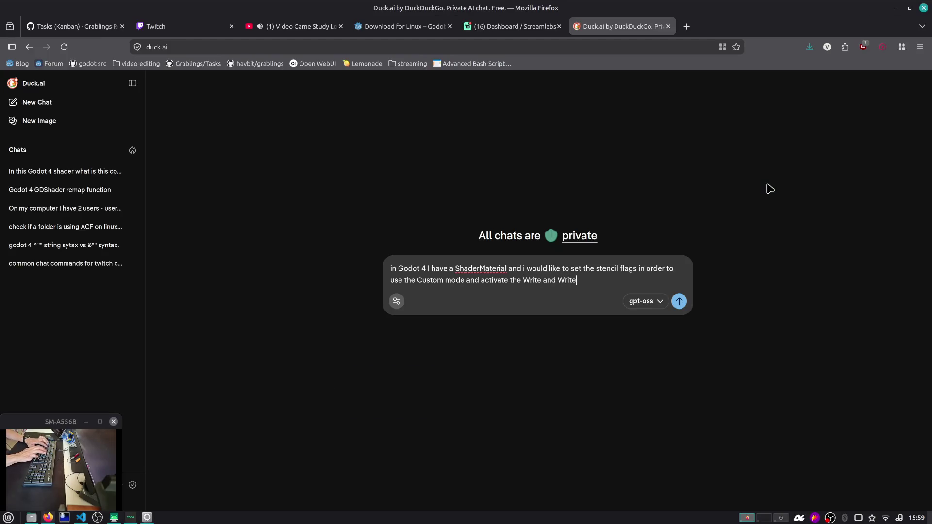
{"action": "type", "text": "Depth Fail"}
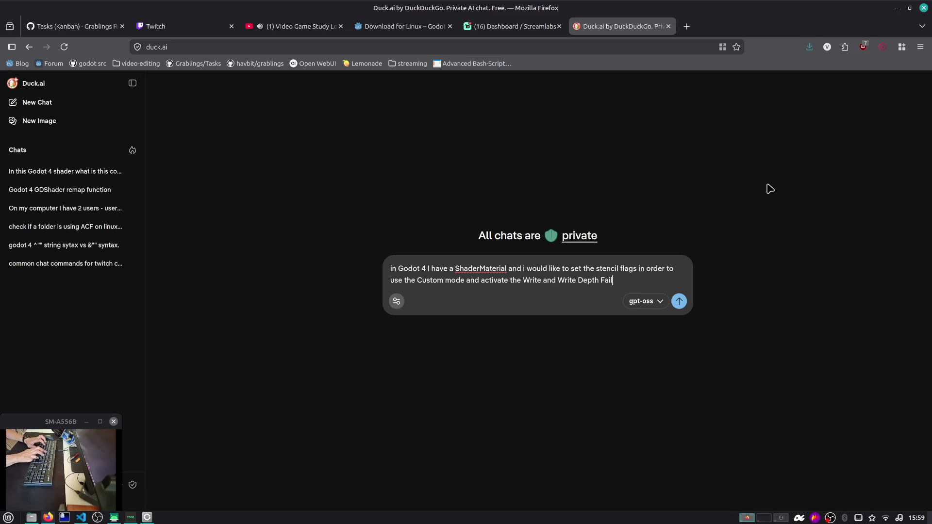
{"action": "type", "text": " flags."}
{"action": "key", "text": "shift+Return"}
{"action": "type", "text": "How can"}
{"action": "key", "text": "ctrl+shift+Left"}
{"action": "key", "text": "ctrl+shift+Left"}
{"action": "type", "text": "How c"}
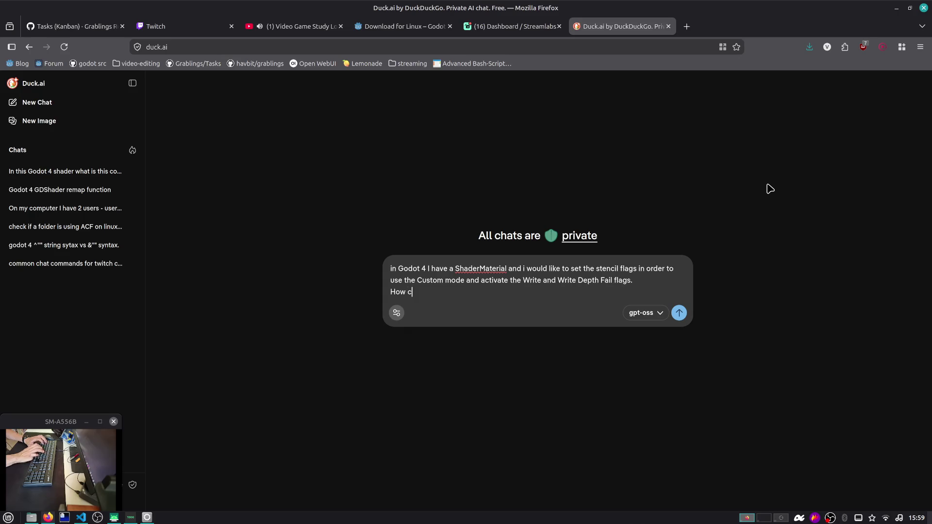
{"action": "key", "text": "Return"}
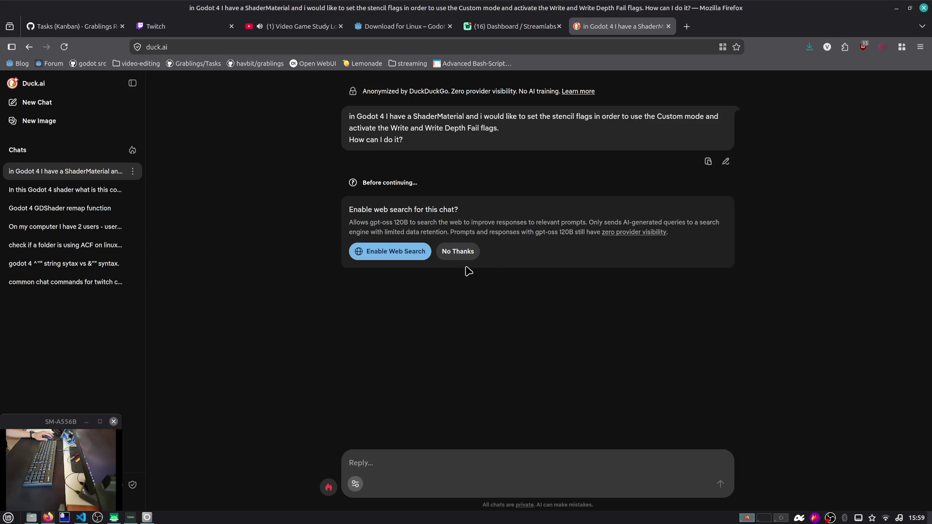
Step: Enable web search for the answer and start a new-tab search 'godot 4 ShaderMaterial'
{"action": "left_click", "coordinate": [408, 257]}
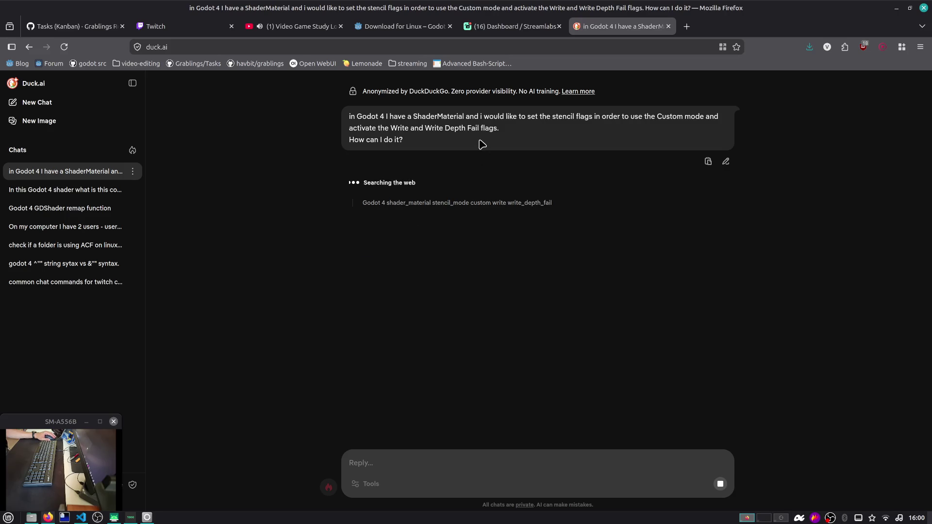
{"action": "double_click", "coordinate": [437, 116]}
{"action": "key", "text": "ctrl+c"}
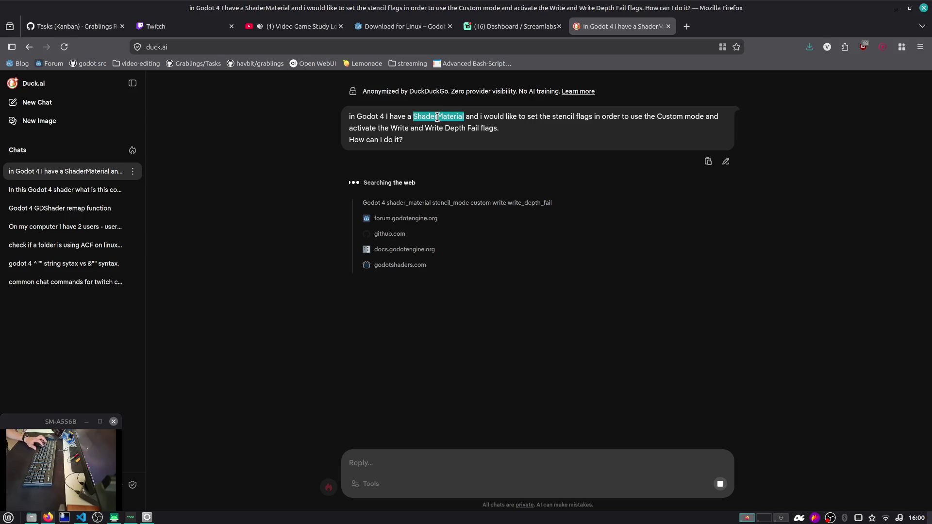
{"action": "key", "text": "ctrl+t"}
{"action": "key", "text": "ctrl+v"}
{"action": "type", "text": "godot 4"}
{"action": "key", "text": "End"}
Step: Run the web search 'godot 4 ShaderMaterial setting stencil'
{"action": "type", "text": "stencil"}
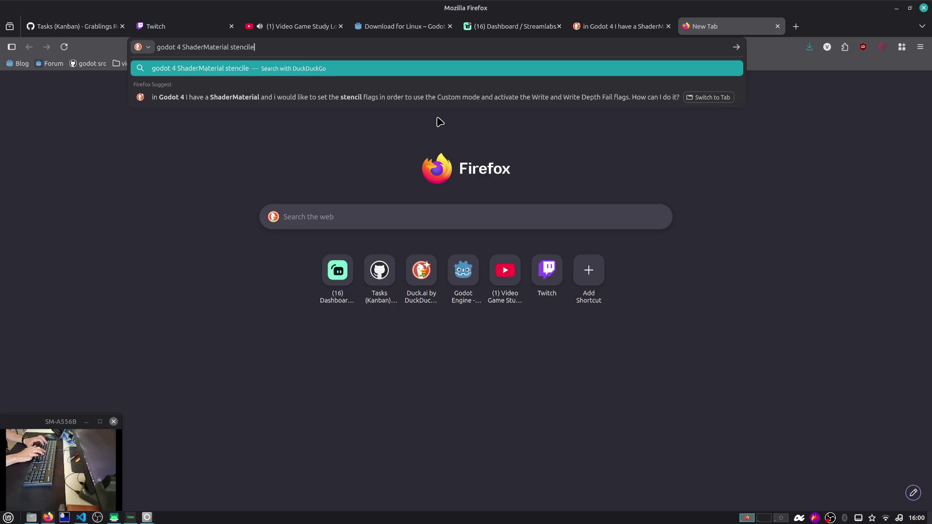
{"action": "key", "text": "ctrl+Left"}
{"action": "type", "text": "setting"}
{"action": "key", "text": "End"}
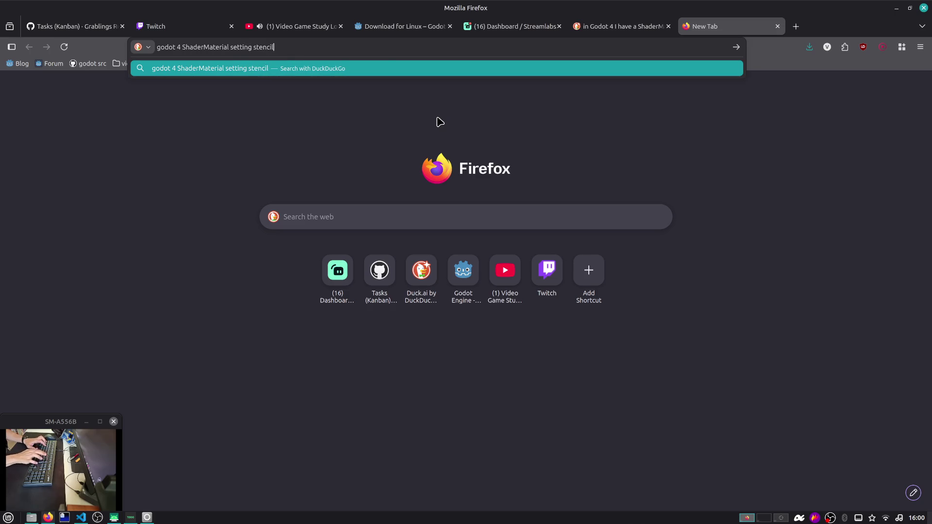
{"action": "key", "text": "Return"}
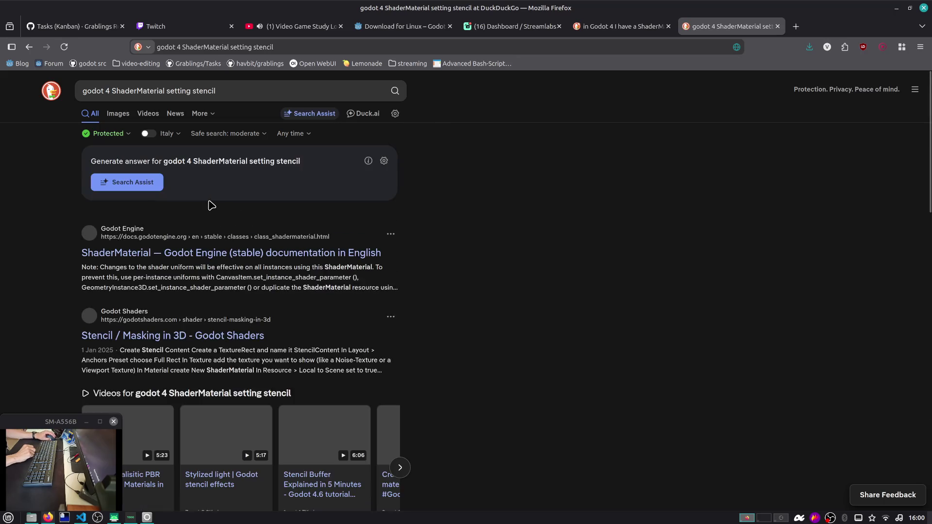
Step: Glance at the official ShaderMaterial docs, then return to the results and scroll to Reddit
{"action": "left_click", "coordinate": [187, 258]}
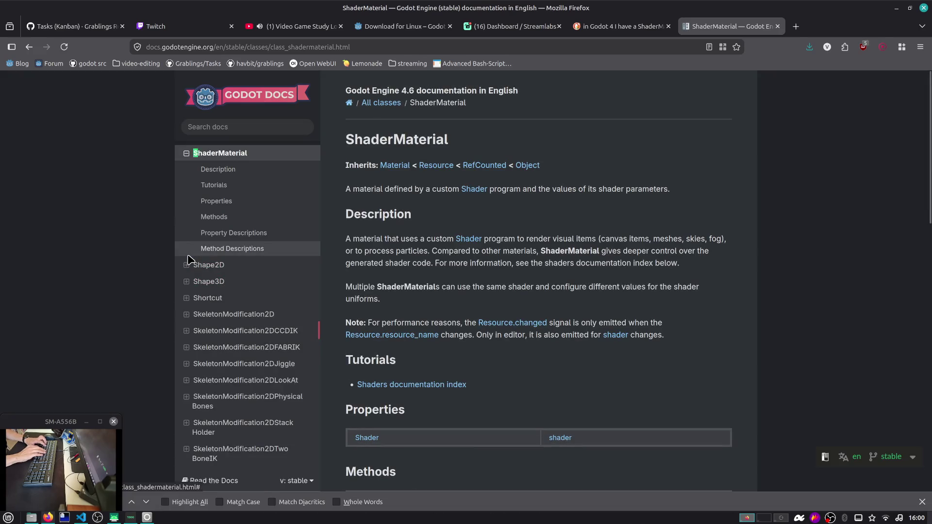
{"action": "scroll", "coordinate": [187, 258], "scroll_direction": "down", "scroll_amount": 10}
{"action": "key", "text": "alt+Left"}
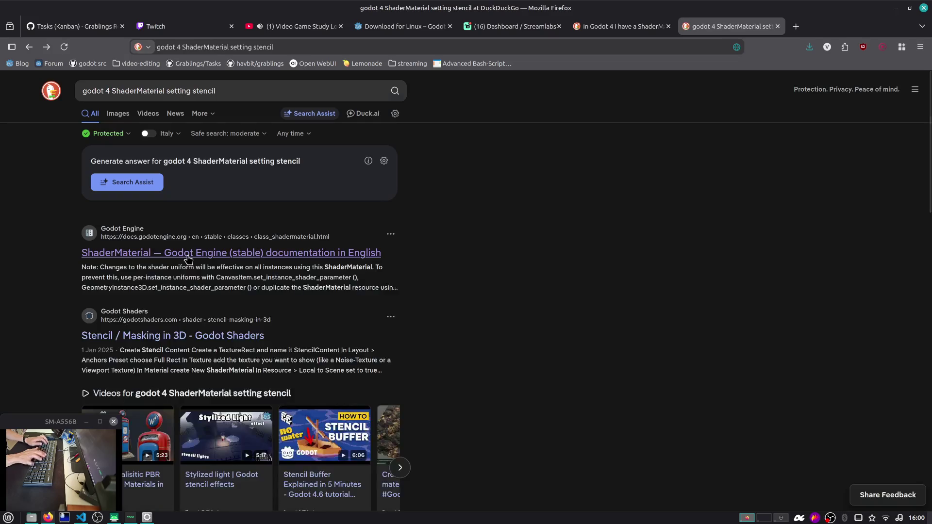
{"action": "scroll", "coordinate": [241, 323], "scroll_direction": "down", "scroll_amount": 5}
{"action": "scroll", "coordinate": [241, 322], "scroll_direction": "down", "scroll_amount": 3}
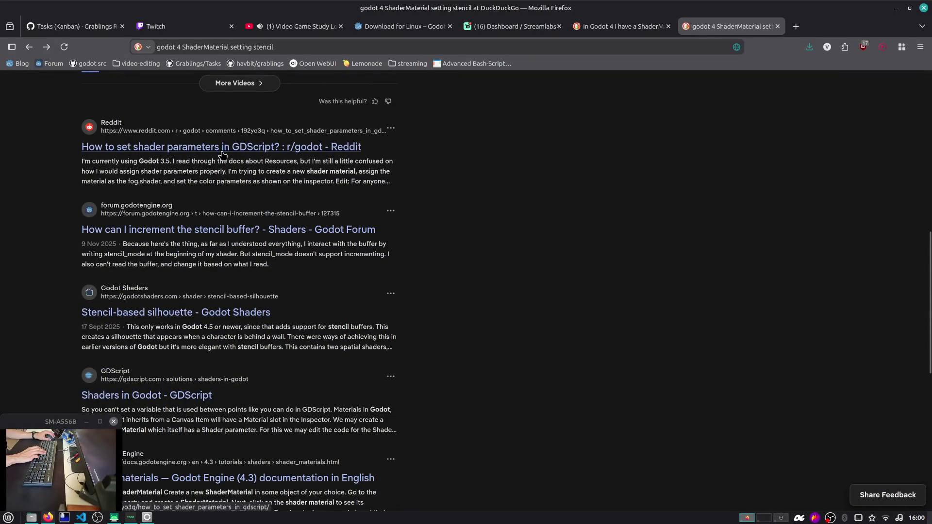
Step: Open the Reddit thread 'How to set shader parameters in GDScript?' and find 'shader_parameters' in it
{"action": "left_click", "coordinate": [222, 152]}
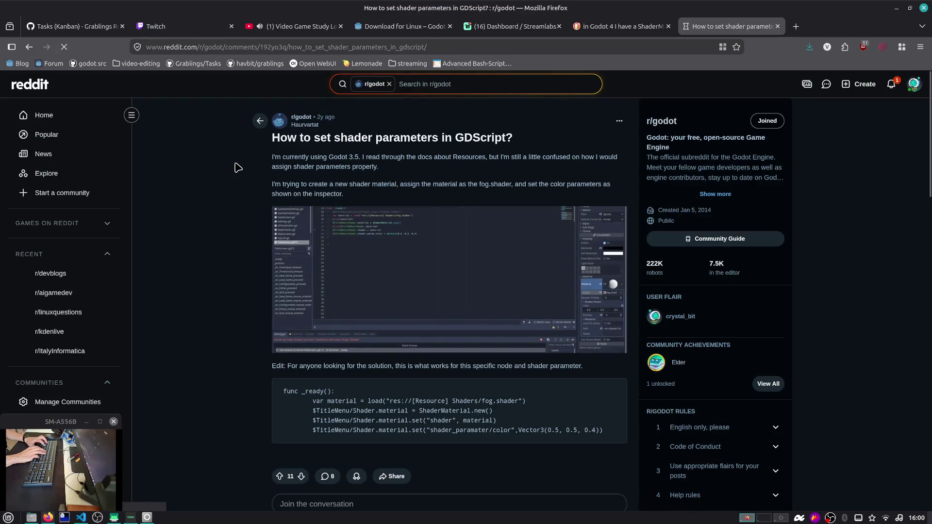
{"action": "key", "text": "ctrl+f"}
{"action": "type", "text": "shader"}
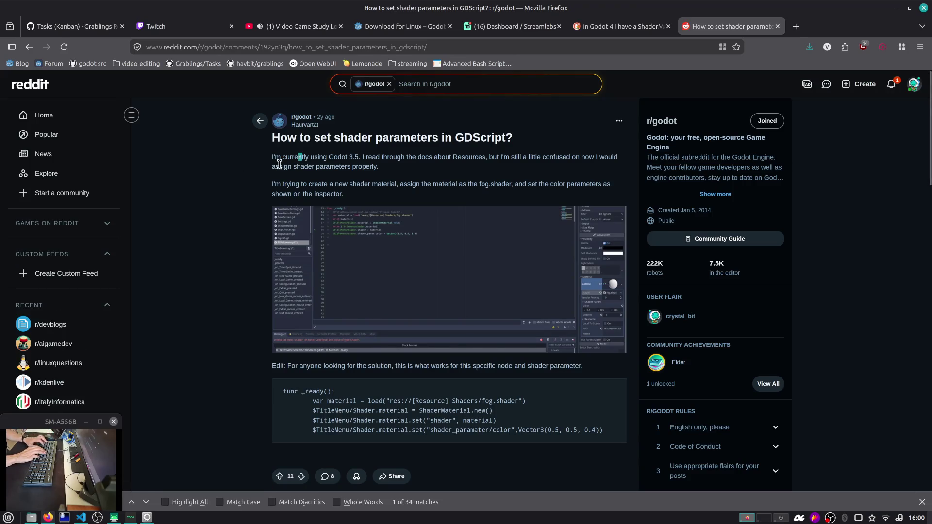
{"action": "type", "text": "_parameters"}
{"action": "key", "text": "Escape"}
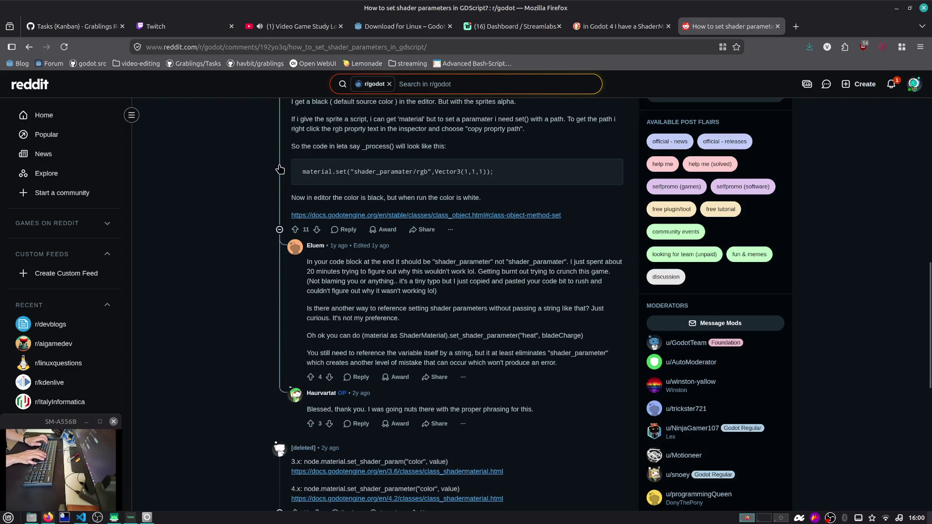
{"action": "scroll", "coordinate": [293, 184], "scroll_direction": "down", "scroll_amount": 10}
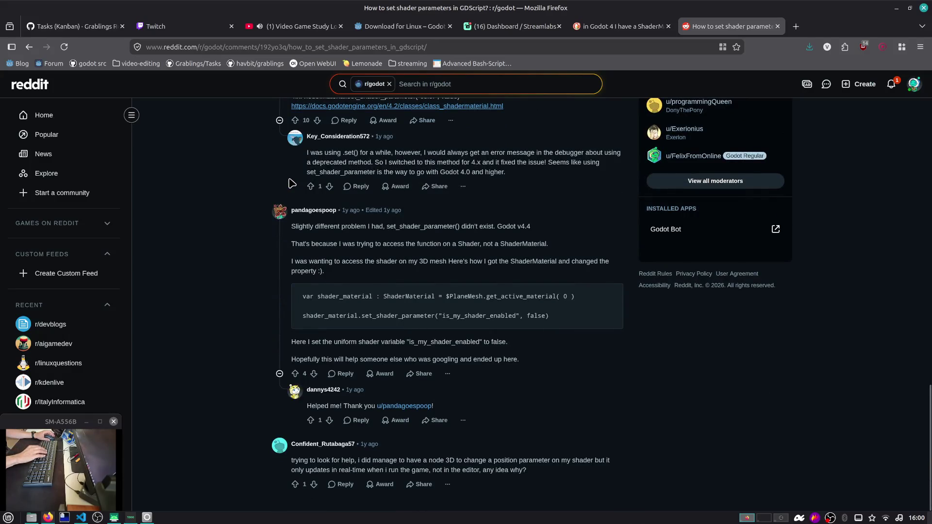
{"action": "key", "text": "ctrl+t"}
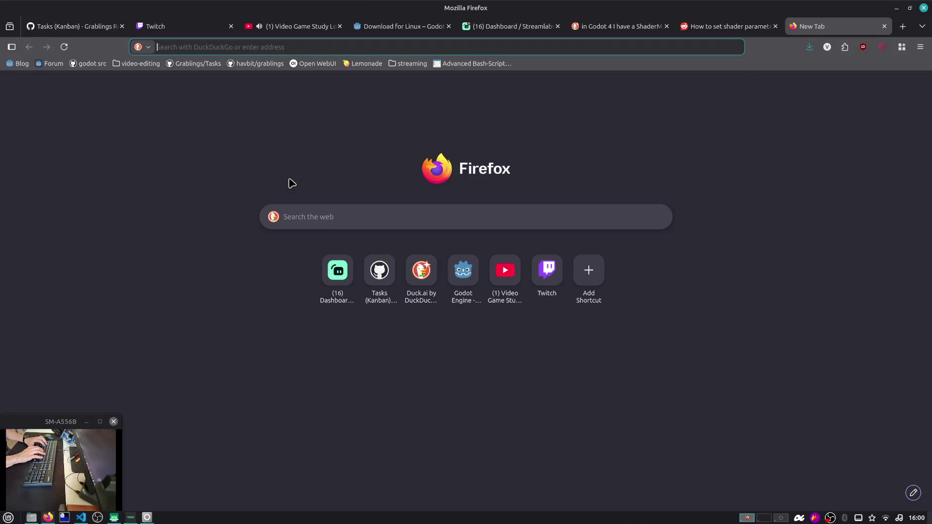
Step: Search 'learnopengl stencil' and open the Stencil testing chapter, accepting the cookie notice
{"action": "type", "text": "learnopengl stencil"}
{"action": "key", "text": "Return"}
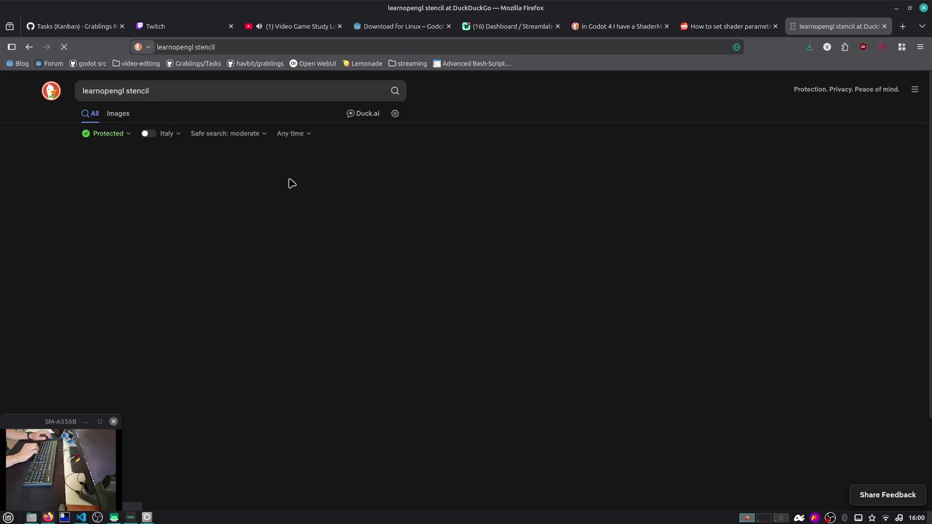
{"action": "left_click", "coordinate": [167, 251]}
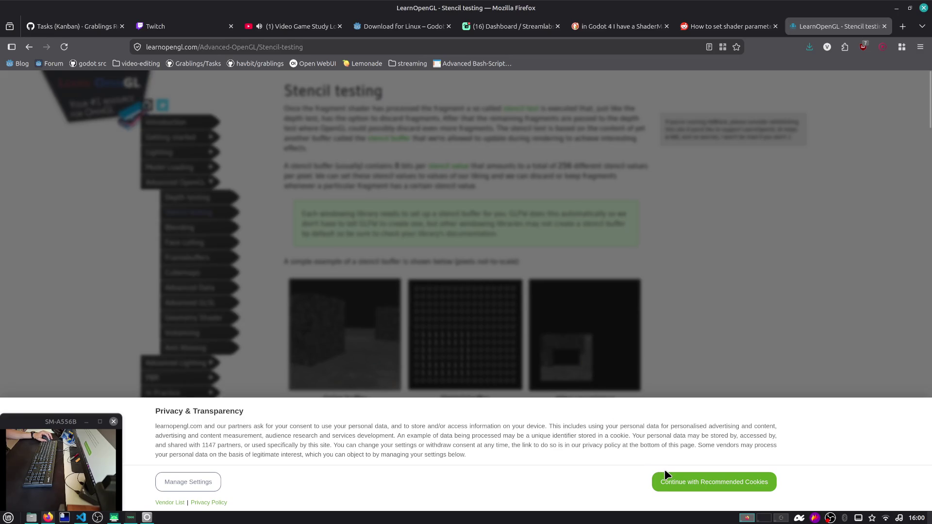
{"action": "left_click", "coordinate": [666, 473]}
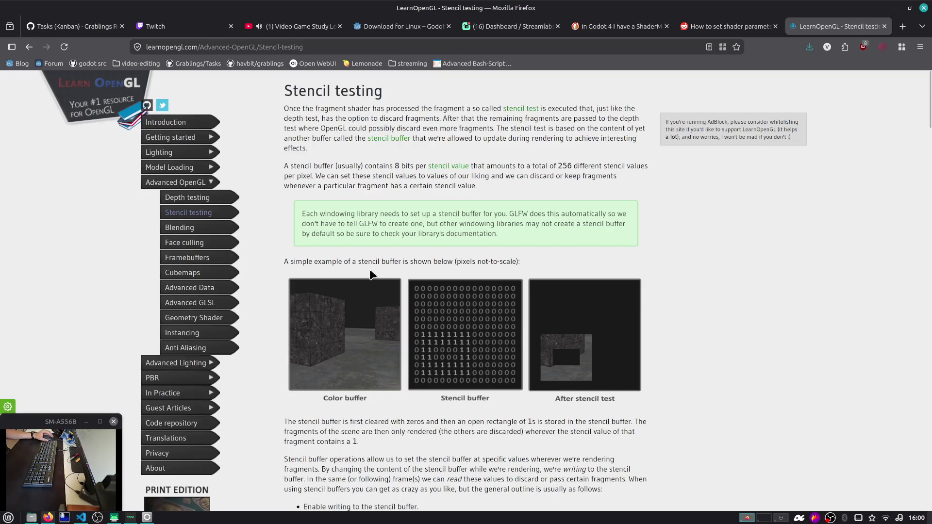
{"action": "scroll", "coordinate": [371, 275], "scroll_direction": "down", "scroll_amount": 10}
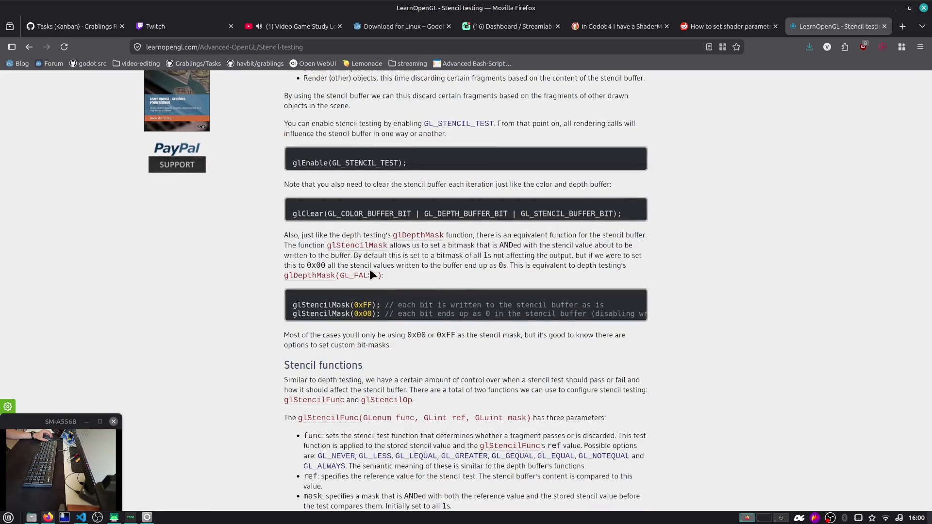
Step: Read the chapter through the object outlining example, then close the Reddit tab
{"action": "double_click", "coordinate": [387, 214]}
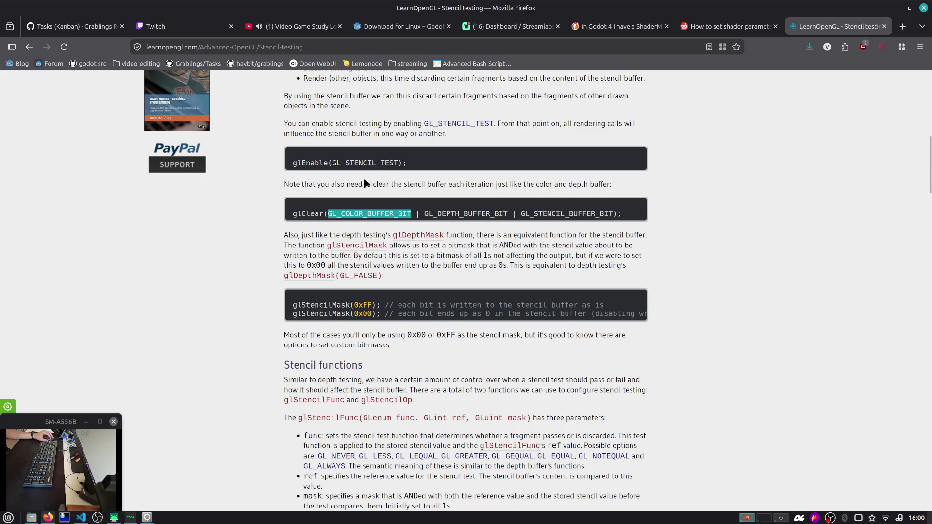
{"action": "left_click", "coordinate": [321, 164]}
{"action": "mouse_move", "coordinate": [307, 167]}
{"action": "scroll", "coordinate": [307, 166], "scroll_direction": "down", "scroll_amount": 10}
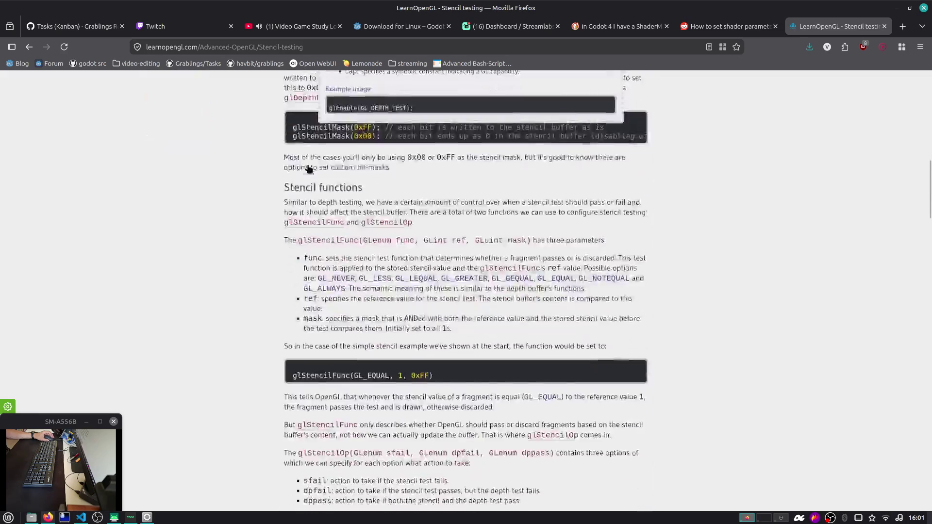
{"action": "scroll", "coordinate": [308, 165], "scroll_direction": "down", "scroll_amount": 15}
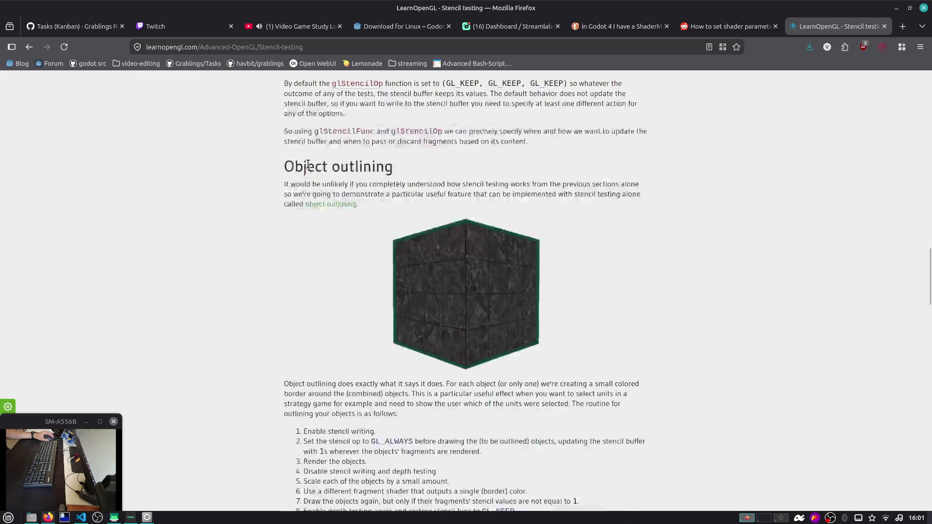
{"action": "scroll", "coordinate": [308, 166], "scroll_direction": "up", "scroll_amount": 7}
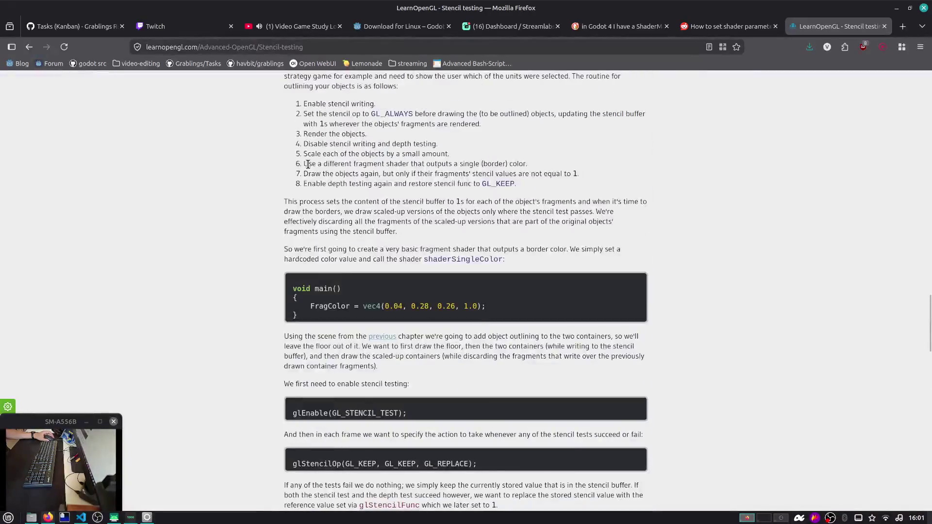
{"action": "scroll", "coordinate": [376, 265], "scroll_direction": "down", "scroll_amount": 11}
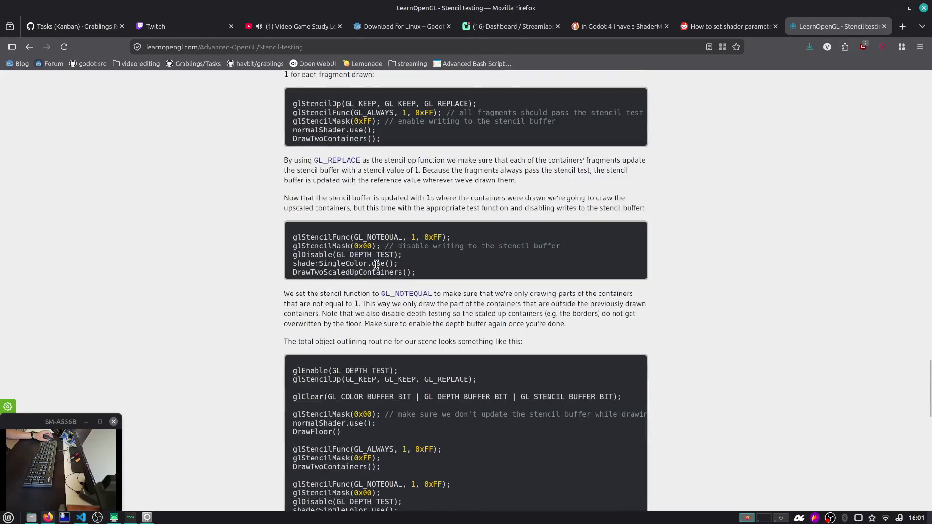
{"action": "scroll", "coordinate": [376, 265], "scroll_direction": "down", "scroll_amount": 15}
{"action": "scroll", "coordinate": [439, 271], "scroll_direction": "up", "scroll_amount": 5}
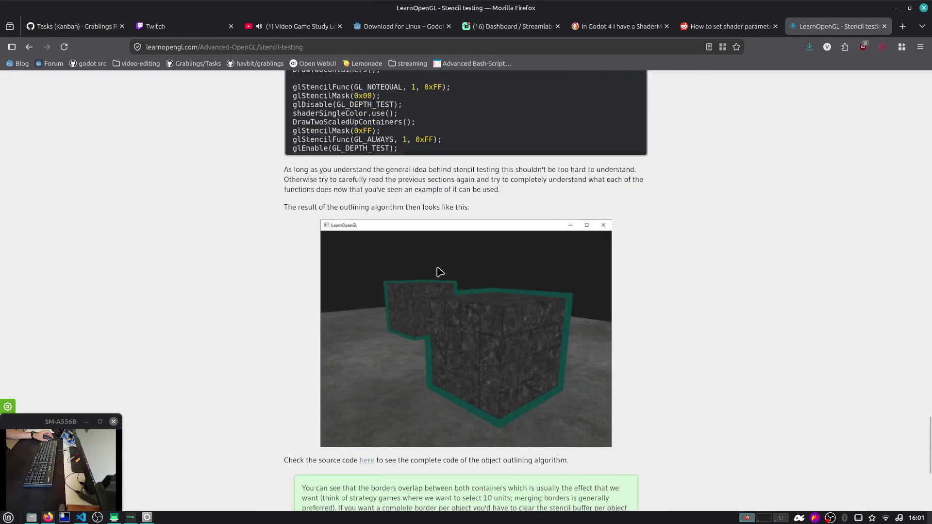
{"action": "key", "text": "ctrl+Page_Up"}
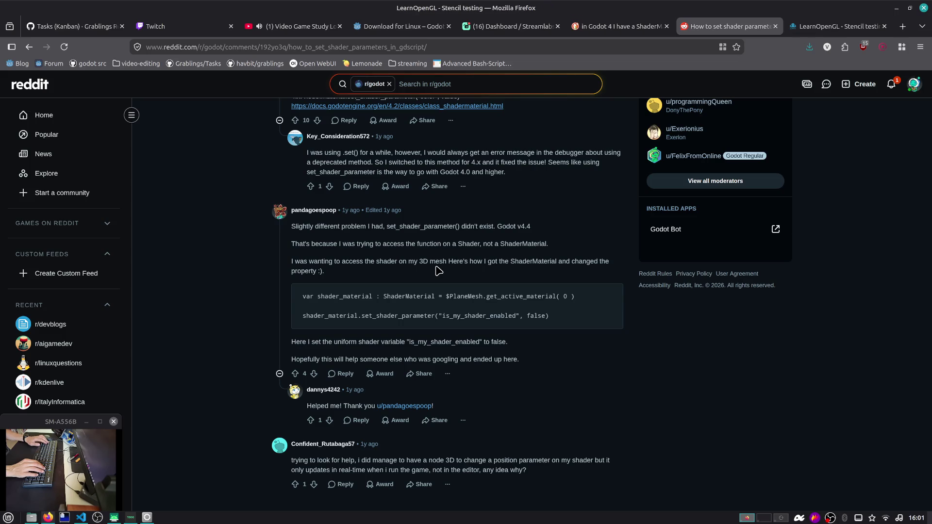
{"action": "key", "text": "ctrl+w"}
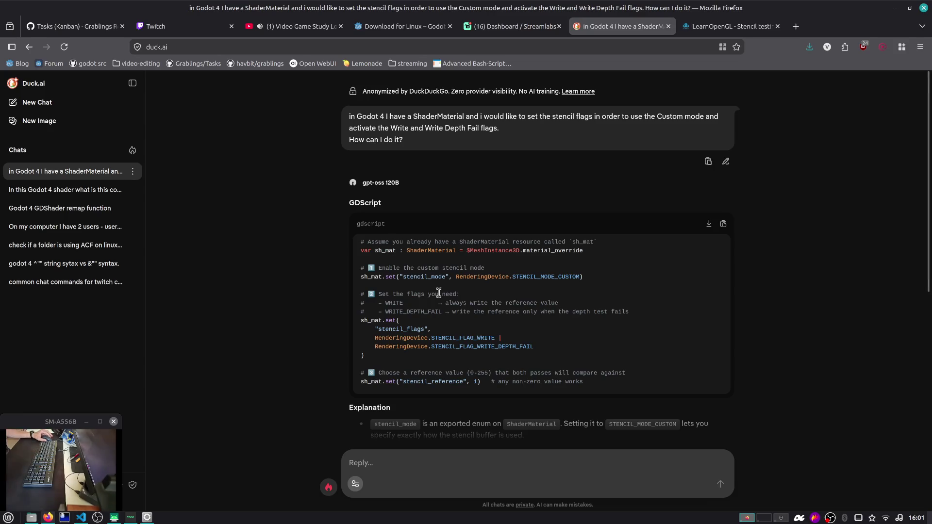
Step: Review the answer's GDScript: stencil_mode custom, WRITE and WRITE_DEPTH_FAIL flags, stencil_reference 1
{"action": "scroll", "coordinate": [438, 271], "scroll_direction": "down", "scroll_amount": 2}
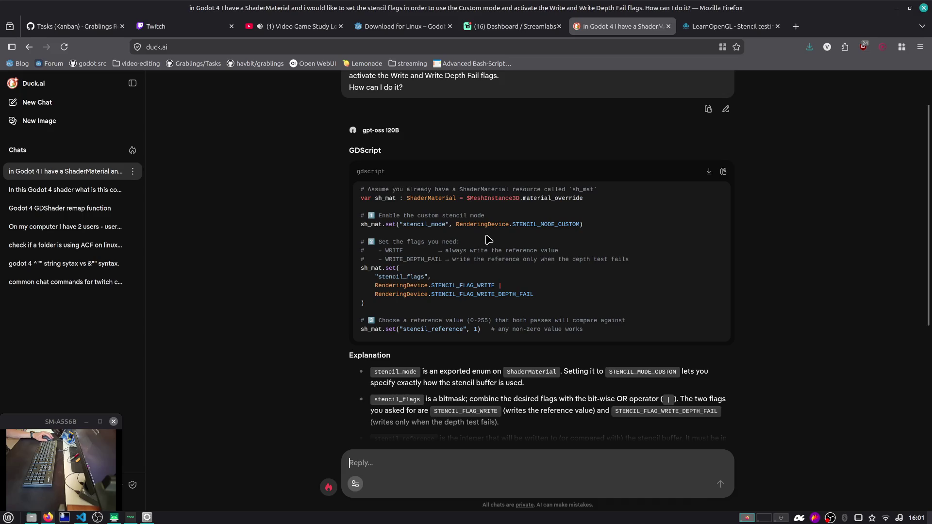
{"action": "scroll", "coordinate": [495, 240], "scroll_direction": "down", "scroll_amount": 2}
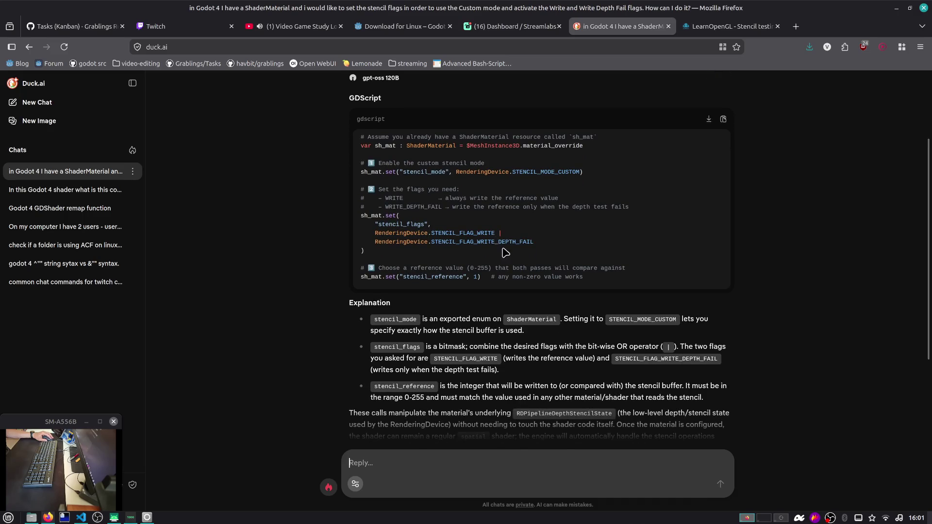
{"action": "mouse_move", "coordinate": [595, 286]}
{"action": "left_mouse_down"}
{"action": "mouse_move", "coordinate": [607, 266]}
{"action": "mouse_move", "coordinate": [343, 210]}
{"action": "mouse_move", "coordinate": [305, 167]}
{"action": "mouse_move", "coordinate": [280, 173]}
{"action": "left_mouse_up"}
{"action": "left_click", "coordinate": [316, 150]}
{"action": "scroll", "coordinate": [326, 157], "scroll_direction": "up", "scroll_amount": 4}
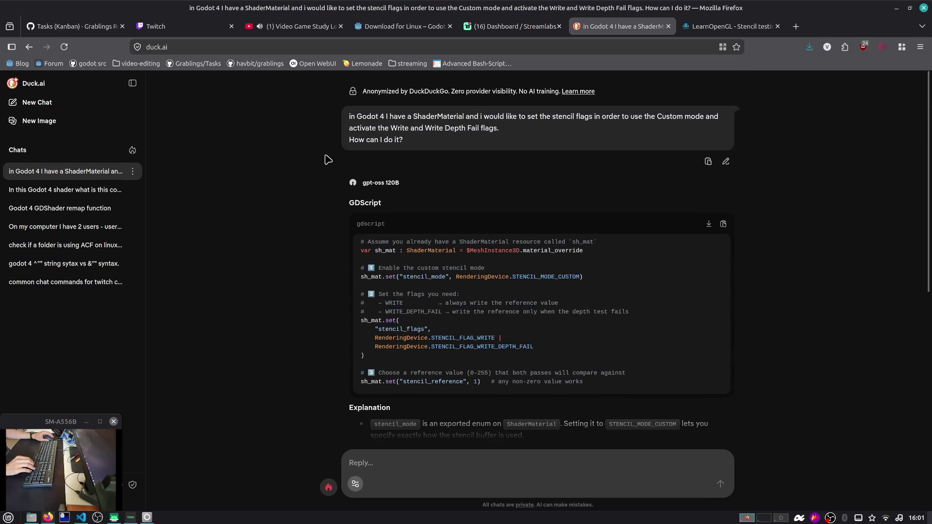
{"action": "scroll", "coordinate": [328, 160], "scroll_direction": "down", "scroll_amount": 3}
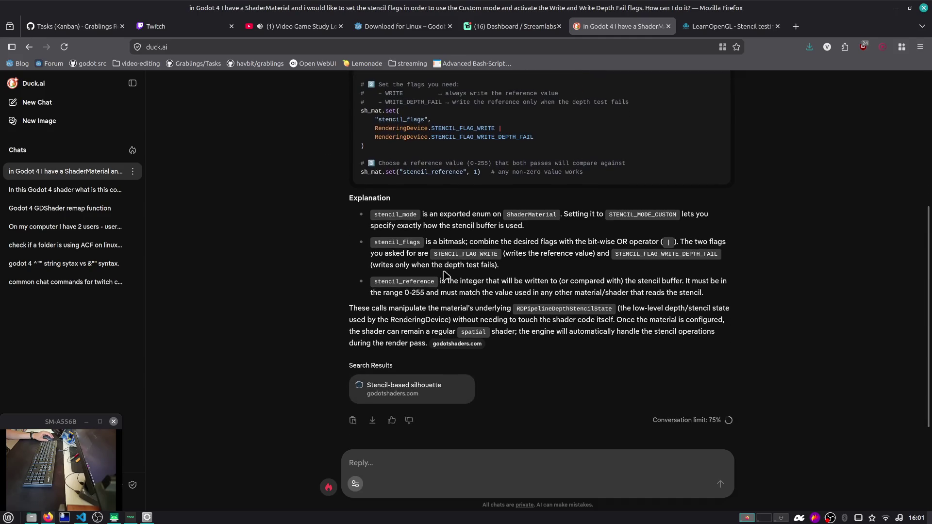
{"action": "scroll", "coordinate": [475, 224], "scroll_direction": "up", "scroll_amount": 2}
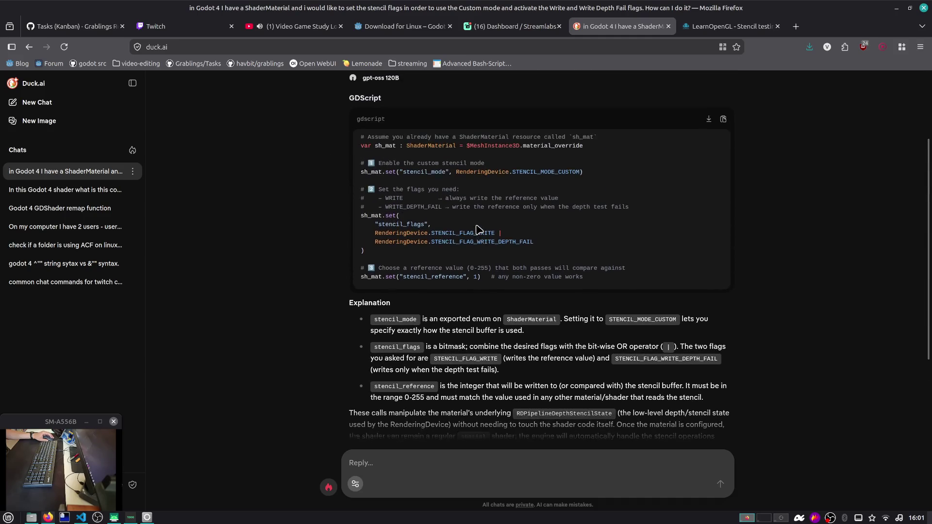
Step: Switch to the Godot editor window
{"action": "key", "text": "alt+Tab"}
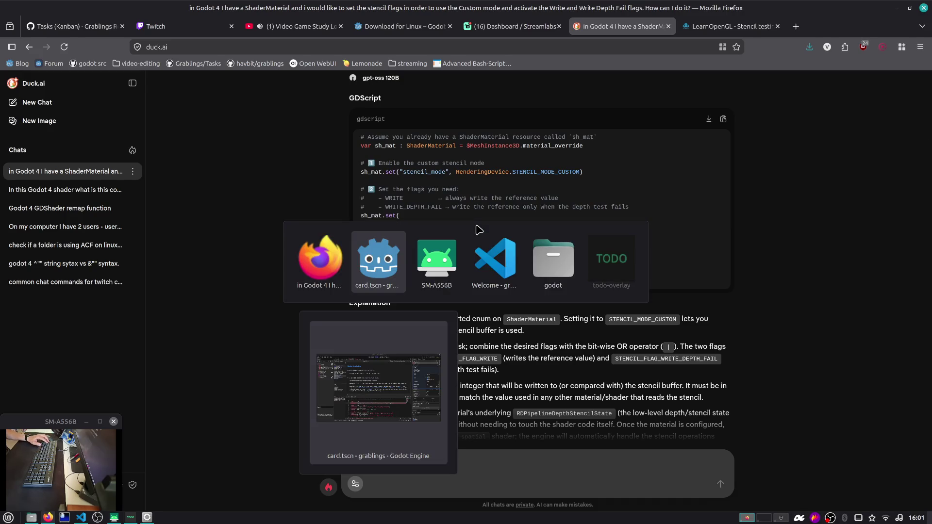
{"action": "key", "text": "Escape"}
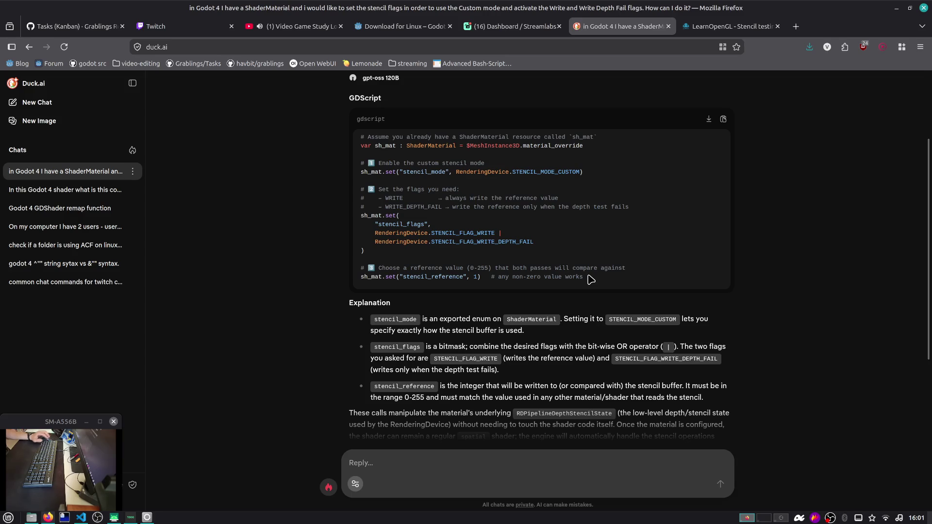
{"action": "key", "text": "alt+Tab"}
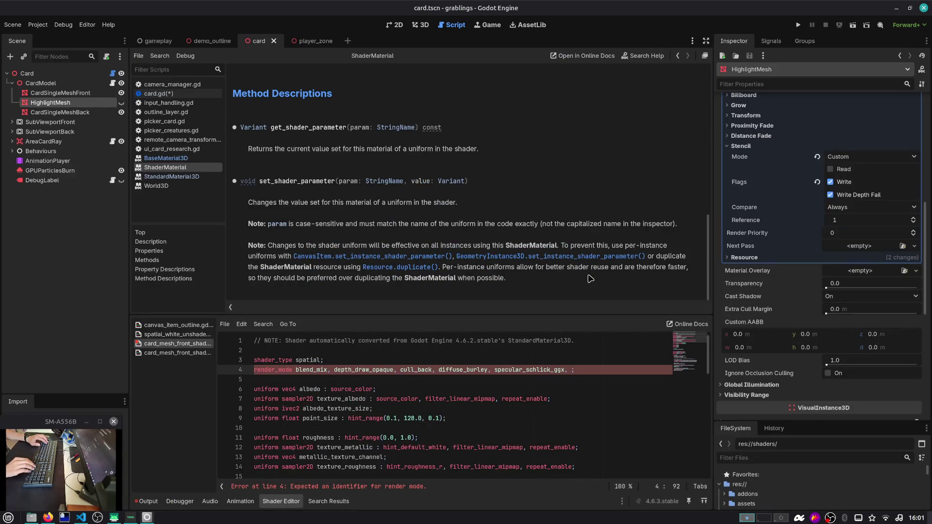
Step: Paste the copied stencil block after front.render_priority in card.gd and indent it into the function
{"action": "type", "text": "stenc"}
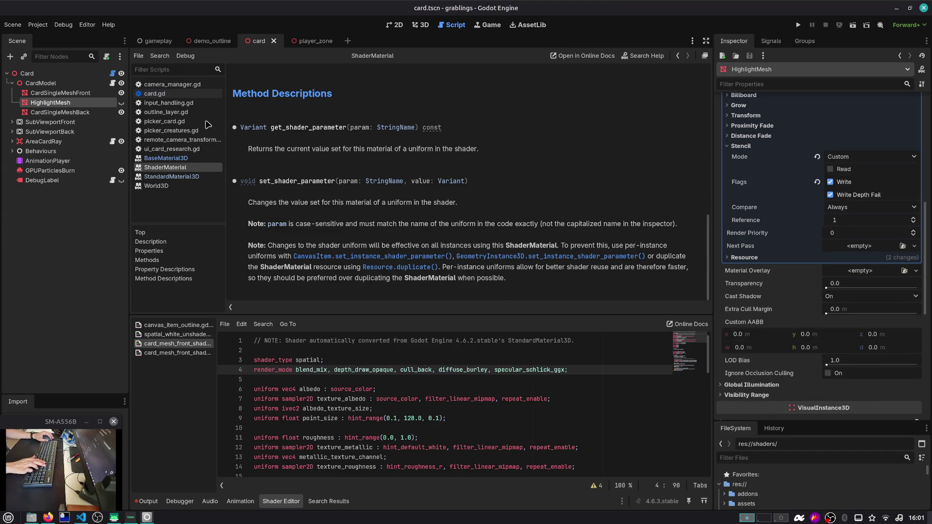
{"action": "left_click", "coordinate": [186, 95]}
{"action": "key", "text": "BackSpace"}
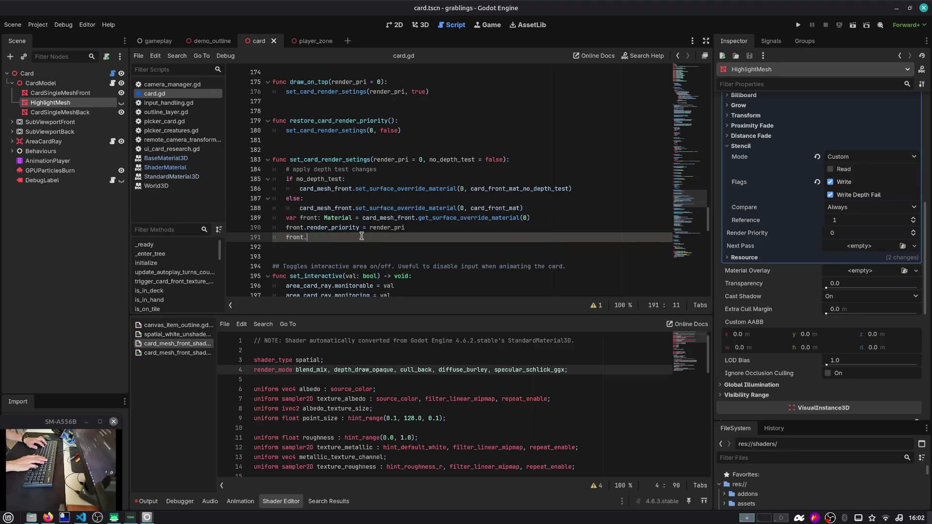
{"action": "key", "text": "shift+Home"}
{"action": "key", "text": "ctrl+v"}
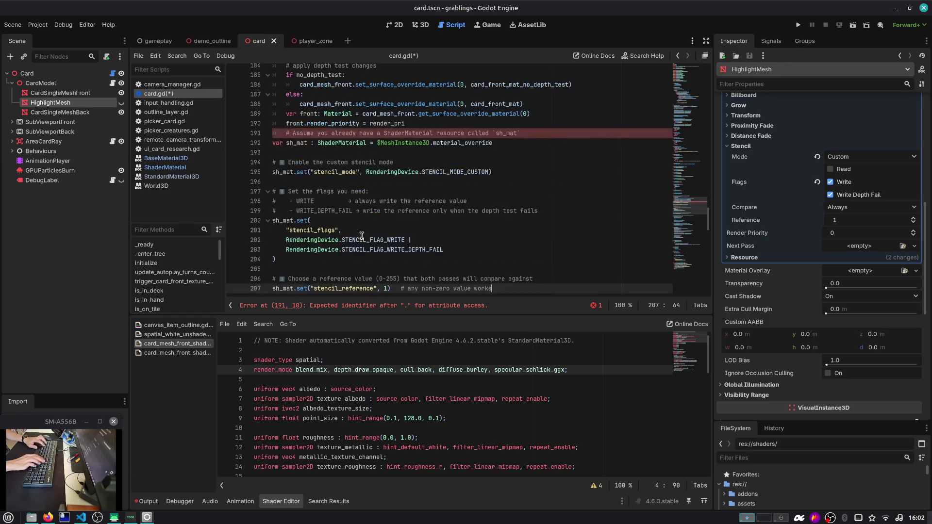
{"action": "key", "text": "shift+Up"}
{"action": "key", "text": "Down"}
{"action": "key", "text": "Down"}
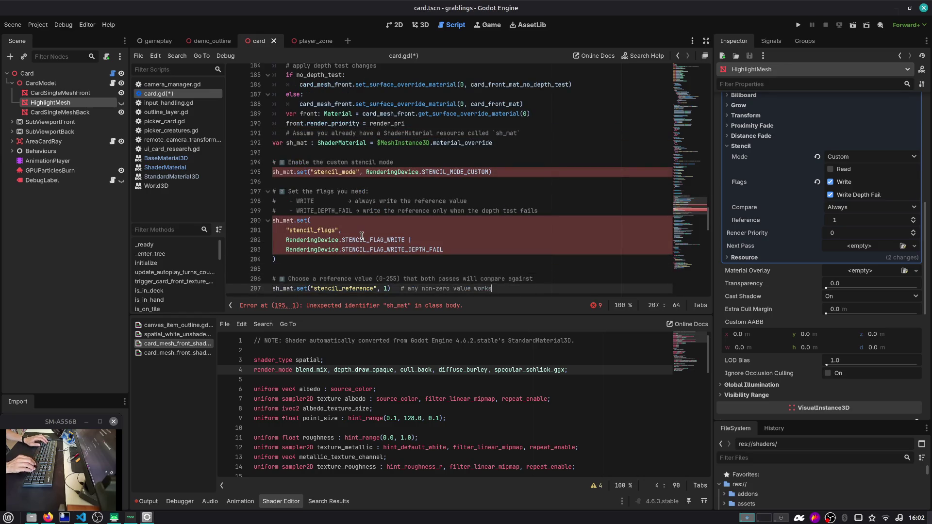
{"action": "key", "text": "shift+Up"}
{"action": "key", "text": "shift+Up"}
{"action": "key", "text": "shift+Up"}
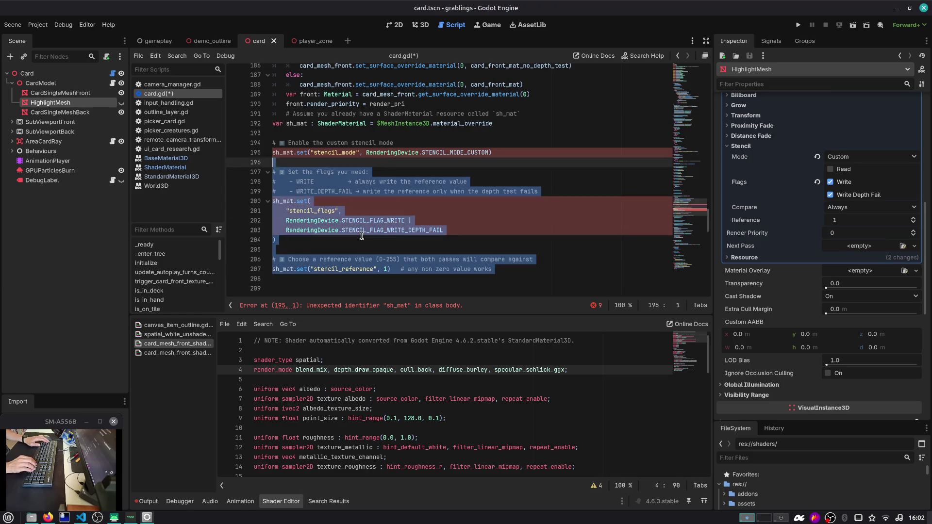
{"action": "key", "text": "shift+Down"}
{"action": "key", "text": "Tab"}
Step: Delete the placeholder comment and sh_mat declaration, and type front as ShaderMaterial
{"action": "key", "text": "End"}
{"action": "key", "text": "Up"}
{"action": "key", "text": "Up"}
{"action": "key", "text": "Up"}
{"action": "key", "text": "Down"}
{"action": "key", "text": "Down"}
{"action": "key", "text": "Down"}
{"action": "key", "text": "Home"}
{"action": "key", "text": "shift+Up"}
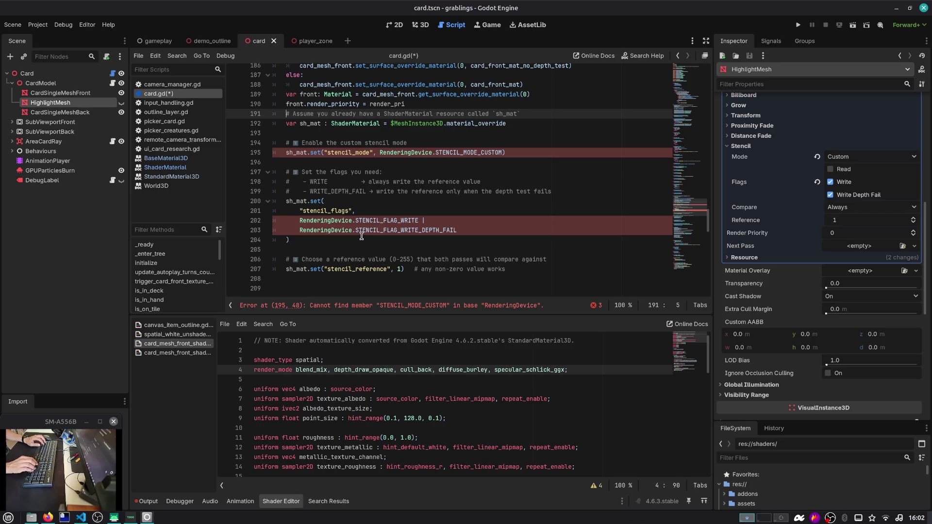
{"action": "key", "text": "BackSpace"}
{"action": "key", "text": "ctrl+x"}
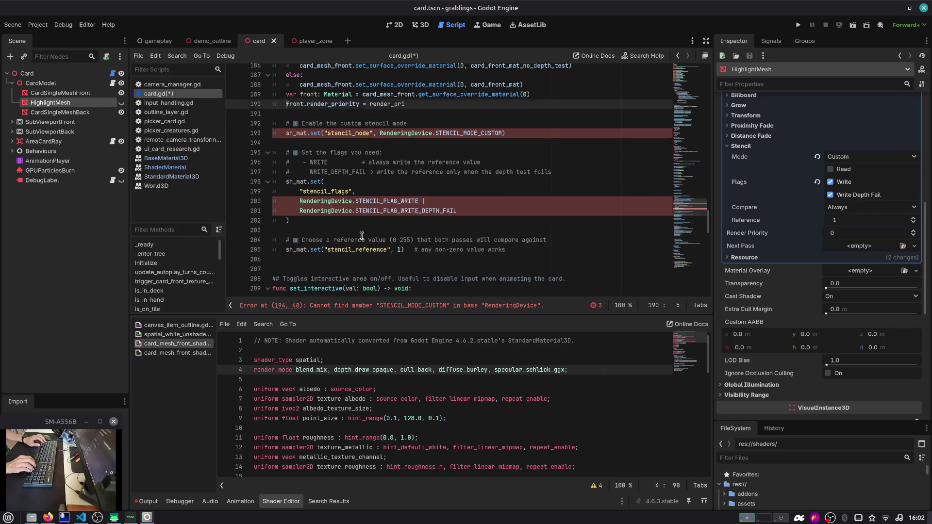
{"action": "key", "text": "Up"}
{"action": "key", "text": "Up"}
{"action": "key", "text": "ctrl+Right"}
{"action": "type", "text": "Shader"}
Step: Rename every sh_mat occurrence to front with multi-caret selection and save card.gd
{"action": "key", "text": "Down"}
{"action": "key", "text": "Down"}
{"action": "key", "text": "Down"}
{"action": "key", "text": "Up"}
{"action": "key", "text": "Up"}
{"action": "key", "text": "Up"}
{"action": "key", "text": "Home"}
{"action": "key", "text": "Down"}
{"action": "key", "text": "Down"}
{"action": "key", "text": "Down"}
{"action": "key", "text": "ctrl+shift+Right"}
{"action": "key", "text": "ctrl+d"}
{"action": "key", "text": "ctrl+d"}
{"action": "type", "text": "front"}
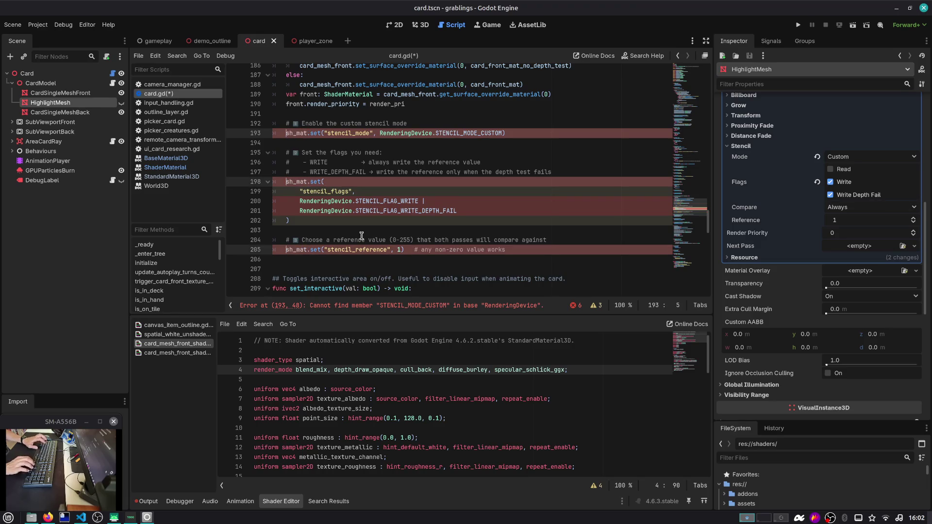
{"action": "key", "text": "ctrl+s"}
Step: Try removing the RenderingDevice. prefix from both stencil flag lines, then undo the edits
{"action": "key", "text": "Down"}
{"action": "key", "text": "Down"}
{"action": "key", "text": "Down"}
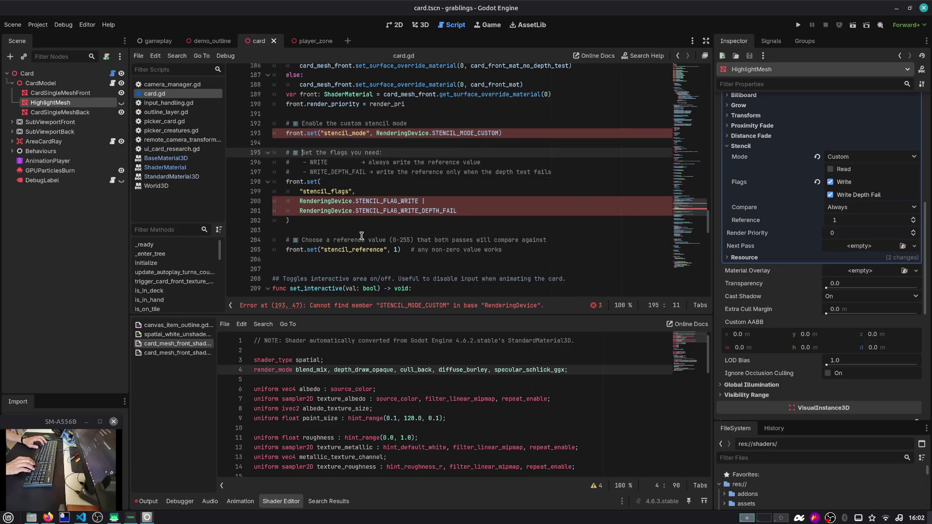
{"action": "key", "text": "ctrl+shift+Right"}
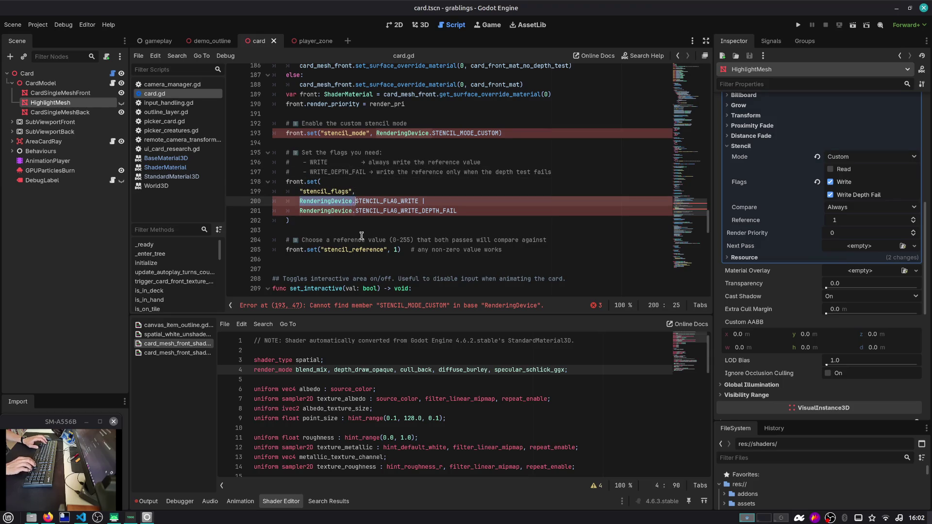
{"action": "key", "text": "ctrl+d"}
{"action": "key", "text": "BackSpace"}
{"action": "key", "text": "End"}
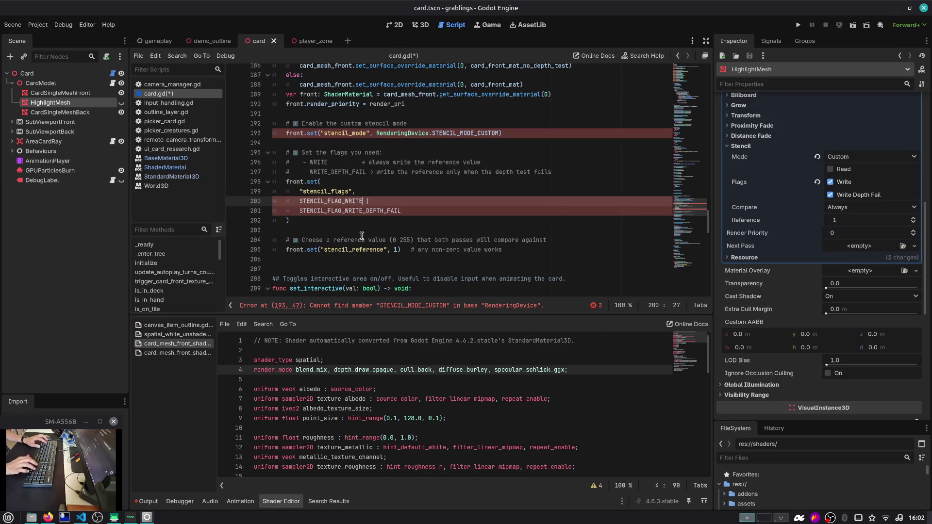
{"action": "key", "text": "BackSpace"}
{"action": "key", "text": "BackSpace"}
{"action": "key", "text": "BackSpace"}
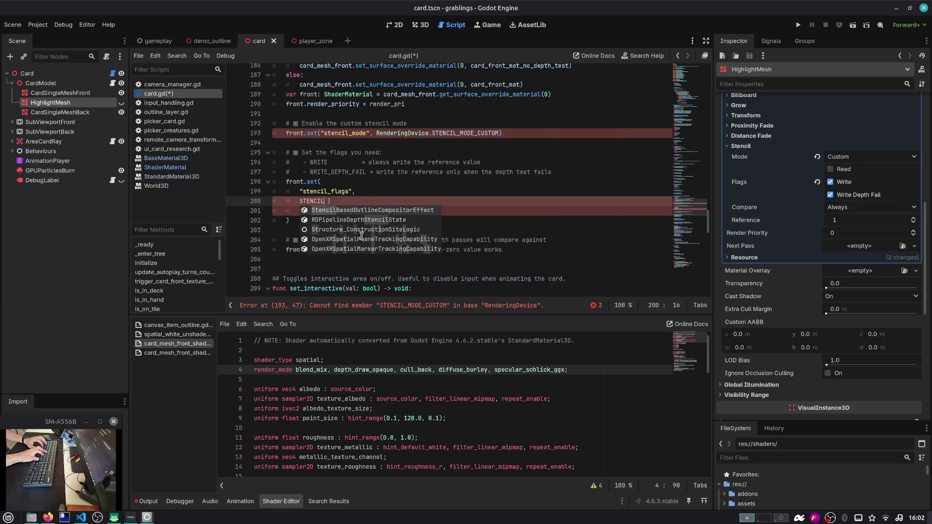
{"action": "type", "text": "_F"}
{"action": "key", "text": "ctrl+z"}
{"action": "key", "text": "ctrl+z"}
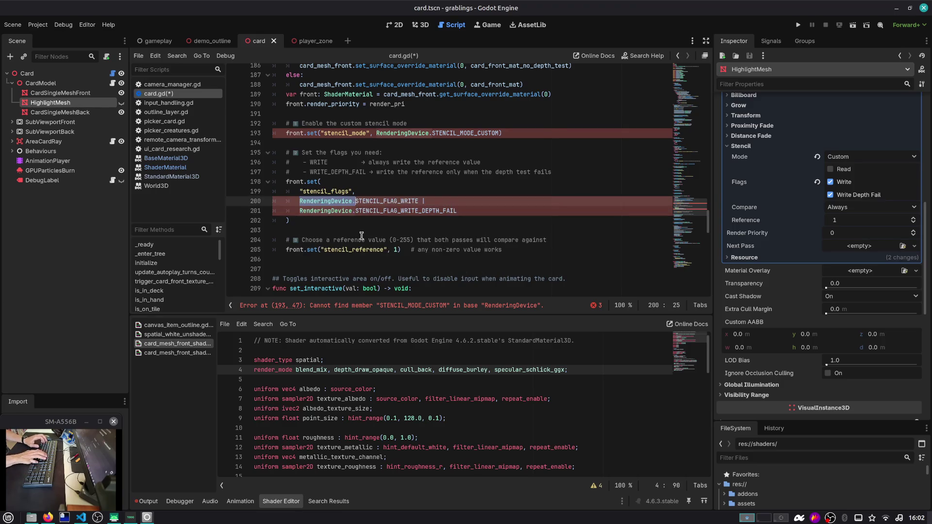
{"action": "left_click", "coordinate": [325, 202], "text": "ctrl"}
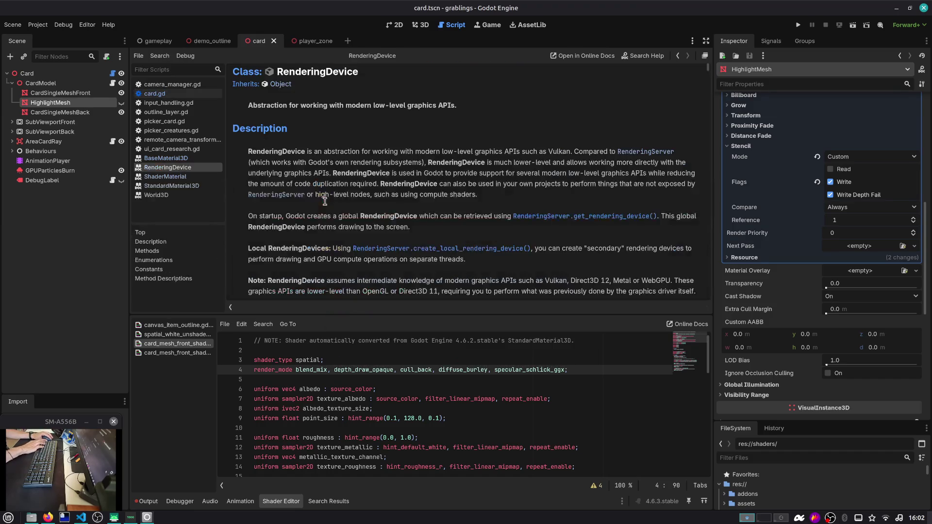
{"action": "key", "text": "ctrl+f"}
{"action": "type", "text": "stencil"}
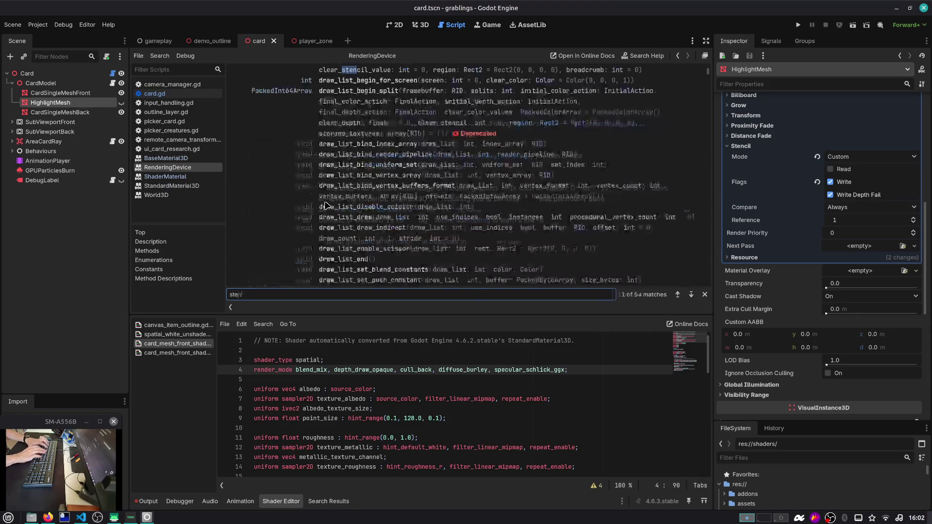
{"action": "key", "text": "Return"}
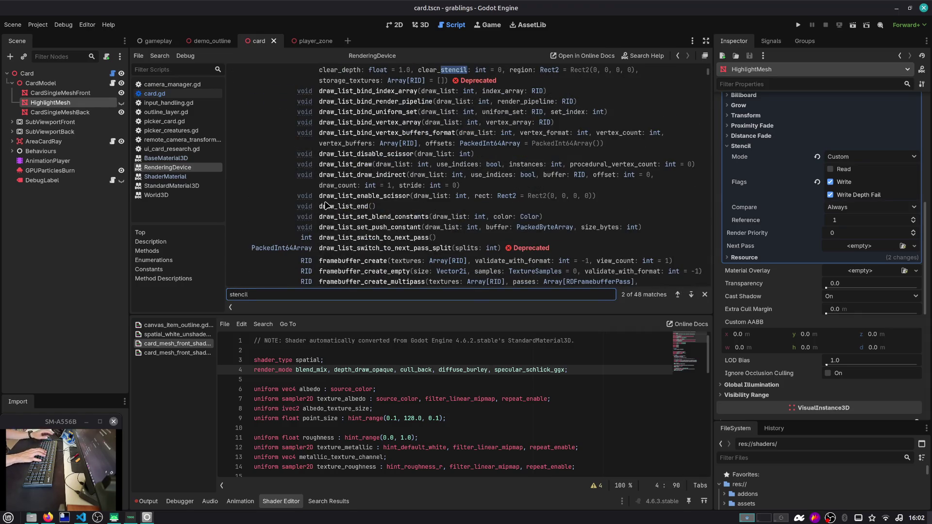
{"action": "key", "text": "Return"}
{"action": "scroll", "coordinate": [363, 217], "scroll_direction": "up", "scroll_amount": 1}
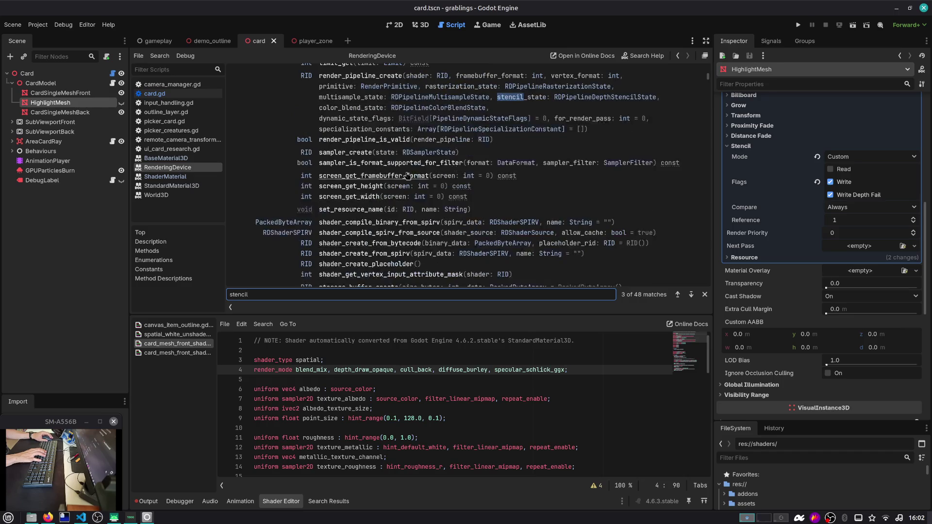
{"action": "left_click", "coordinate": [576, 100]}
{"action": "scroll", "coordinate": [579, 100], "scroll_direction": "down", "scroll_amount": 2}
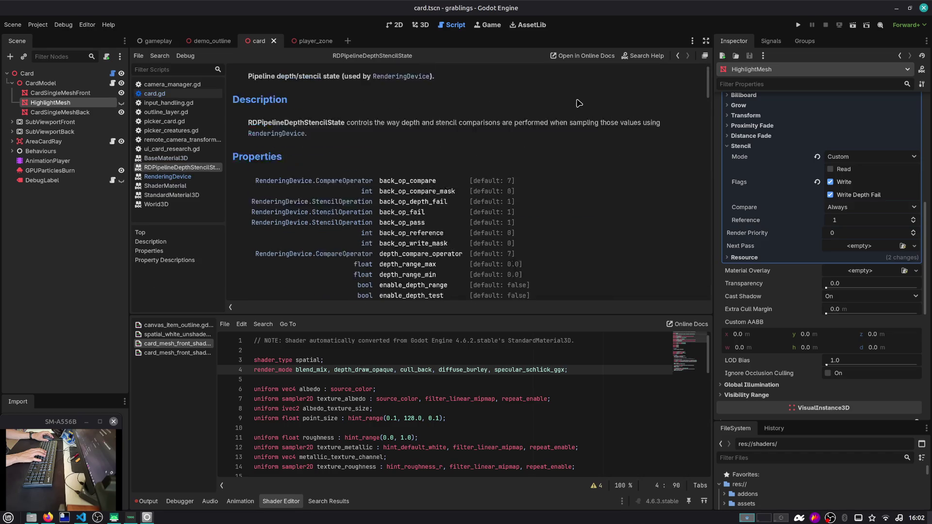
{"action": "key", "text": "F1"}
{"action": "type", "text": "stencil"}
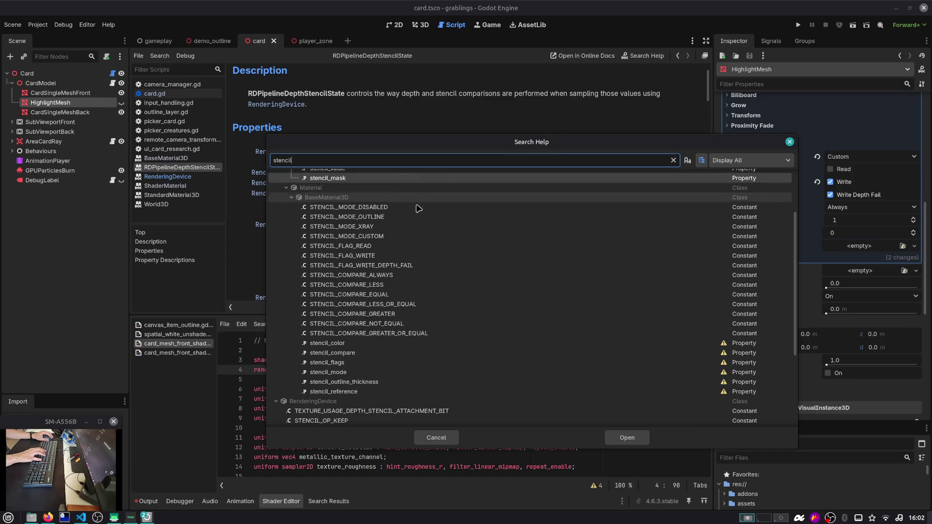
{"action": "scroll", "coordinate": [396, 240], "scroll_direction": "down", "scroll_amount": 3}
{"action": "scroll", "coordinate": [369, 245], "scroll_direction": "up", "scroll_amount": 3}
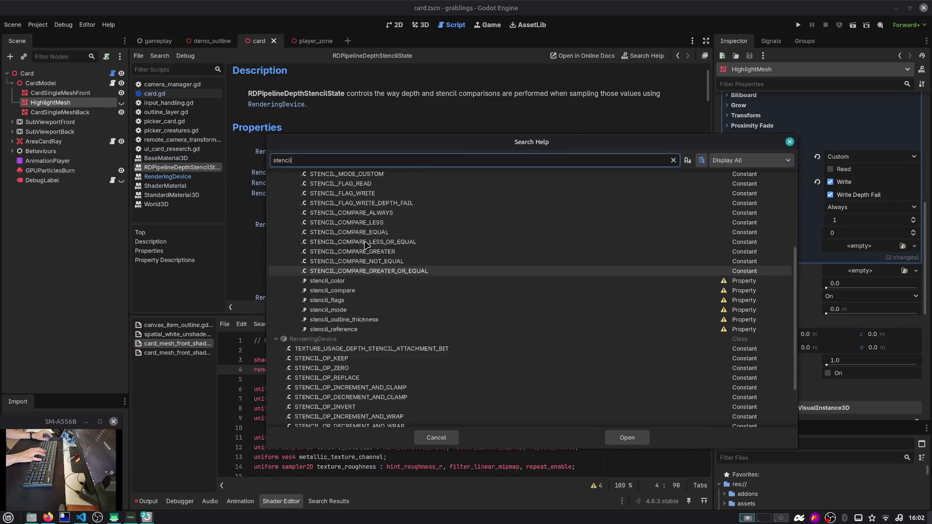
{"action": "key", "text": "Escape"}
{"action": "key", "text": "alt+Left"}
{"action": "key", "text": "alt+Left"}
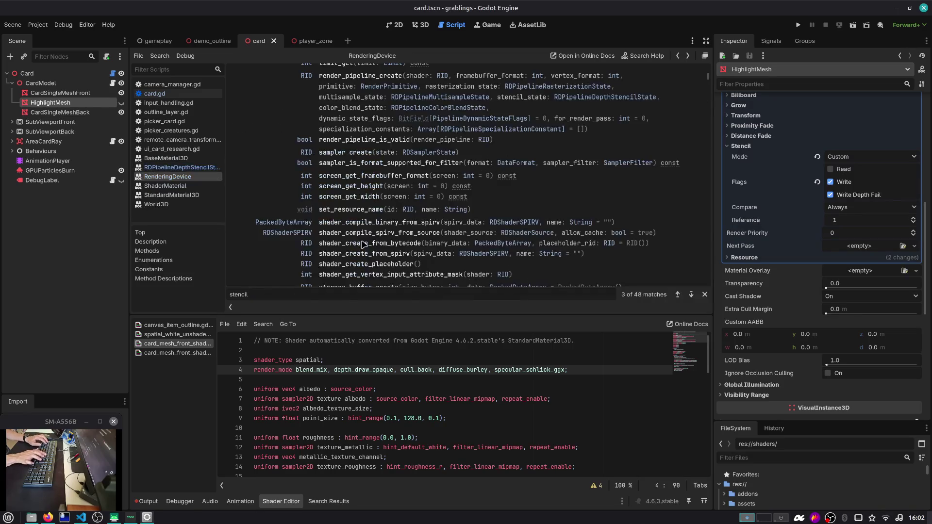
{"action": "key", "text": "alt+Left"}
{"action": "key", "text": "Up"}
{"action": "key", "text": "Up"}
{"action": "key", "text": "Up"}
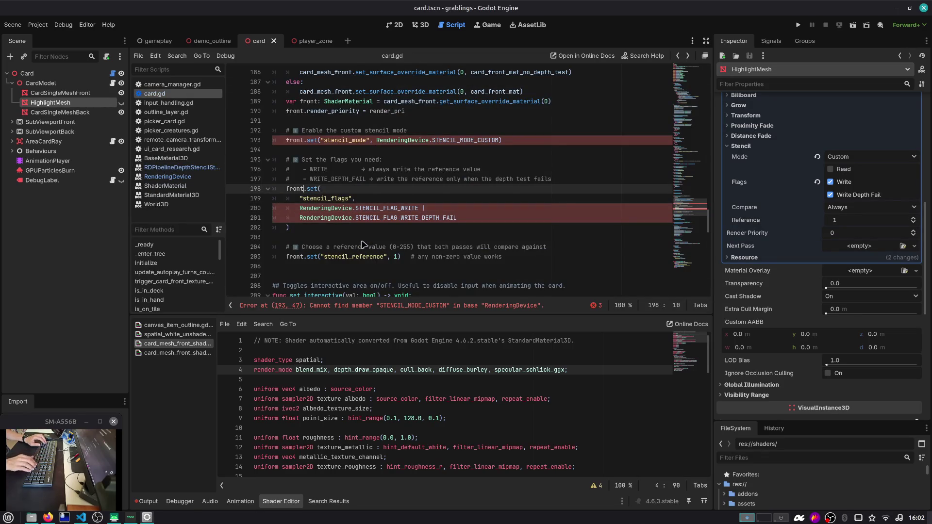
Step: Replace RenderingDevice with BaseMaterial3D for the stencil mode and flag constants, and save
{"action": "key", "text": "ctrl+BackSpace"}
{"action": "type", "text": "BaseMaterial"}
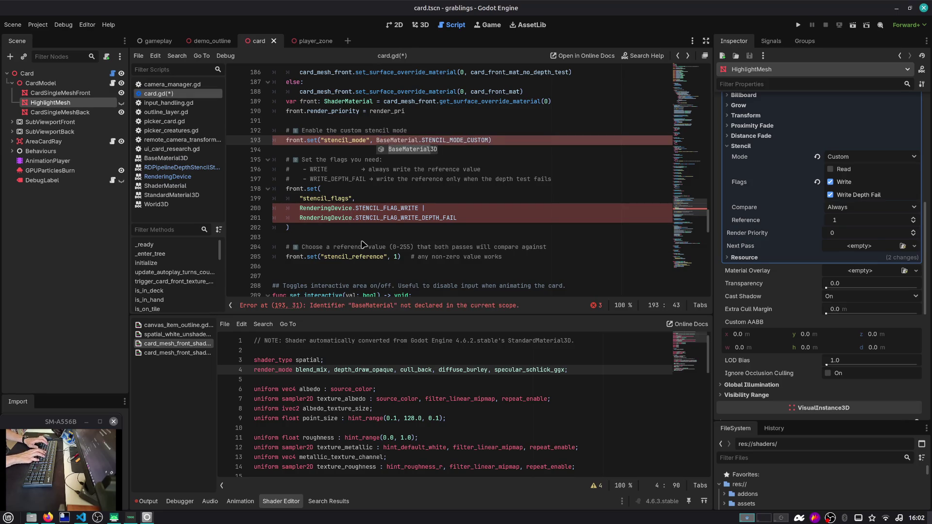
{"action": "key", "text": "Return"}
{"action": "key", "text": "Left"}
{"action": "key", "text": "Left"}
{"action": "key", "text": "Left"}
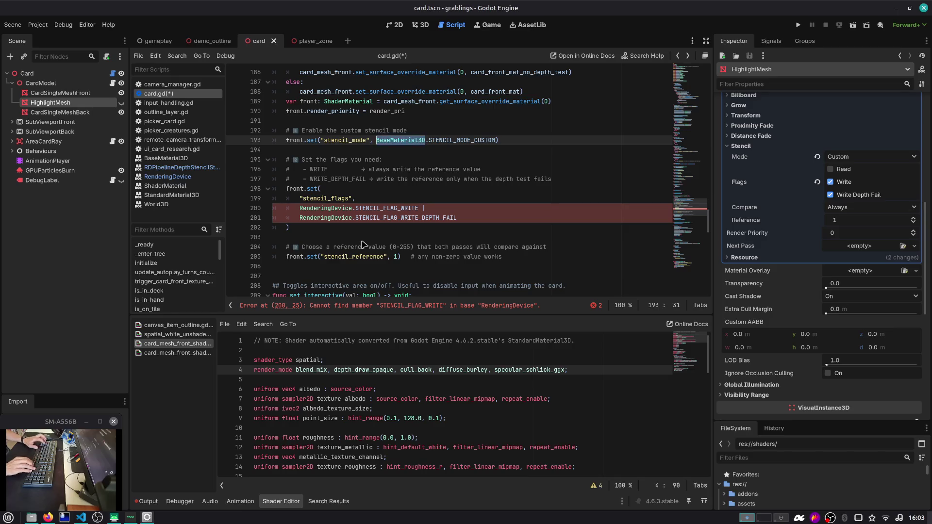
{"action": "key", "text": "Down"}
{"action": "key", "text": "Down"}
{"action": "key", "text": "Down"}
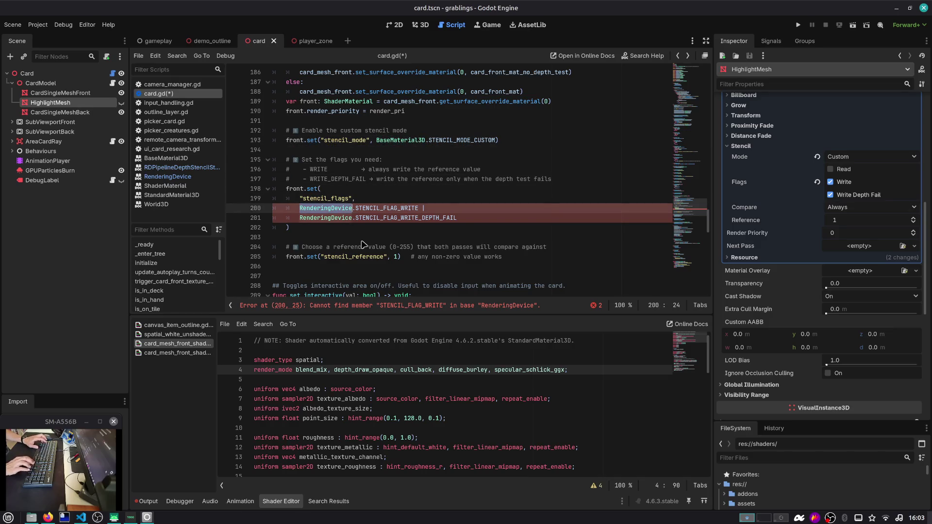
{"action": "type", "text": "BaseMaterial3D"}
{"action": "key", "text": "ctrl+s"}
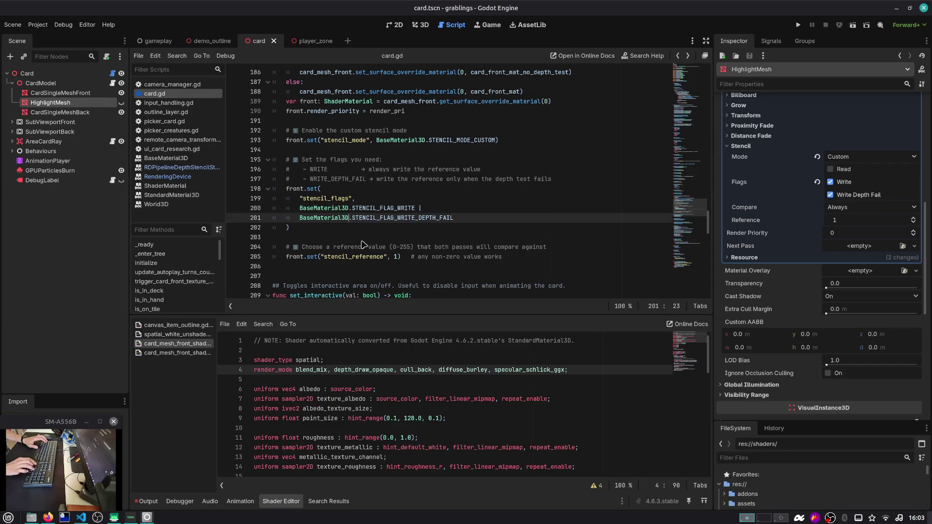
Step: Delete the extra blank lines around the stencil block
{"action": "key", "text": "Down"}
{"action": "key", "text": "Down"}
{"action": "key", "text": "Down"}
{"action": "key", "text": "Up"}
{"action": "key", "text": "ctrl+shift+k"}
{"action": "key", "text": "Up"}
{"action": "key", "text": "Up"}
{"action": "key", "text": "Up"}
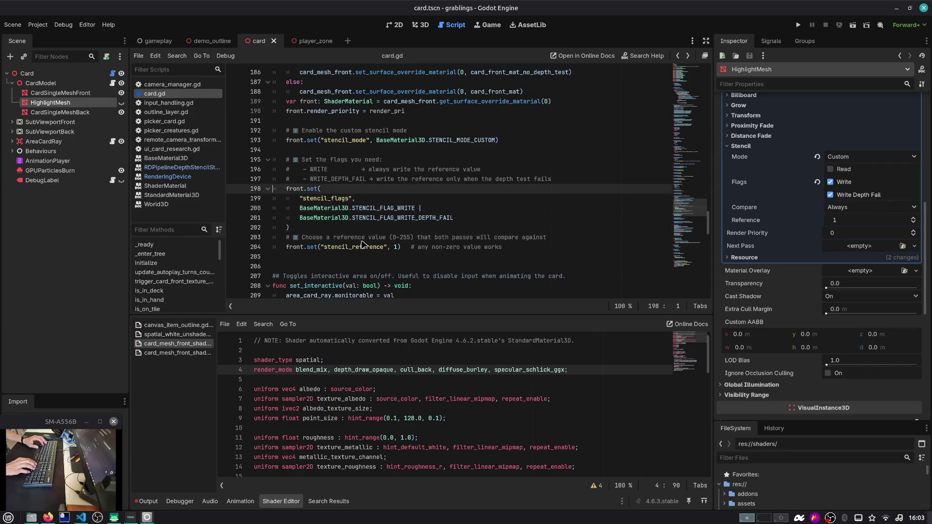
{"action": "key", "text": "ctrl+shift+k"}
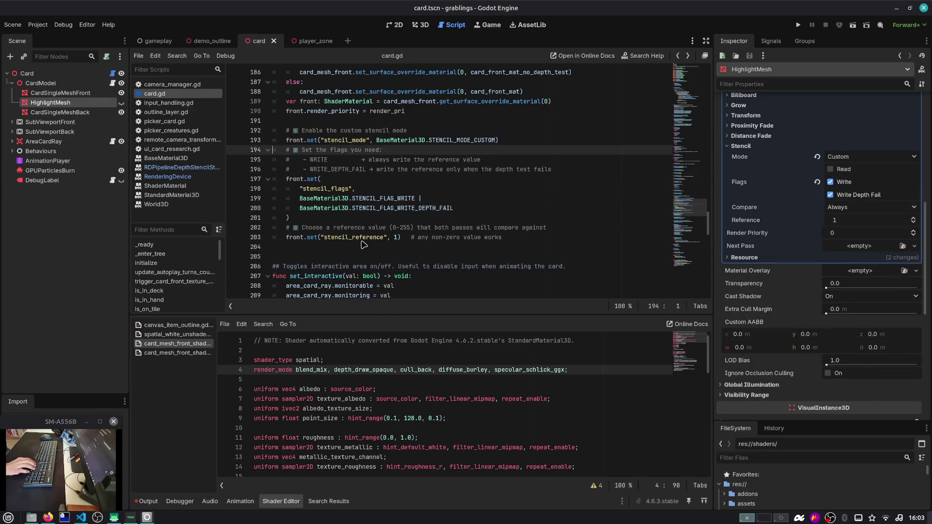
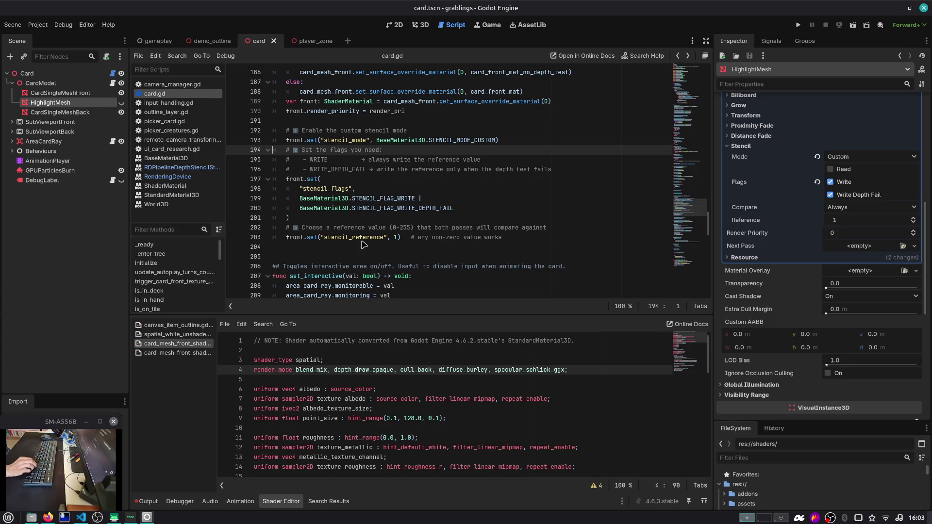
Step: Check the AI answer in the browser, then come back to the Godot editor
{"action": "key", "text": "alt+Tab"}
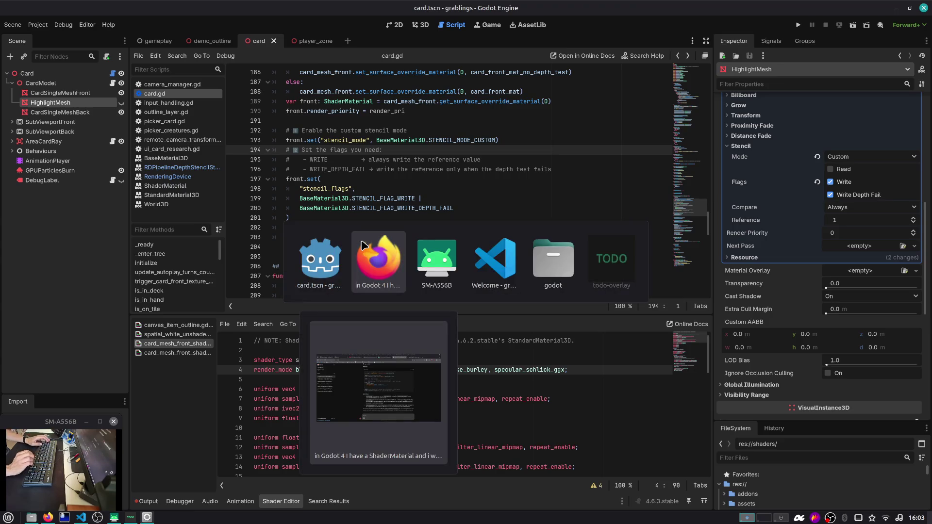
{"action": "key", "text": "Escape"}
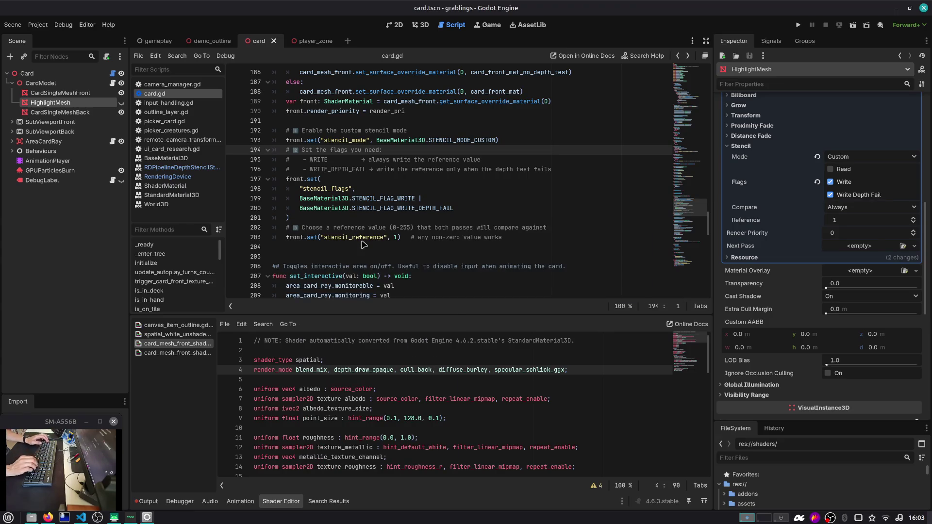
{"action": "key", "text": "alt+Tab"}
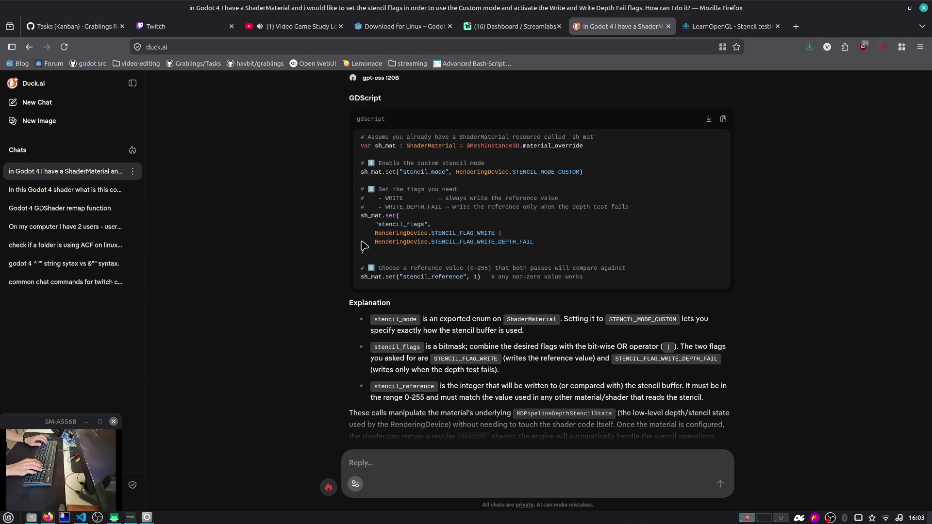
{"action": "key", "text": "alt+Tab"}
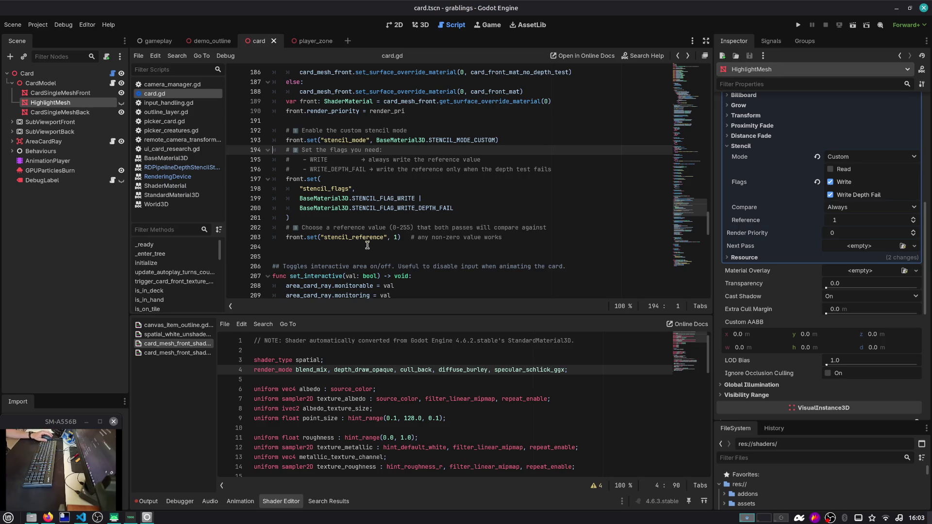
Step: Delete the custom stencil block (lines 192–203) from set_card_render_setings in card.gd
{"action": "scroll", "coordinate": [408, 221], "scroll_direction": "up", "scroll_amount": 2}
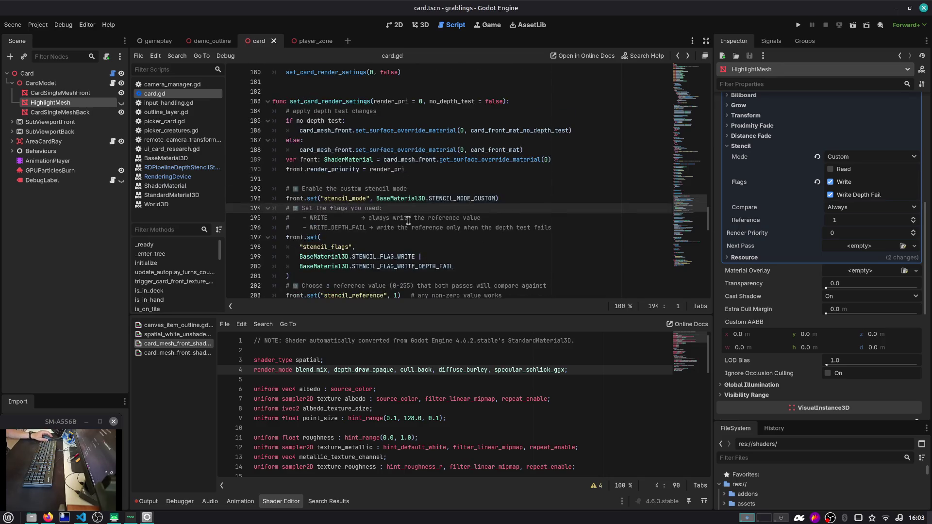
{"action": "double_click", "coordinate": [350, 99]}
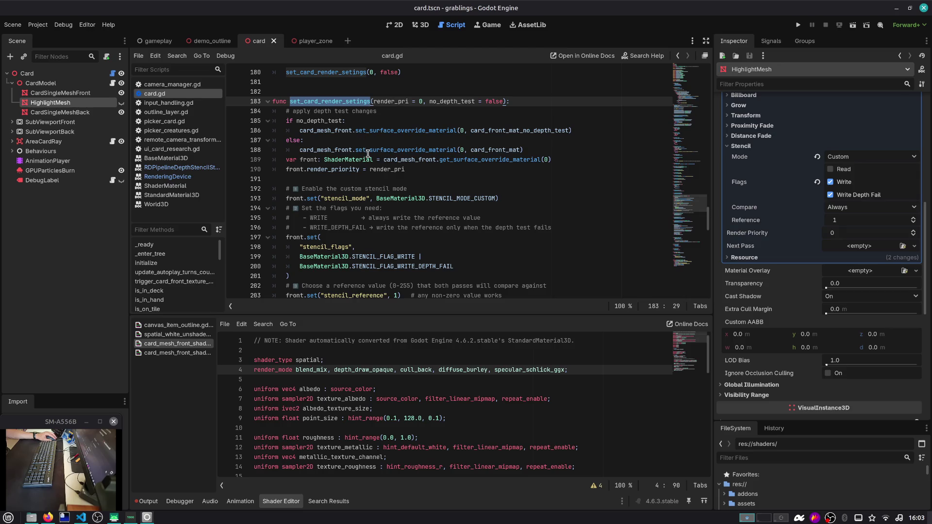
{"action": "scroll", "coordinate": [377, 175], "scroll_direction": "down", "scroll_amount": 1}
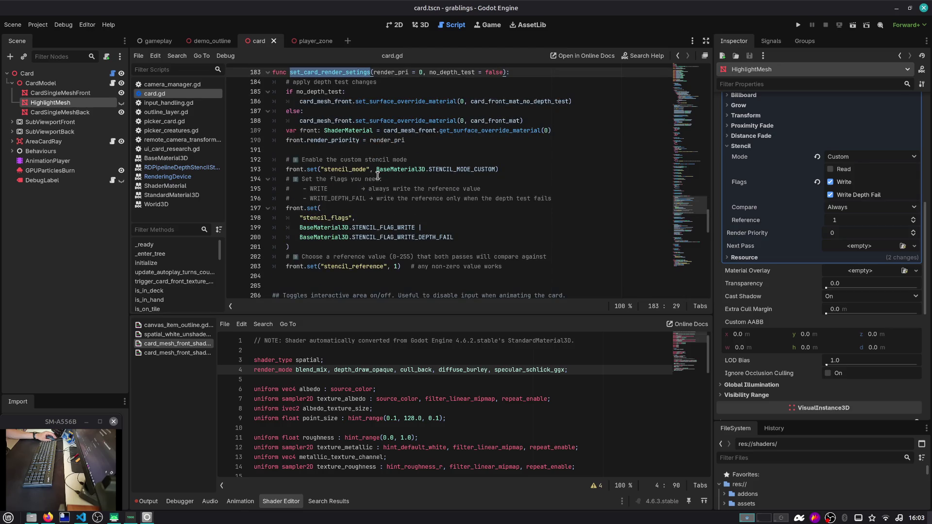
{"action": "scroll", "coordinate": [377, 175], "scroll_direction": "up", "scroll_amount": 1}
{"action": "left_click", "coordinate": [337, 192]}
{"action": "key", "text": "Down"}
{"action": "key", "text": "Down"}
{"action": "key", "text": "Down"}
{"action": "key", "text": "Down"}
{"action": "key", "text": "Down"}
{"action": "key", "text": "Down"}
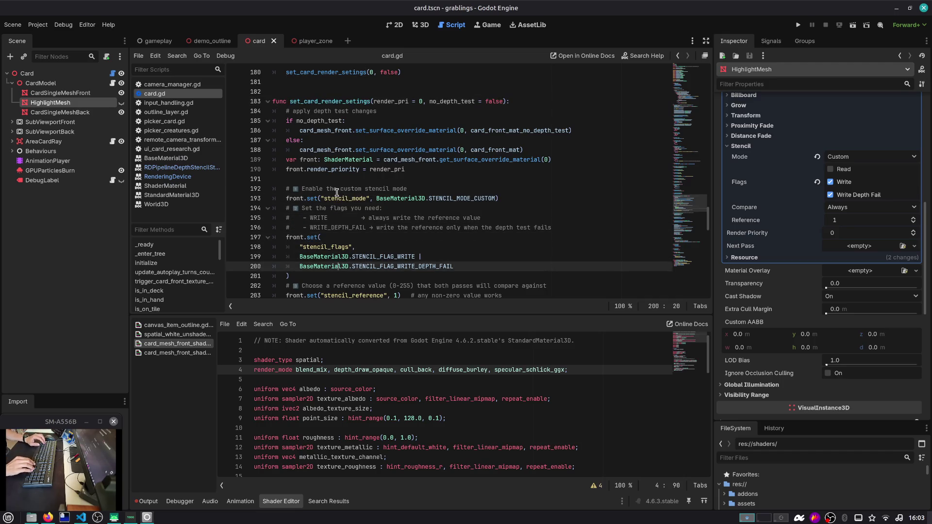
{"action": "key", "text": "shift+Up"}
{"action": "key", "text": "shift+Up"}
{"action": "key", "text": "Left"}
{"action": "scroll", "coordinate": [337, 192], "scroll_direction": "down", "scroll_amount": 3}
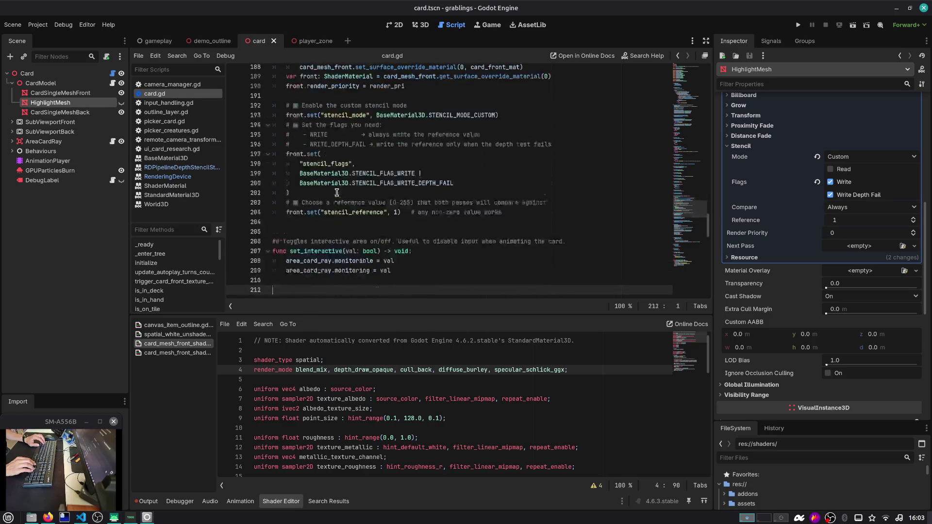
{"action": "key", "text": "Down"}
{"action": "key", "text": "Down"}
{"action": "key", "text": "Down"}
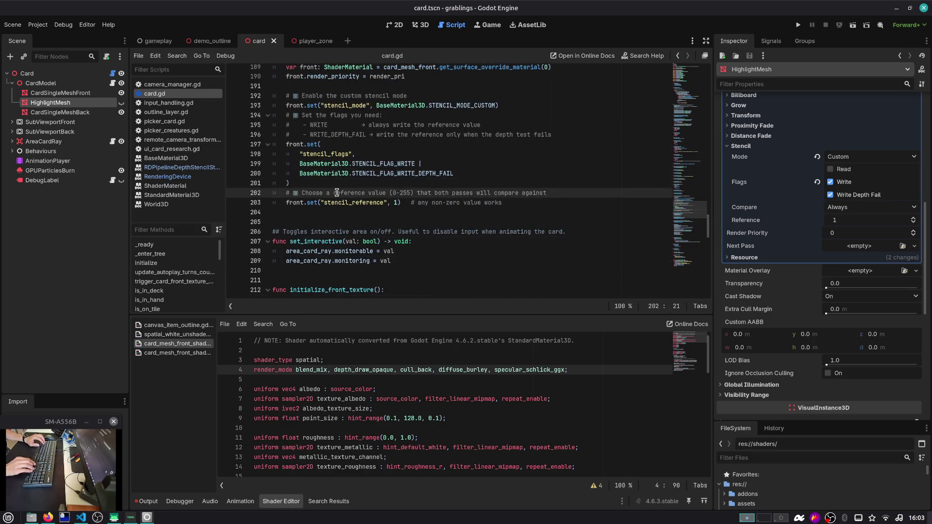
{"action": "key", "text": "shift+Up"}
{"action": "key", "text": "shift+Up"}
{"action": "key", "text": "shift+Up"}
{"action": "key", "text": "shift+Down"}
{"action": "key", "text": "shift+Home"}
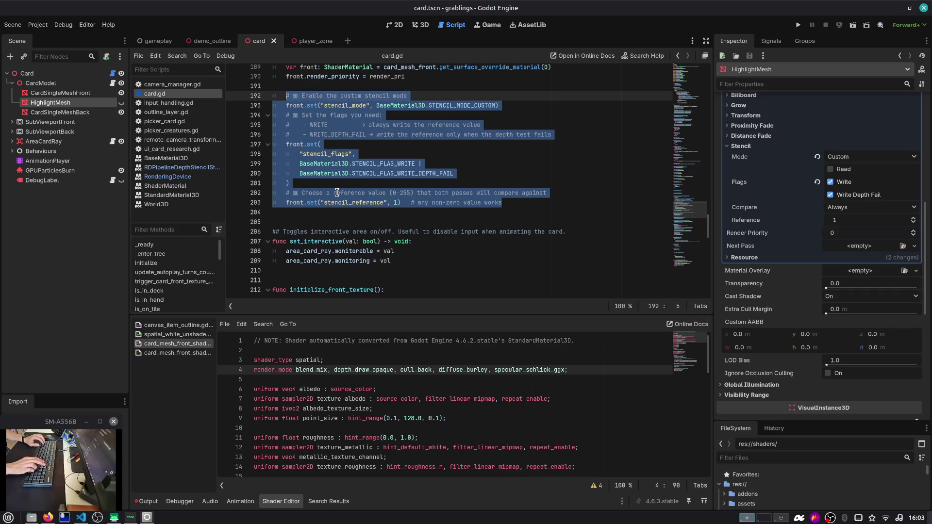
{"action": "key", "text": "Delete"}
Step: Remove the leftover blank lines at the end of set_card_render_setings
{"action": "key", "text": "Up"}
{"action": "key", "text": "Up"}
{"action": "key", "text": "Up"}
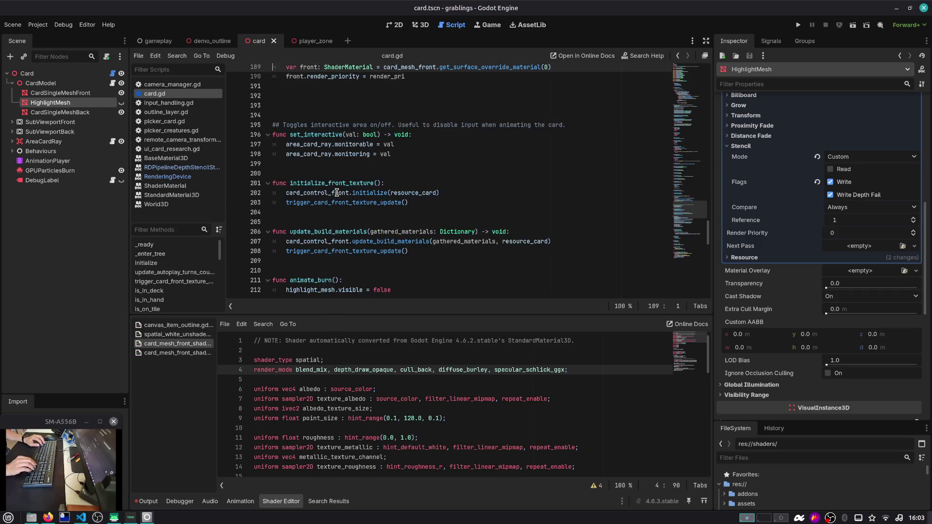
{"action": "key", "text": "Down"}
{"action": "key", "text": "Down"}
{"action": "key", "text": "Down"}
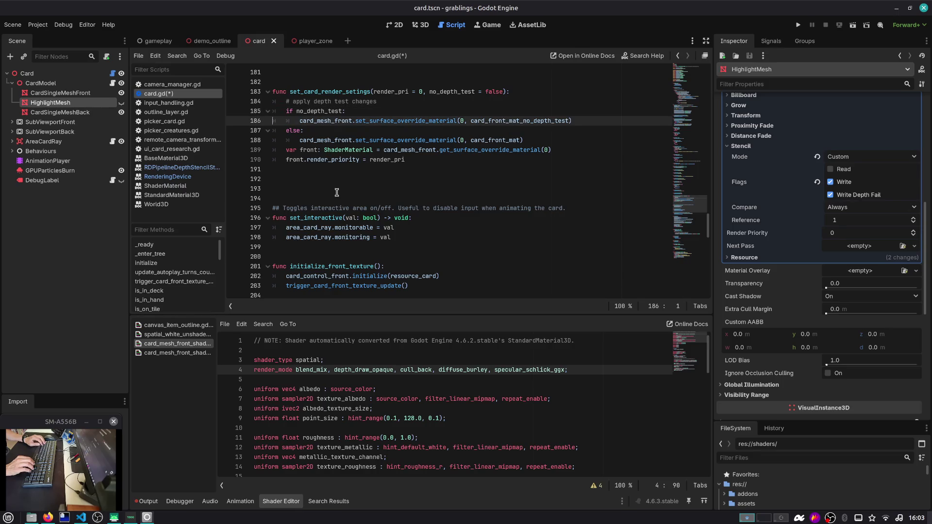
{"action": "key", "text": "Down"}
{"action": "key", "text": "Down"}
{"action": "key", "text": "Down"}
{"action": "key", "text": "Delete"}
{"action": "key", "text": "Delete"}
{"action": "key", "text": "Up"}
{"action": "key", "text": "Up"}
{"action": "key", "text": "Up"}
{"action": "key", "text": "Up"}
Step: Search for card_front_mat_no_depth_test to reach its exported ShaderMaterial declaration on line 25
{"action": "scroll", "coordinate": [337, 193], "scroll_direction": "up", "scroll_amount": 1}
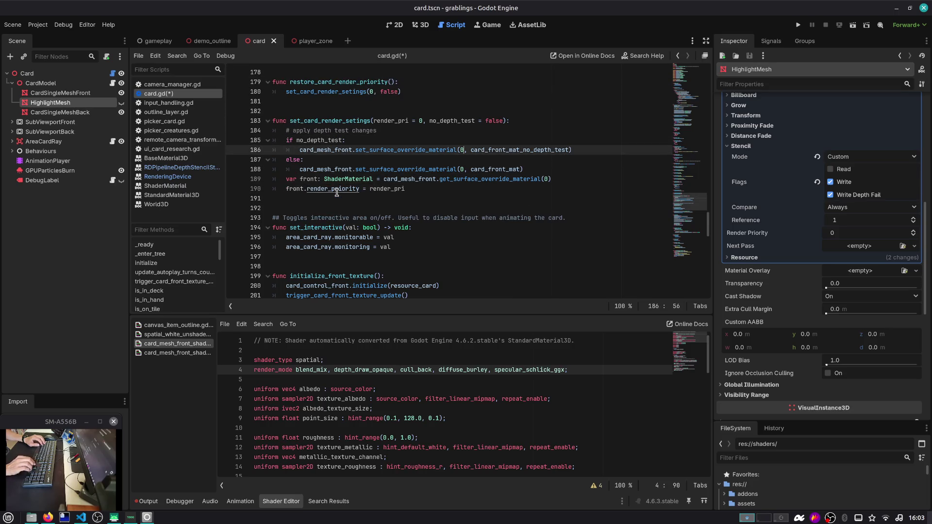
{"action": "key", "text": "ctrl+shift+Right"}
{"action": "key", "text": "ctrl+f"}
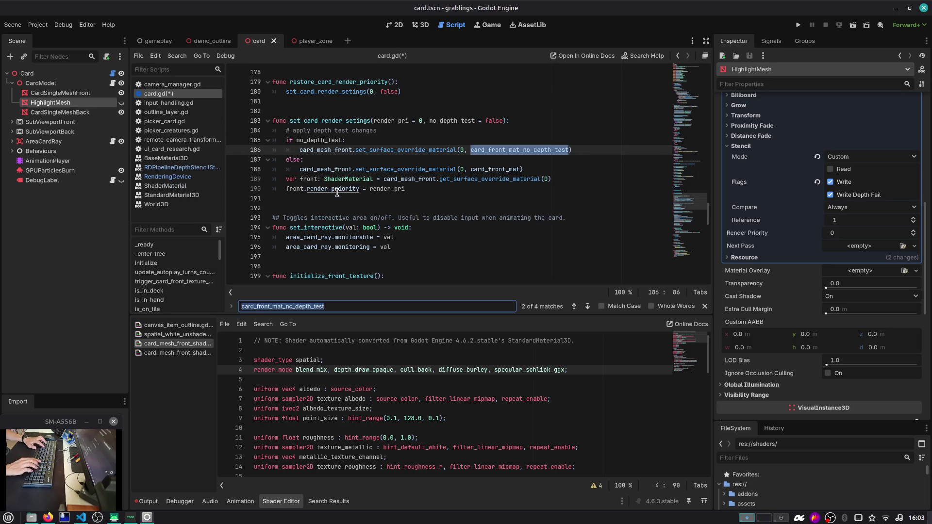
{"action": "key", "text": "Return"}
{"action": "key", "text": "Escape"}
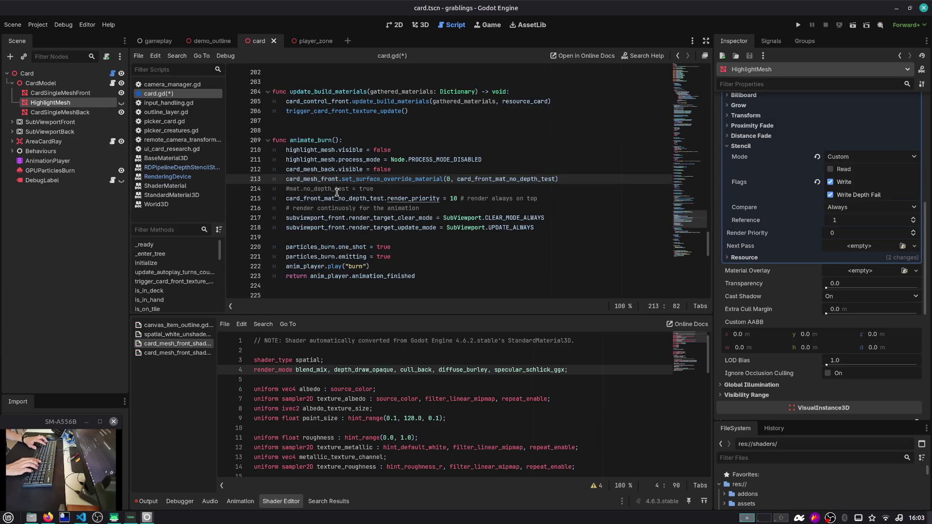
{"action": "key", "text": "ctrl+shift+Right"}
{"action": "key", "text": "ctrl+c"}
{"action": "key", "text": "ctrl+f"}
{"action": "key", "text": "Return"}
{"action": "key", "text": "Return"}
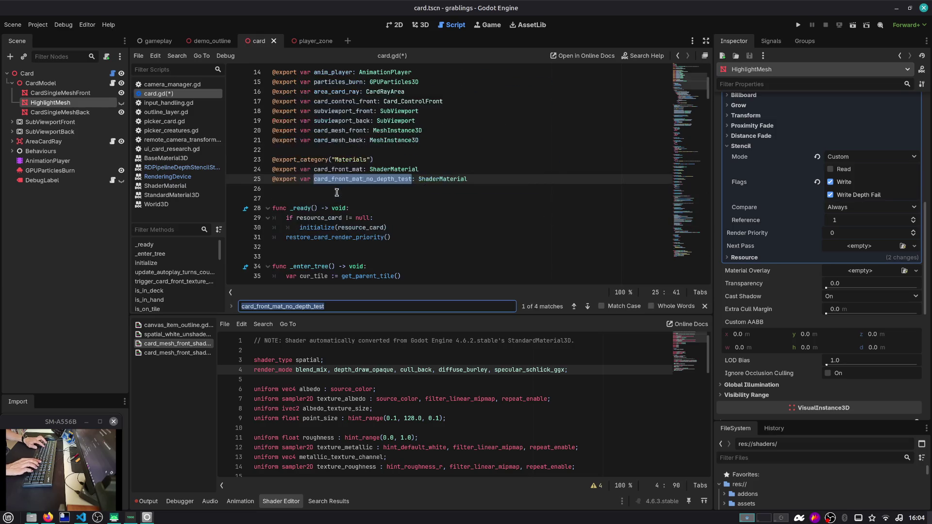
{"action": "key", "text": "Return"}
{"action": "key", "text": "shift+Return"}
{"action": "key", "text": "Escape"}
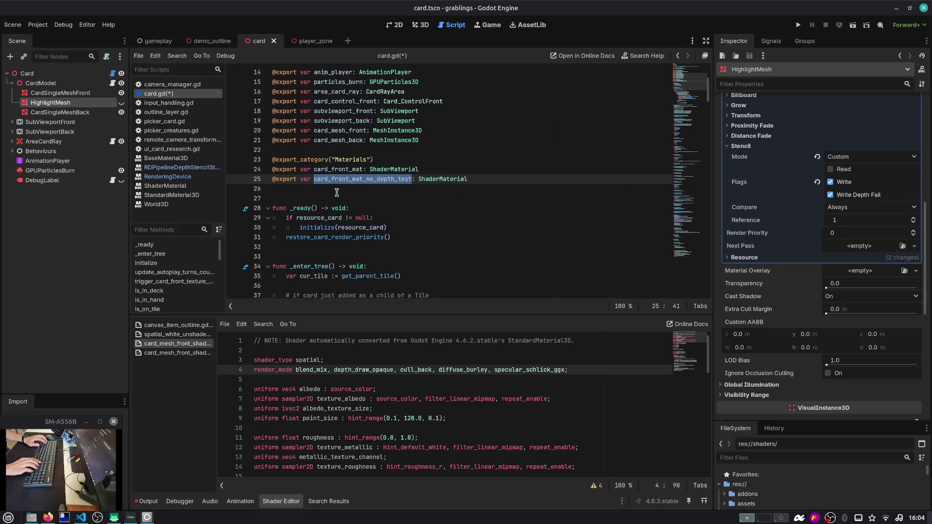
Step: Paste the stencil setup code at the start of _ready
{"action": "key", "text": "Down"}
{"action": "key", "text": "Down"}
{"action": "key", "text": "Down"}
{"action": "key", "text": "Up"}
{"action": "key", "text": "ctrl+v"}
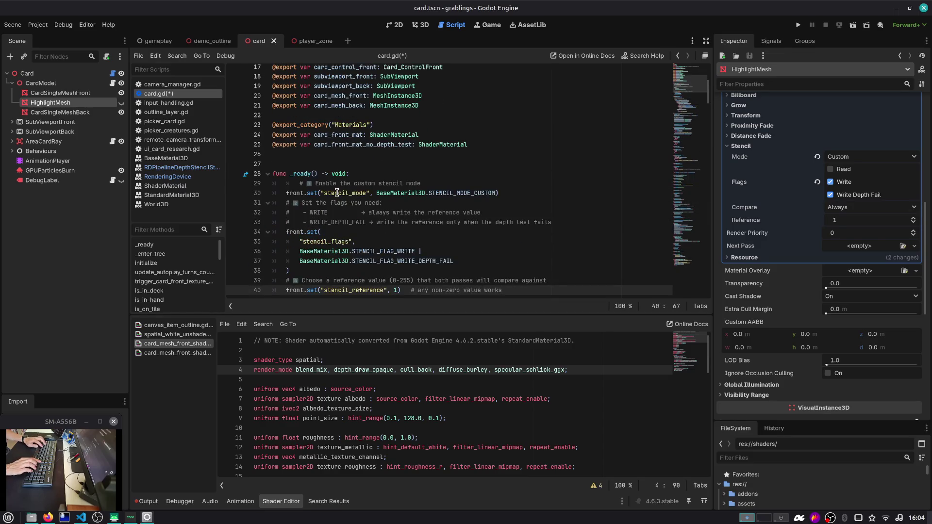
Step: Replace 'front' with card_front_mat_no_depth_test on all three pasted stencil lines
{"action": "key", "text": "Up"}
{"action": "key", "text": "Up"}
{"action": "key", "text": "Up"}
{"action": "key", "text": "ctrl+Left"}
{"action": "key", "text": "ctrl+Left"}
{"action": "key", "text": "ctrl+Left"}
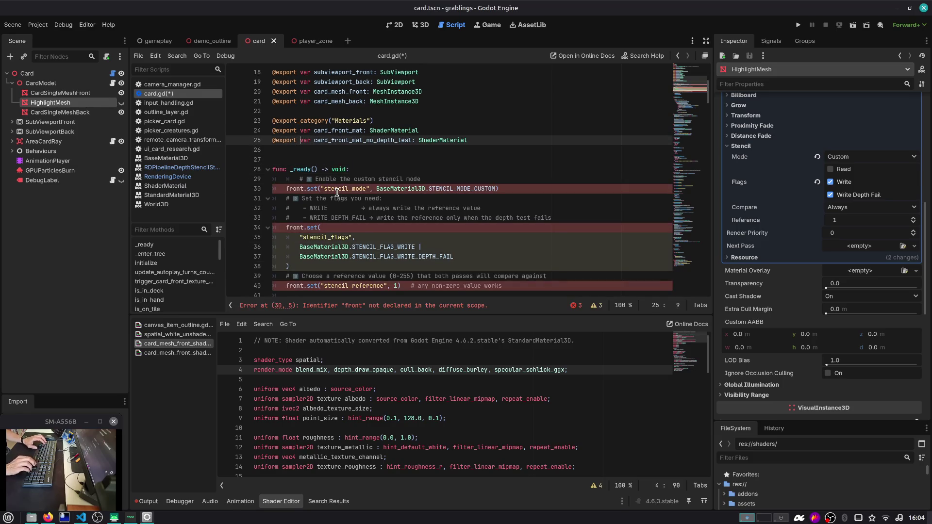
{"action": "key", "text": "ctrl+Right"}
{"action": "key", "text": "Down"}
{"action": "key", "text": "Down"}
{"action": "key", "text": "Down"}
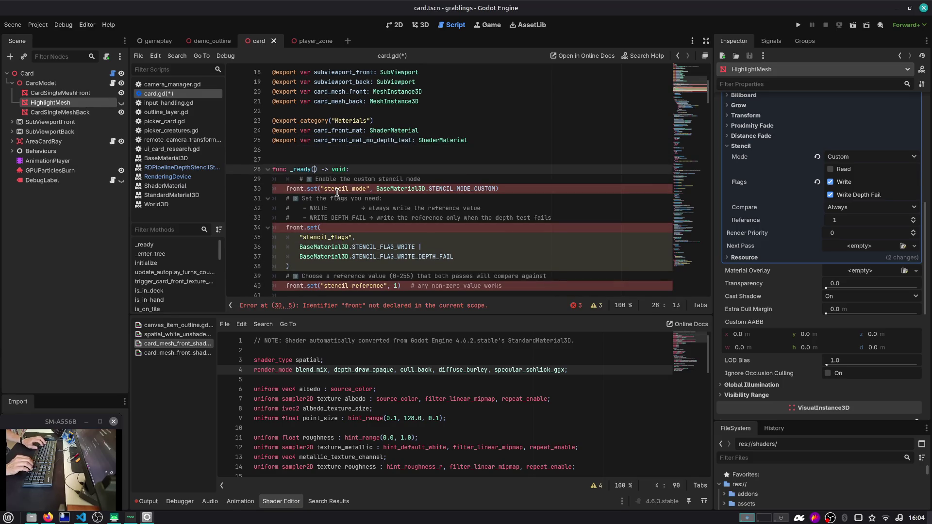
{"action": "key", "text": "ctrl+d"}
{"action": "key", "text": "ctrl+d"}
{"action": "key", "text": "ctrl+d"}
{"action": "key", "text": "ctrl+v"}
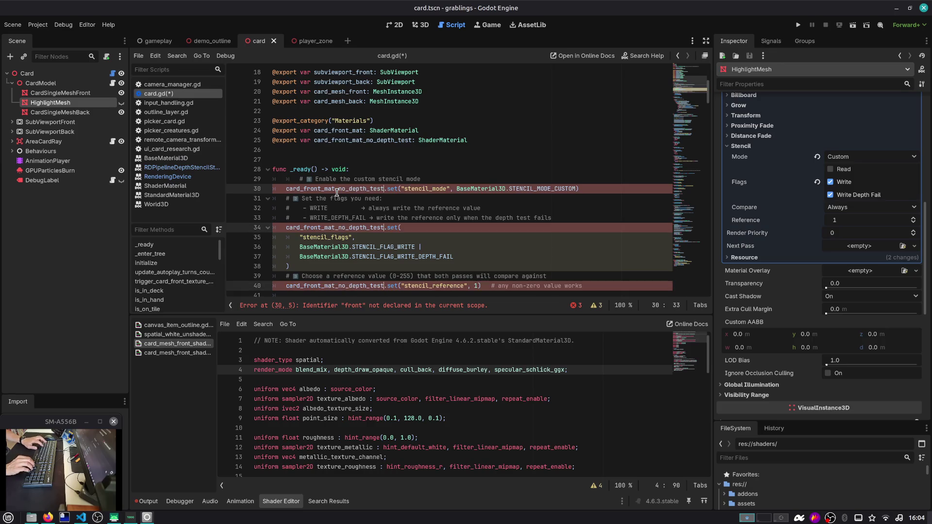
{"action": "key", "text": "Up"}
{"action": "key", "text": "Up"}
{"action": "key", "text": "Down"}
{"action": "key", "text": "Left"}
{"action": "key", "text": "Left"}
{"action": "key", "text": "Left"}
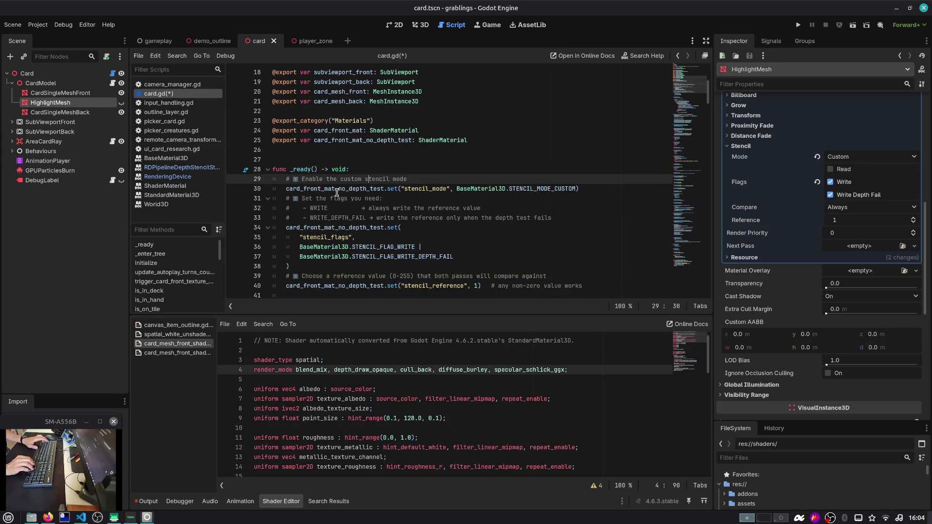
{"action": "key", "text": "Down"}
{"action": "key", "text": "Down"}
{"action": "key", "text": "Down"}
{"action": "key", "text": "Down"}
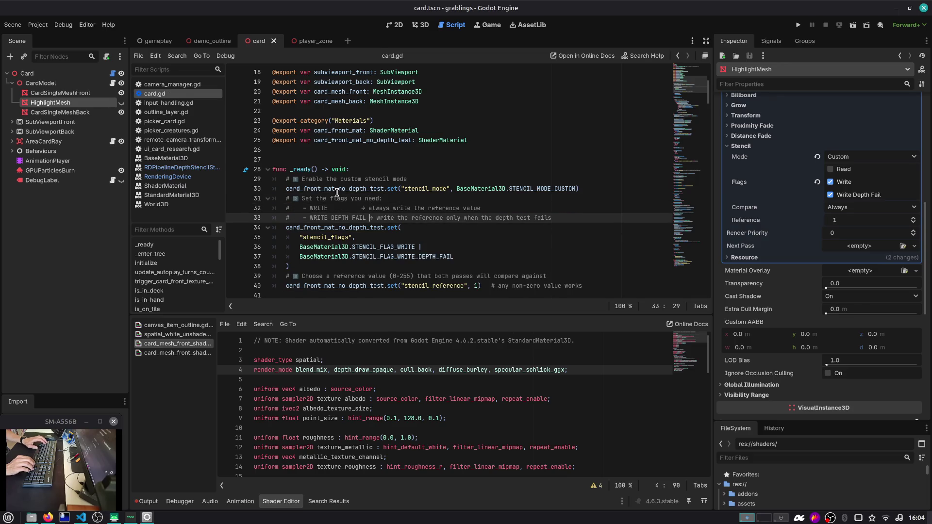
Step: Review the STENCIL_MODE_CUSTOM and STENCIL_FLAG_WRITE_DEPTH_FAIL constants, then run the gameplay scene with F6
{"action": "scroll", "coordinate": [391, 185], "scroll_direction": "down", "scroll_amount": 1}
{"action": "left_click", "coordinate": [557, 161]}
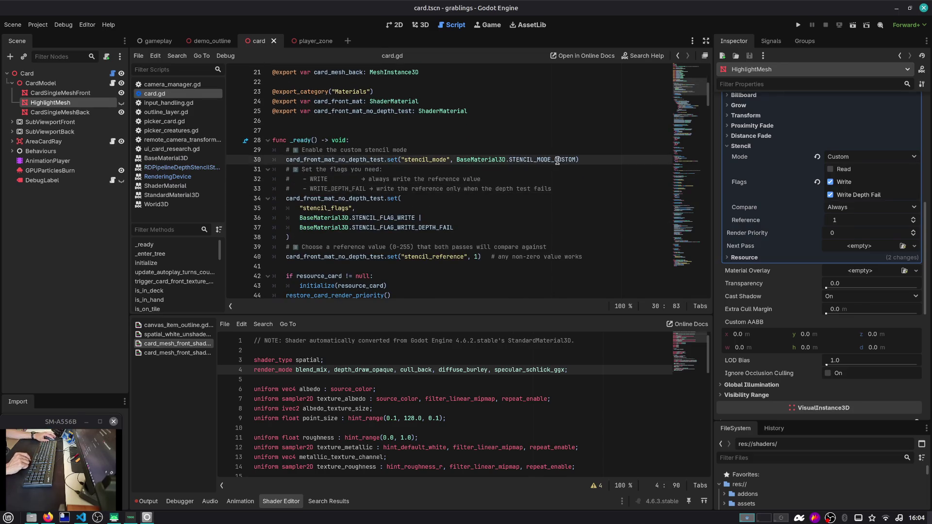
{"action": "double_click", "coordinate": [402, 220]}
{"action": "double_click", "coordinate": [417, 228]}
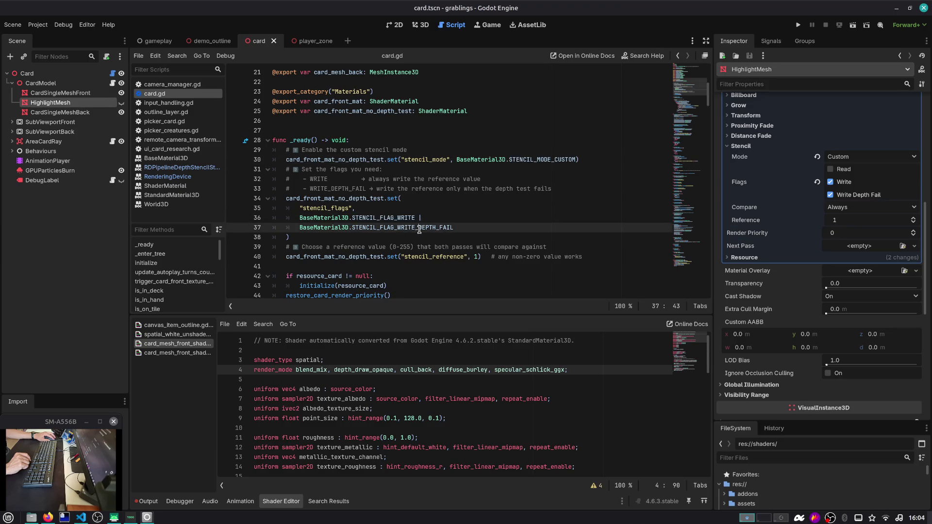
{"action": "scroll", "coordinate": [418, 229], "scroll_direction": "down", "scroll_amount": 1}
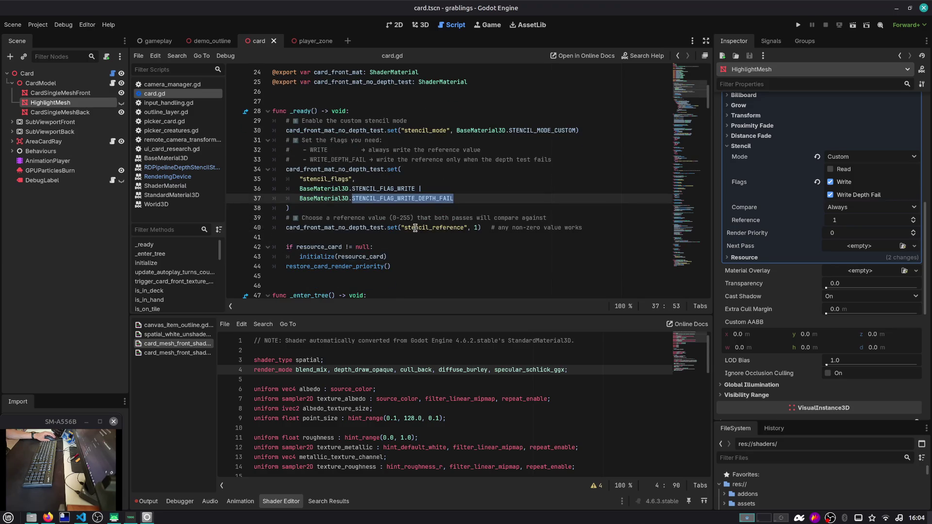
{"action": "mouse_move", "coordinate": [354, 228]}
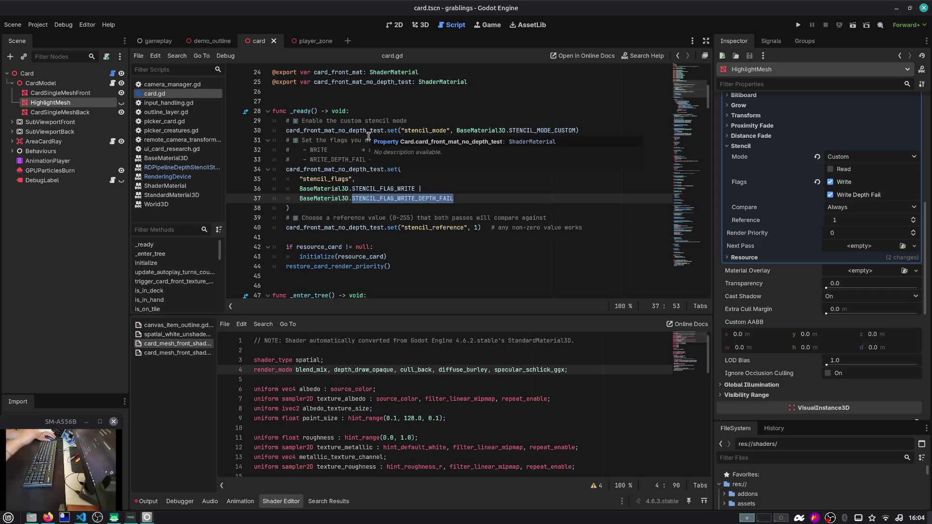
{"action": "left_click", "coordinate": [156, 41]}
{"action": "key", "text": "F6"}
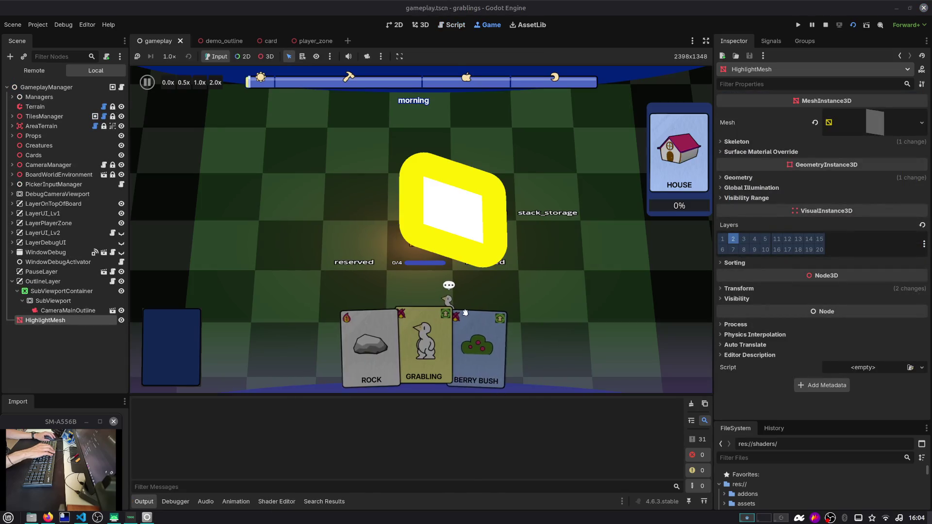
Step: Drop the Berry Bush card onto stack_storage, stop the game, and return to the card scene
{"action": "left_click_drag", "start_coordinate": [478, 343], "coordinate": [533, 208]}
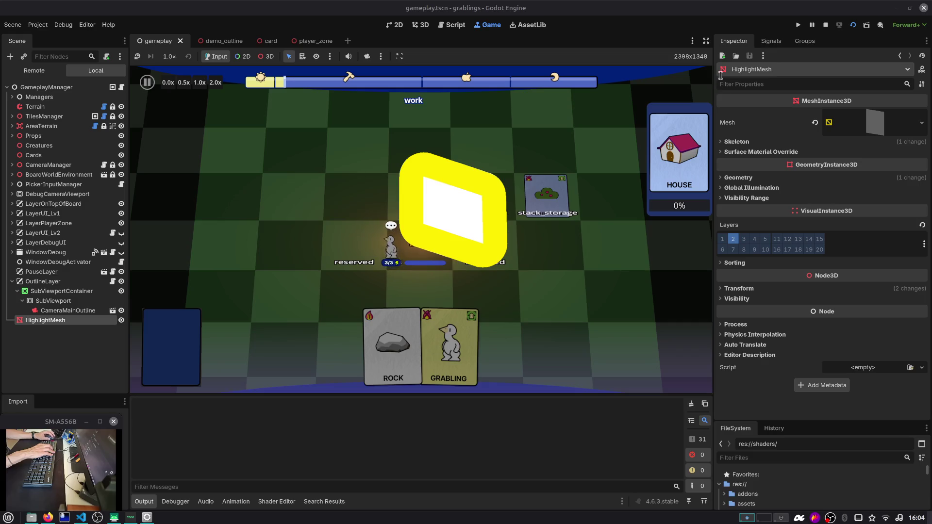
{"action": "left_click", "coordinate": [825, 25]}
{"action": "left_click", "coordinate": [270, 42]}
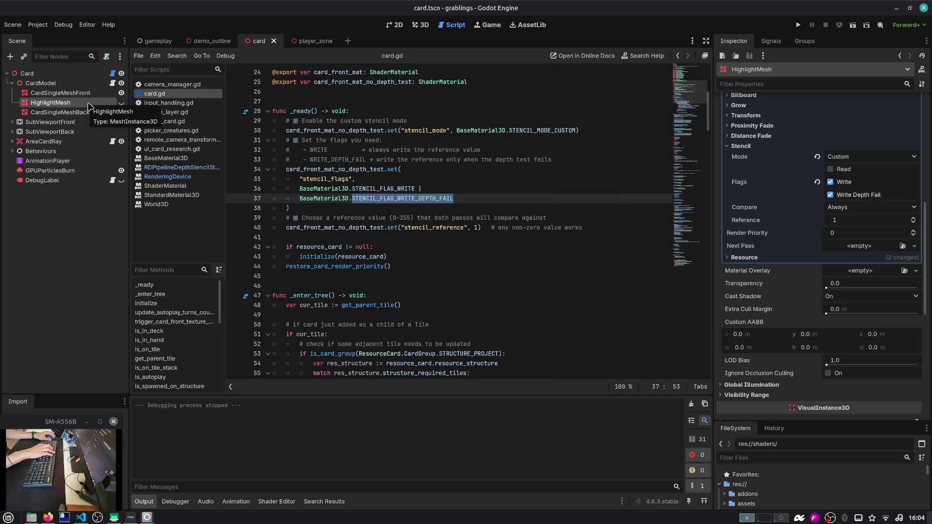
Step: Find 'highlight' in card.gd, add a pass line in set_highligt, and comment out highlight_mesh.visible
{"action": "left_click", "coordinate": [90, 74]}
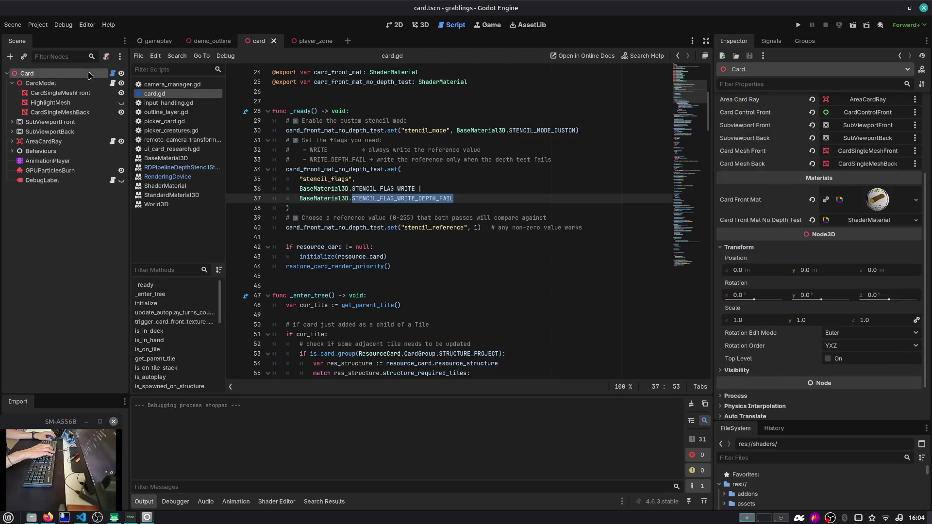
{"action": "scroll", "coordinate": [525, 83], "scroll_direction": "up", "scroll_amount": 5}
{"action": "left_click", "coordinate": [522, 99]}
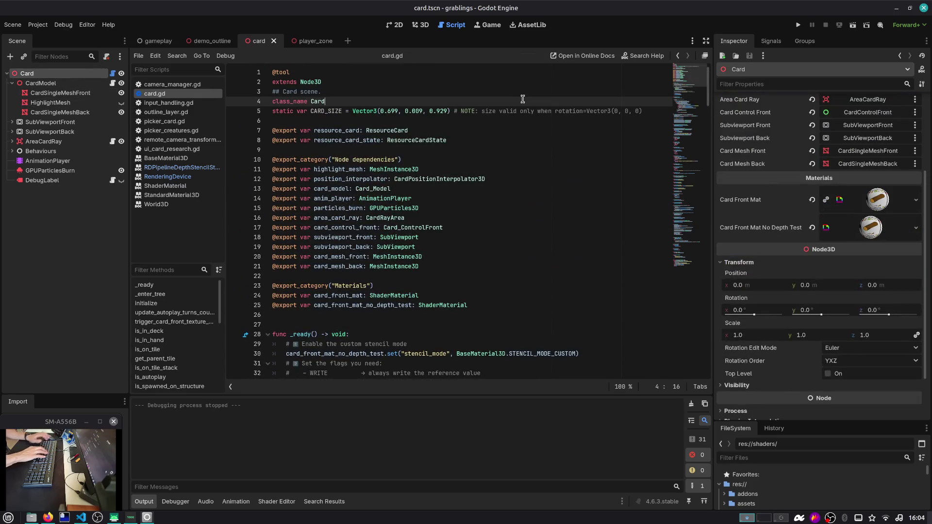
{"action": "key", "text": "ctrl+f"}
{"action": "type", "text": "highlight"}
{"action": "key", "text": "Return"}
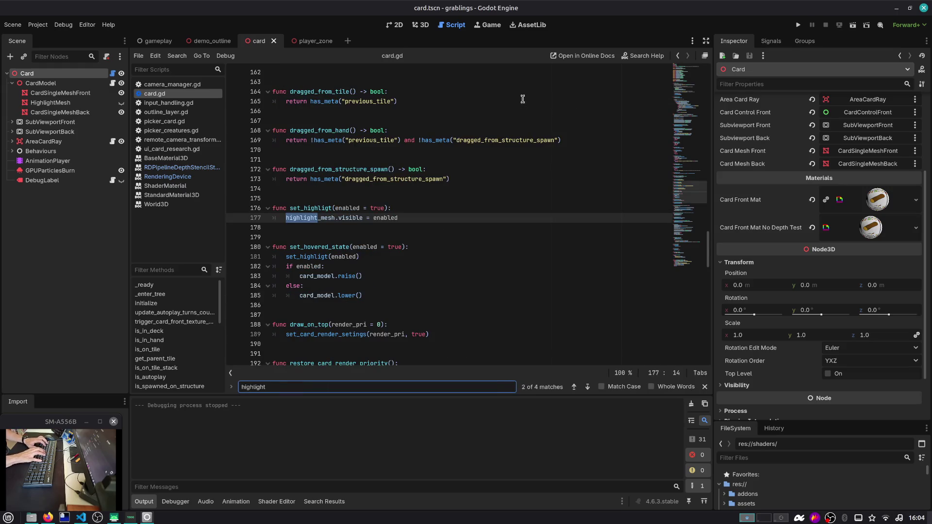
{"action": "key", "text": "Escape"}
{"action": "key", "text": "Up"}
{"action": "key", "text": "End"}
{"action": "key", "text": "Return"}
{"action": "key", "text": "Down"}
{"action": "key", "text": "ctrl+k"}
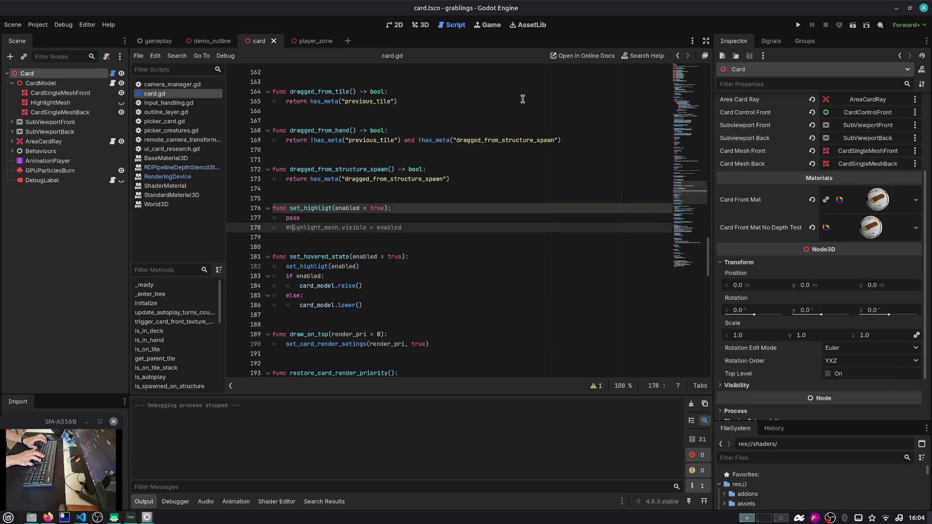
Step: Toggle a comment on the highlight_mesh line in animate_burn, then save card.gd
{"action": "key", "text": "ctrl+f"}
{"action": "key", "text": "Return"}
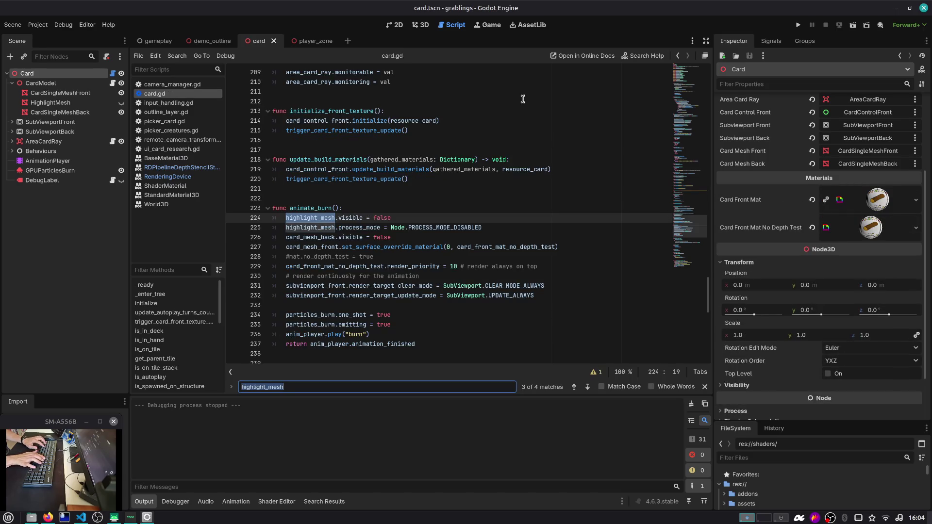
{"action": "key", "text": "Escape"}
{"action": "key", "text": "Down"}
{"action": "key", "text": "ctrl+k"}
{"action": "key", "text": "ctrl+f"}
{"action": "key", "text": "Return"}
{"action": "key", "text": "Return"}
{"action": "key", "text": "Return"}
{"action": "key", "text": "Return"}
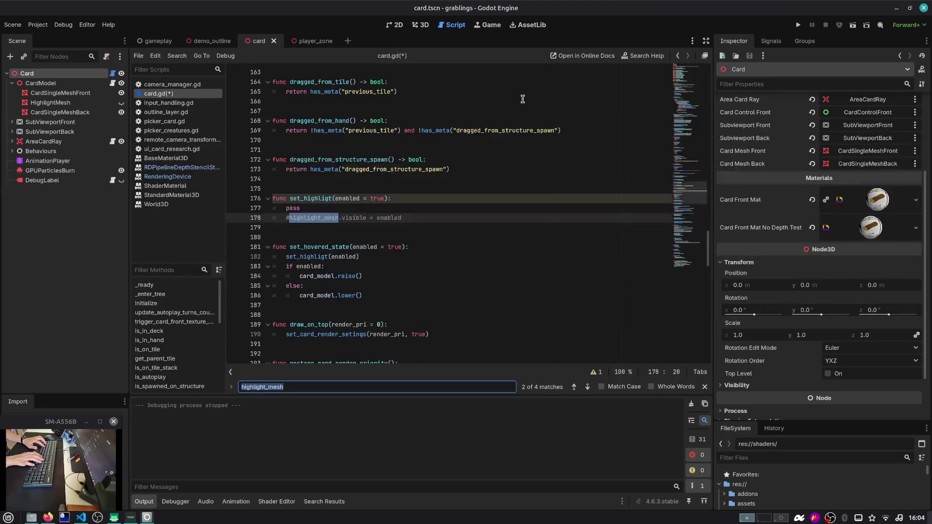
{"action": "key", "text": "Escape"}
{"action": "key", "text": "ctrl+s"}
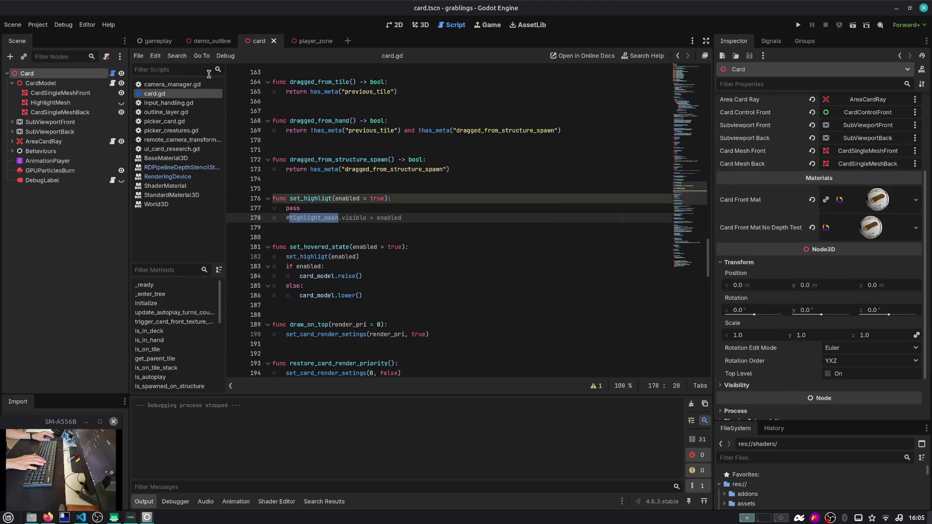
{"action": "right_click", "coordinate": [163, 41]}
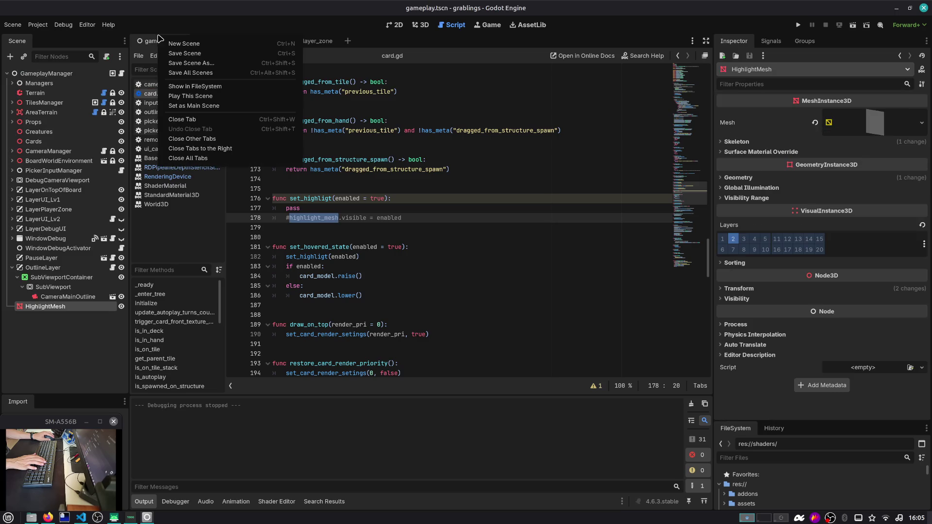
Step: Run the game with F5 and consult the browser window before returning to Godot
{"action": "left_click", "coordinate": [418, 238]}
{"action": "key", "text": "F5"}
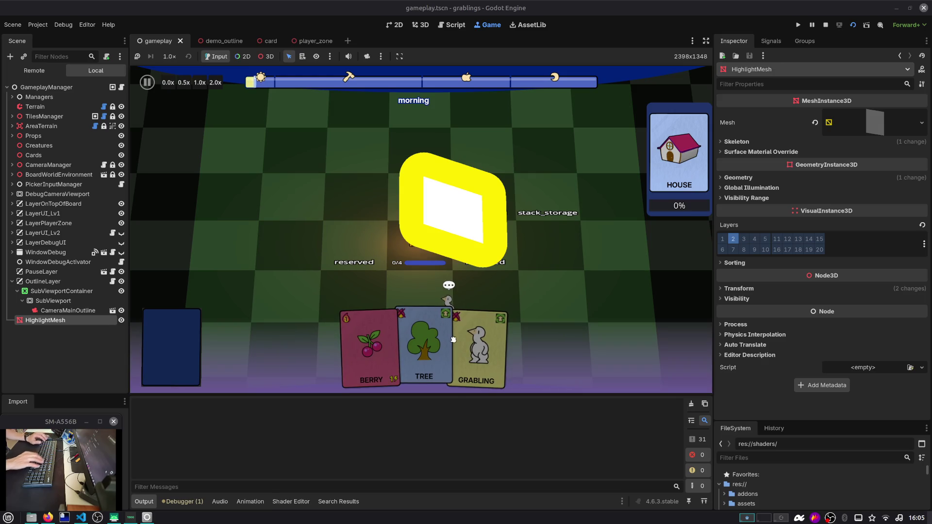
{"action": "key", "text": "alt+Tab"}
{"action": "key", "text": "ctrl+Tab"}
{"action": "key", "text": "ctrl+3"}
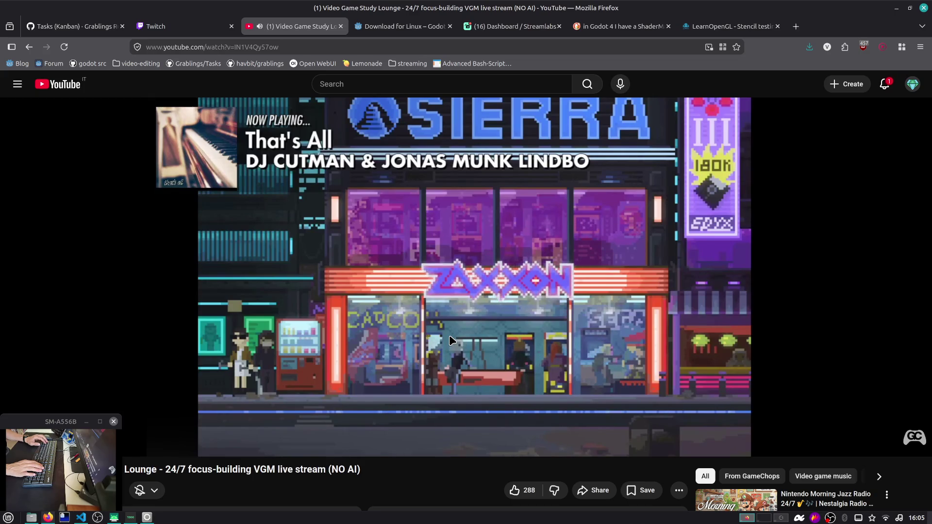
{"action": "key", "text": "alt+Tab"}
Step: Drop the Tree card onto stack_storage, hide HighlightMesh in the Scene dock, and stop the game
{"action": "mouse_move", "coordinate": [437, 359]}
{"action": "left_mouse_down"}
{"action": "mouse_move", "coordinate": [541, 221]}
{"action": "mouse_move", "coordinate": [544, 229]}
{"action": "left_mouse_up"}
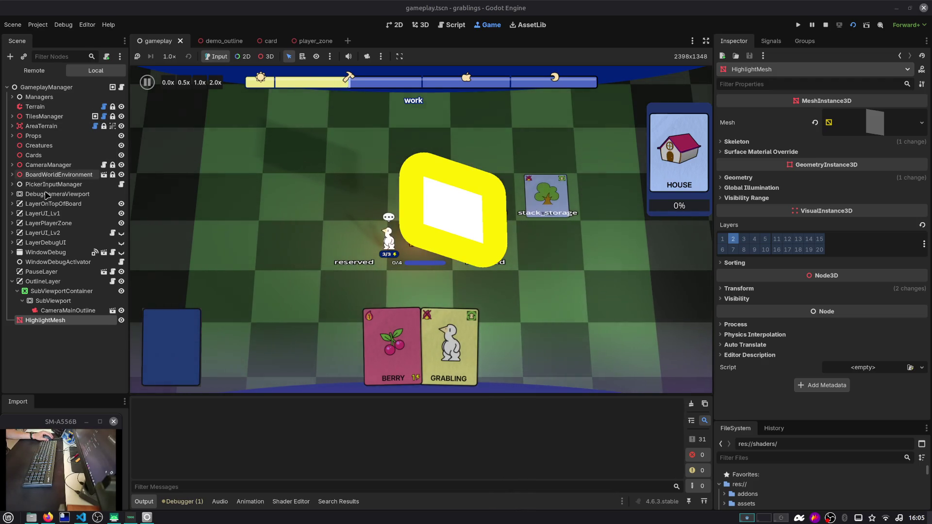
{"action": "left_click", "coordinate": [121, 320]}
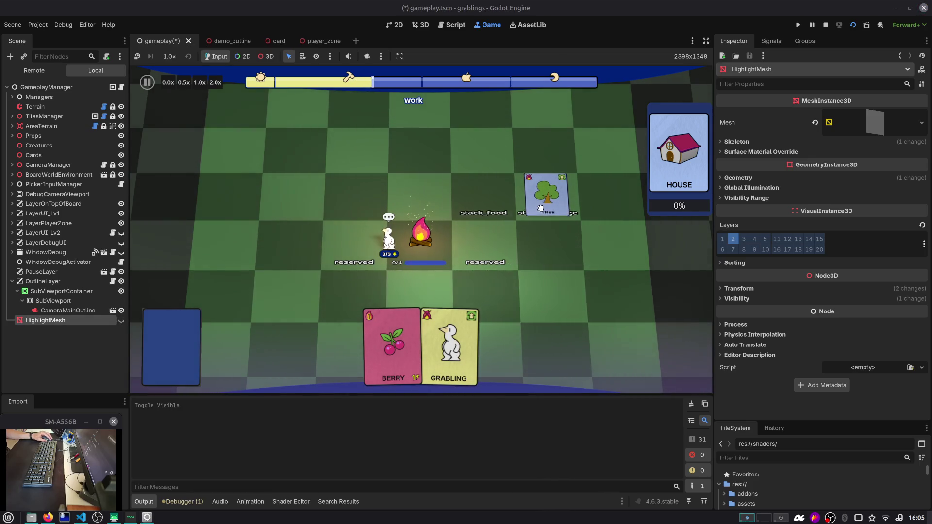
{"action": "left_click", "coordinate": [823, 24]}
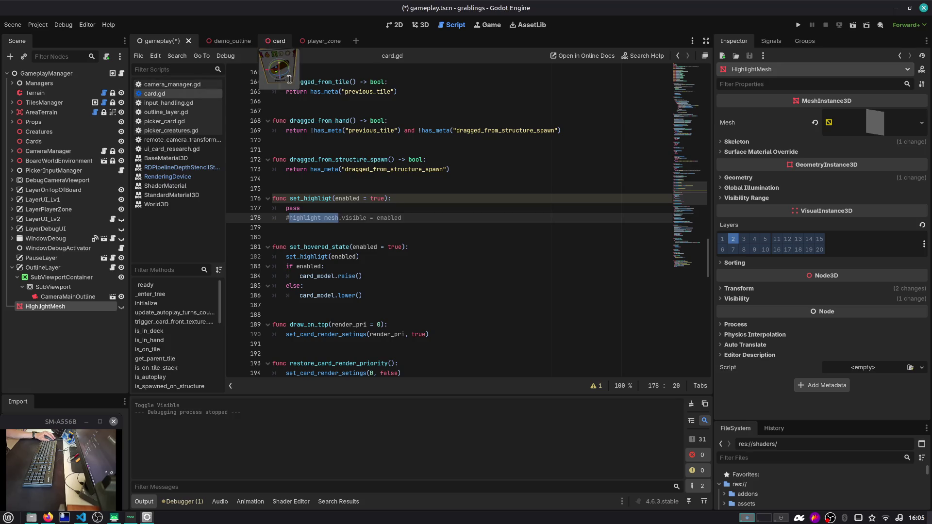
Step: Add render layer 2 to CardSingleMeshFront alongside layer 1, save both scenes, and rerun the game
{"action": "left_click", "coordinate": [312, 131]}
{"action": "key", "text": "ctrl+s"}
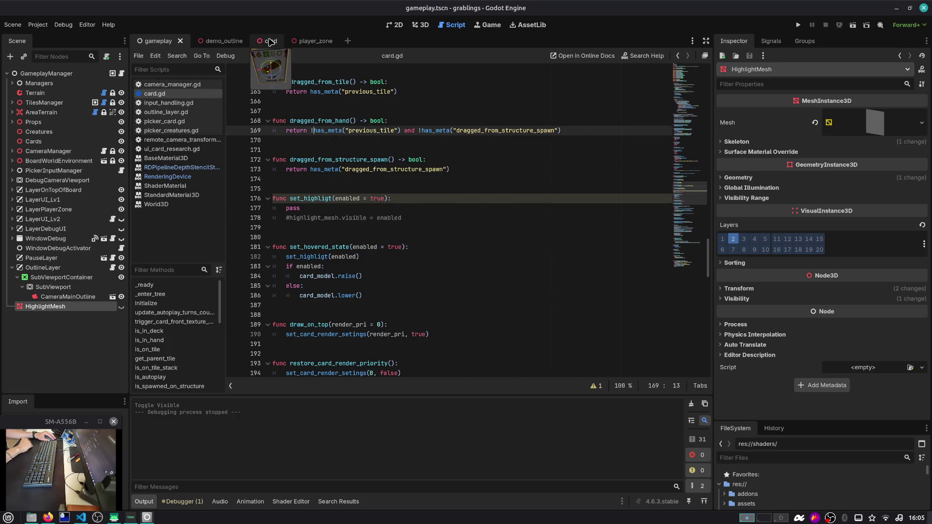
{"action": "left_click", "coordinate": [274, 41]}
{"action": "left_click", "coordinate": [76, 93]}
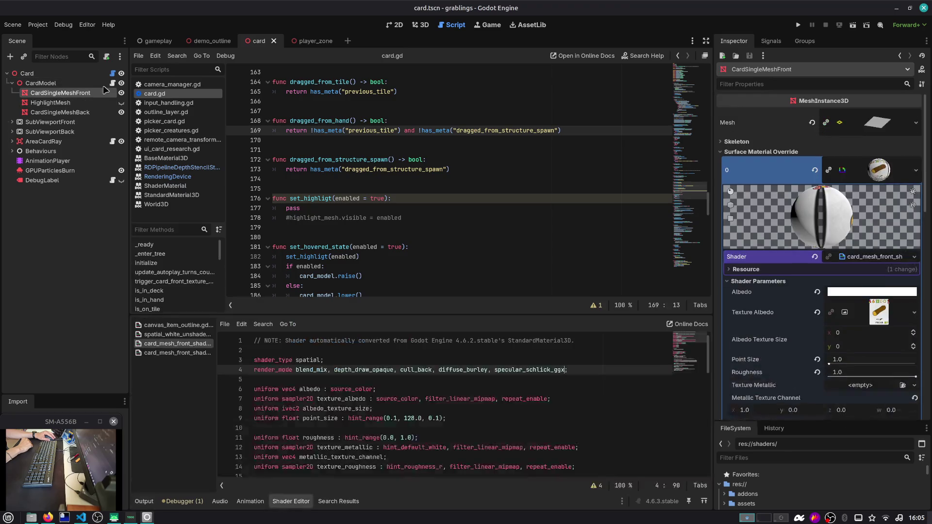
{"action": "left_click", "coordinate": [420, 26]}
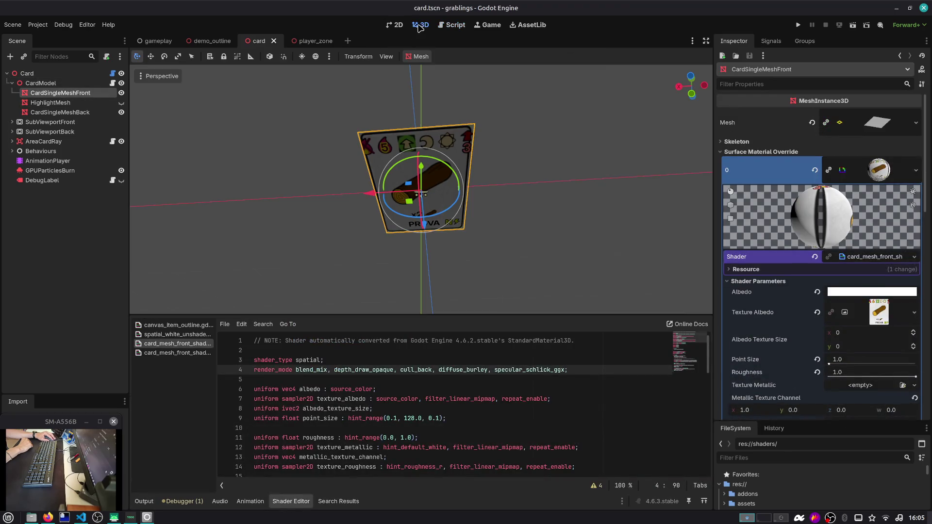
{"action": "left_click", "coordinate": [825, 152]}
{"action": "left_click", "coordinate": [734, 238]}
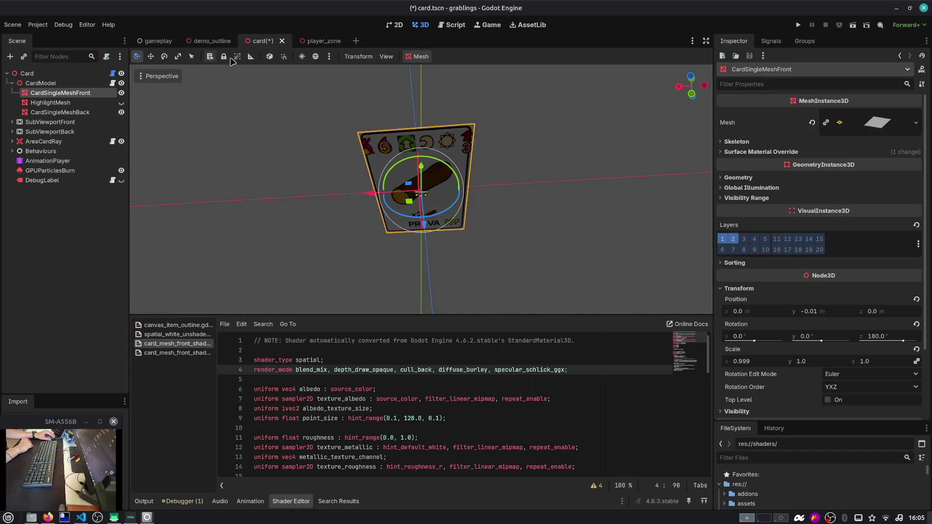
{"action": "key", "text": "ctrl+s"}
{"action": "left_click", "coordinate": [159, 40]}
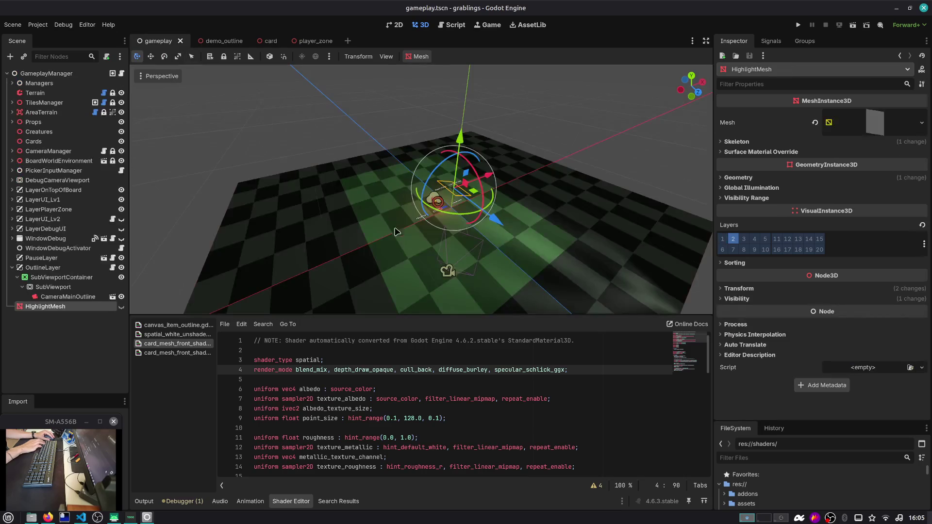
{"action": "key", "text": "F5"}
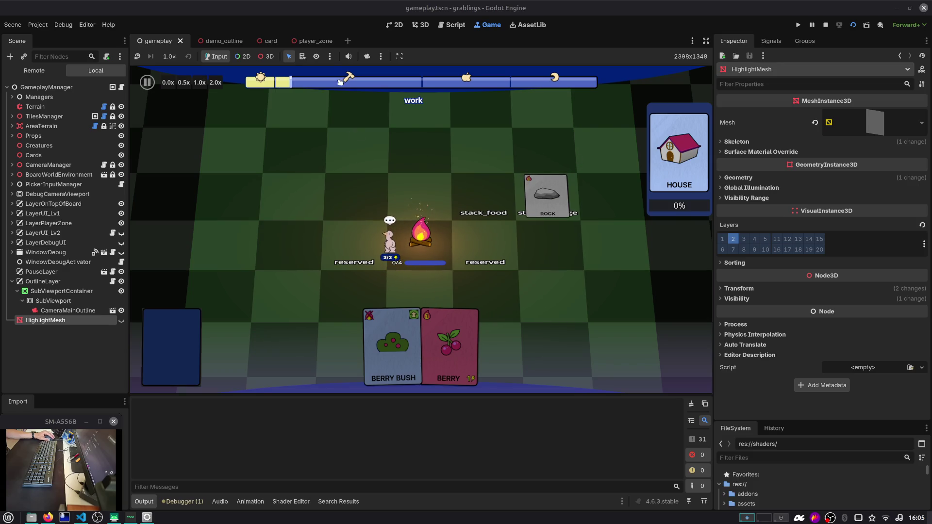
Step: In the card scene, select the Card root node and expand its visibility properties
{"action": "left_click", "coordinate": [257, 41]}
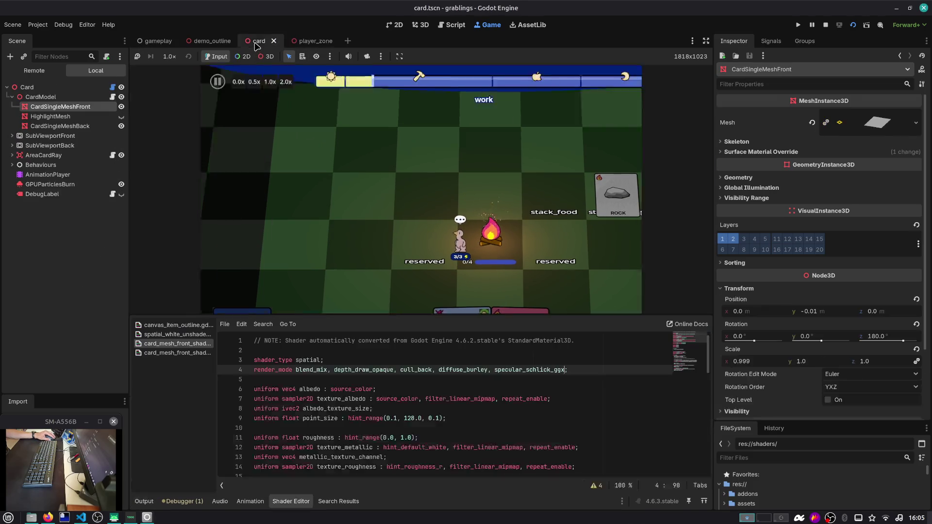
{"action": "left_click", "coordinate": [82, 88]}
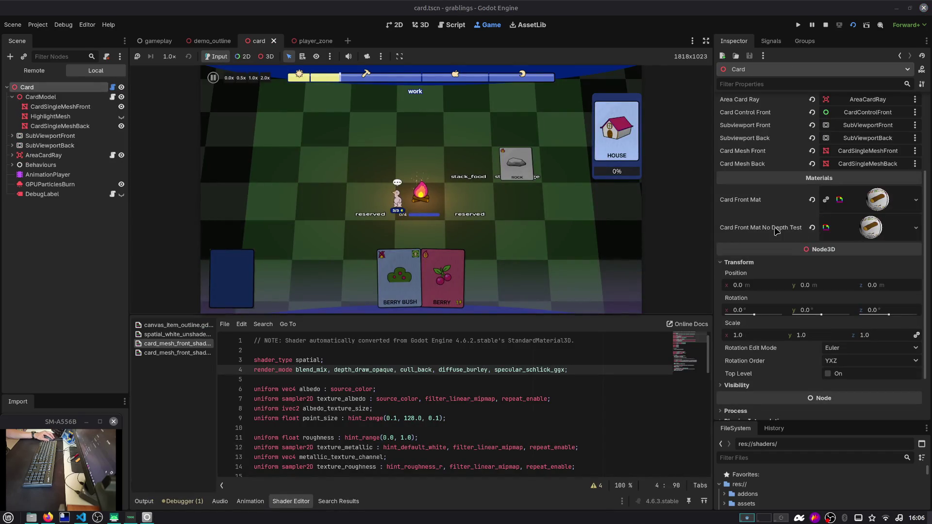
{"action": "scroll", "coordinate": [757, 330], "scroll_direction": "up", "scroll_amount": 5}
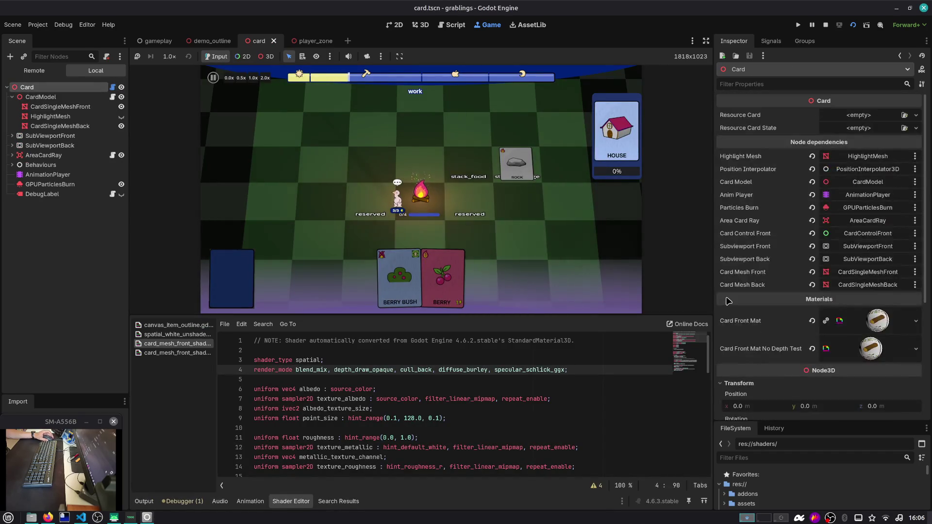
{"action": "scroll", "coordinate": [728, 299], "scroll_direction": "down", "scroll_amount": 7}
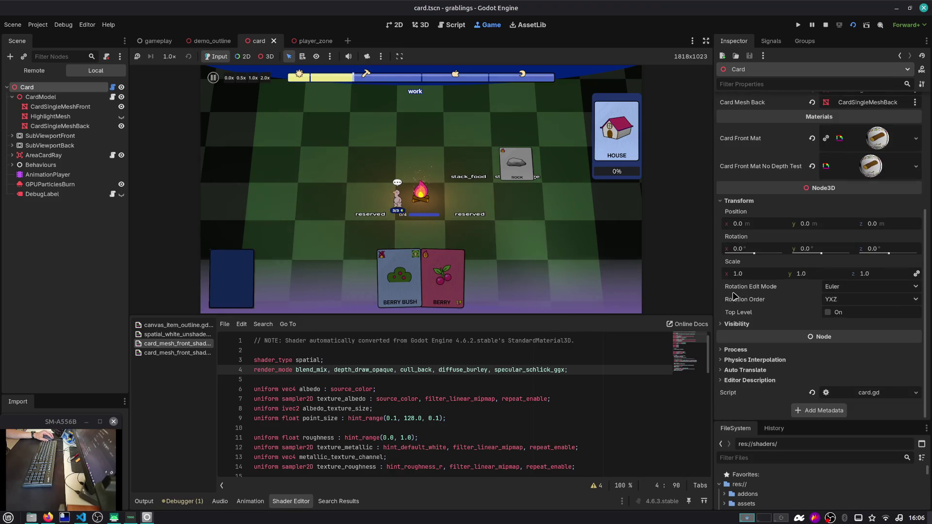
{"action": "left_click", "coordinate": [741, 328]}
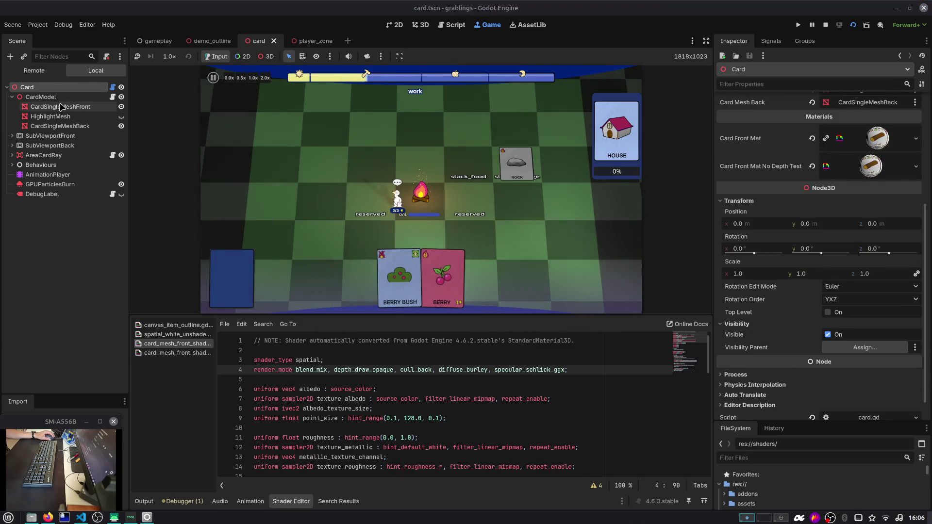
Step: Inspect CardSingleMeshFront's plane mesh settings and its material override shader parameters
{"action": "left_click", "coordinate": [62, 106]}
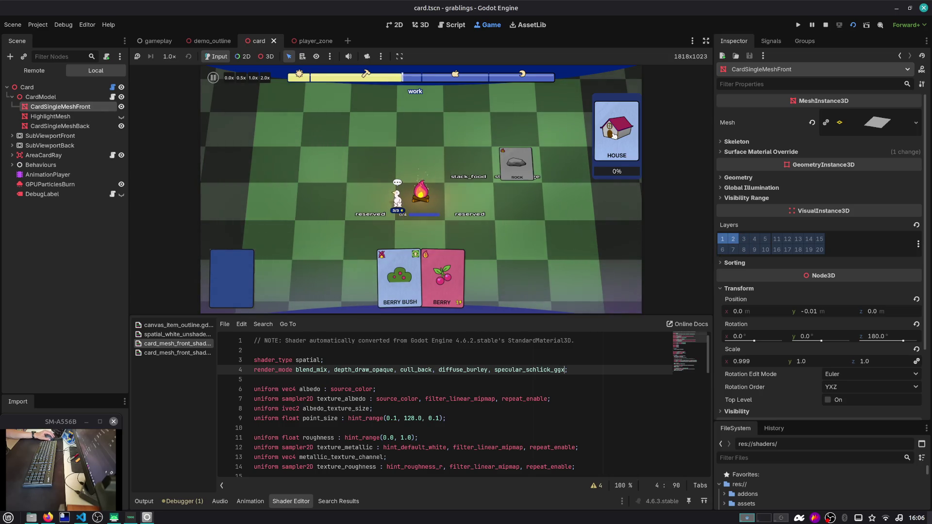
{"action": "scroll", "coordinate": [837, 173], "scroll_direction": "down", "scroll_amount": 3}
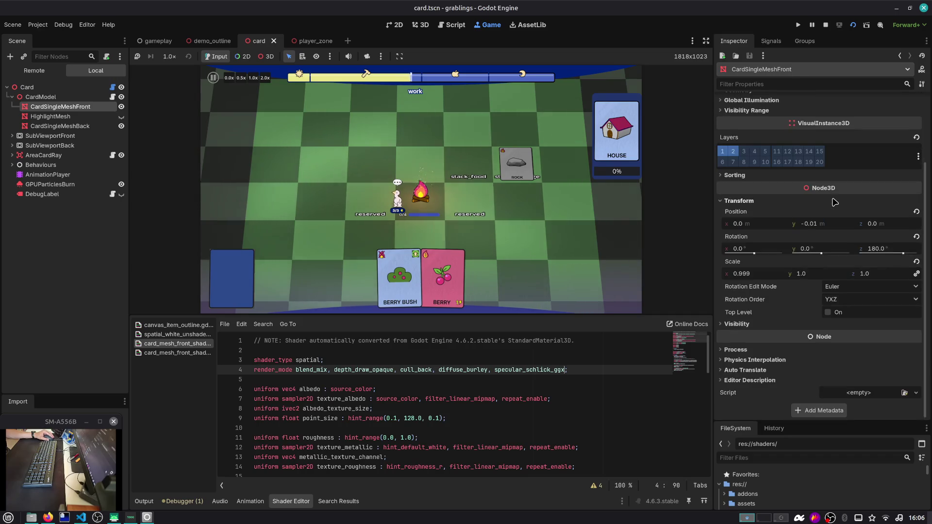
{"action": "scroll", "coordinate": [838, 173], "scroll_direction": "up", "scroll_amount": 3}
{"action": "left_click", "coordinate": [878, 127]}
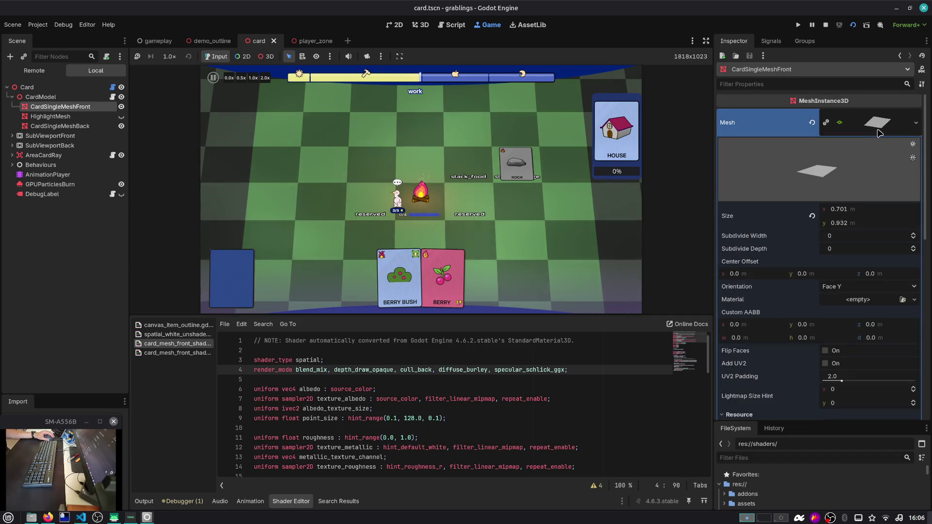
{"action": "scroll", "coordinate": [878, 133], "scroll_direction": "down", "scroll_amount": 5}
{"action": "scroll", "coordinate": [878, 133], "scroll_direction": "up", "scroll_amount": 5}
{"action": "left_click", "coordinate": [877, 127]}
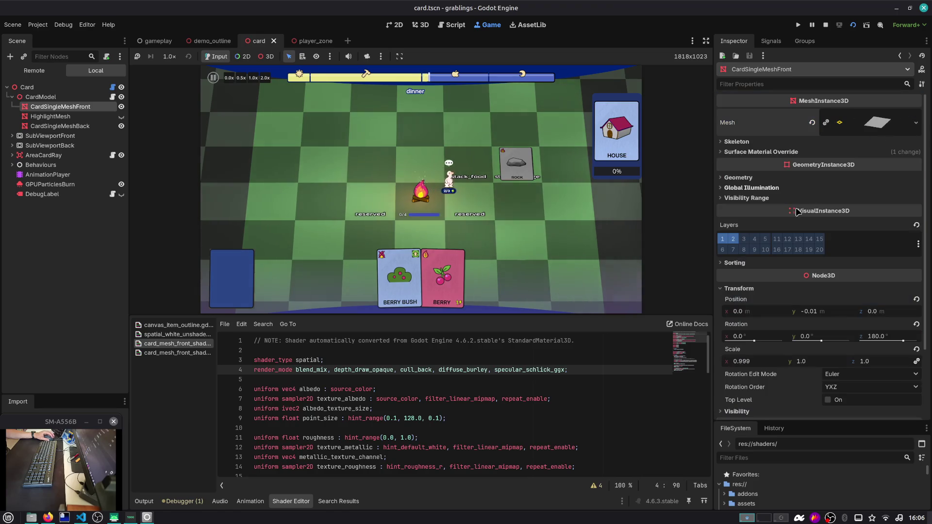
{"action": "left_click", "coordinate": [840, 168]}
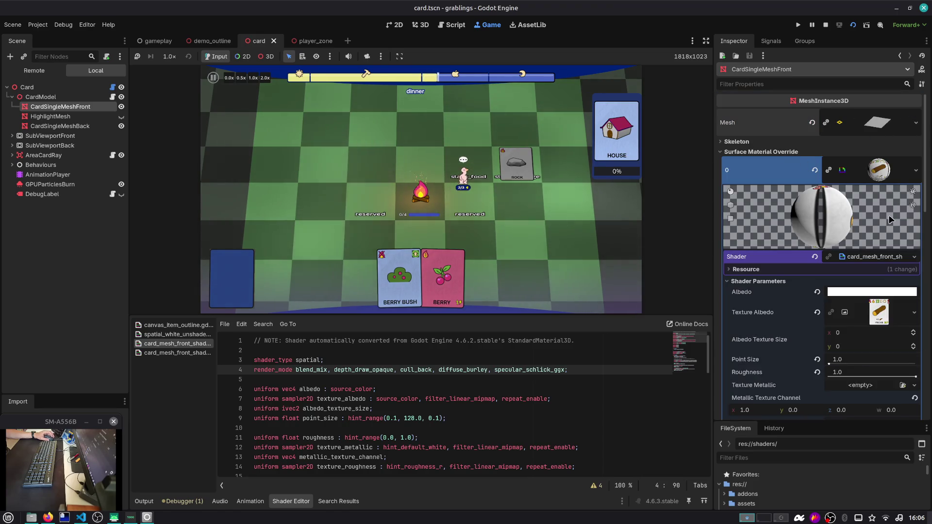
{"action": "scroll", "coordinate": [871, 233], "scroll_direction": "down", "scroll_amount": 5}
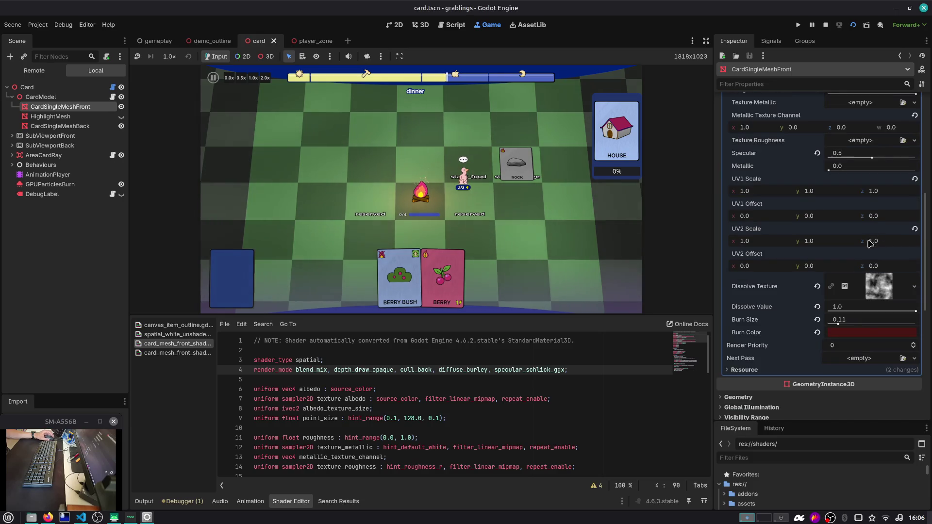
{"action": "scroll", "coordinate": [877, 236], "scroll_direction": "up", "scroll_amount": 4}
{"action": "scroll", "coordinate": [878, 236], "scroll_direction": "up", "scroll_amount": 3}
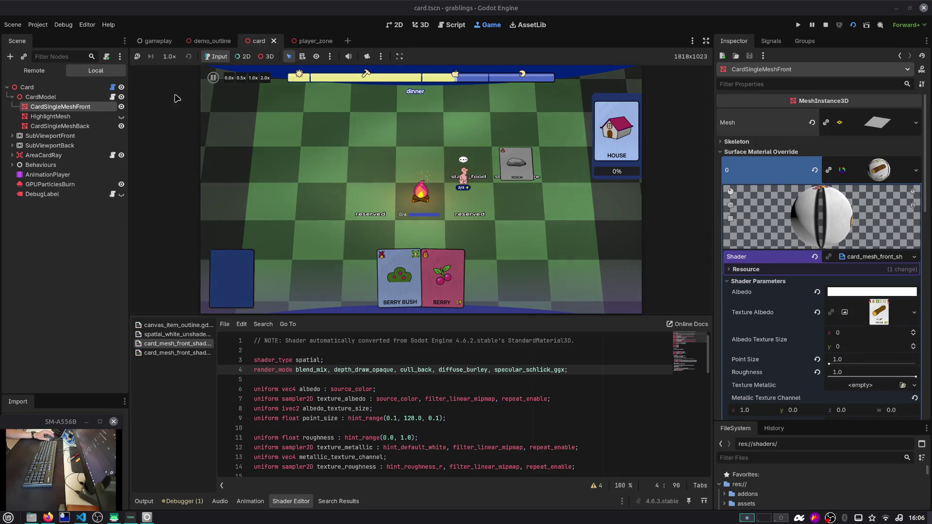
Step: Inspect the Card node's Card Front Mat material, then open its card.gd script
{"action": "left_click", "coordinate": [27, 87]}
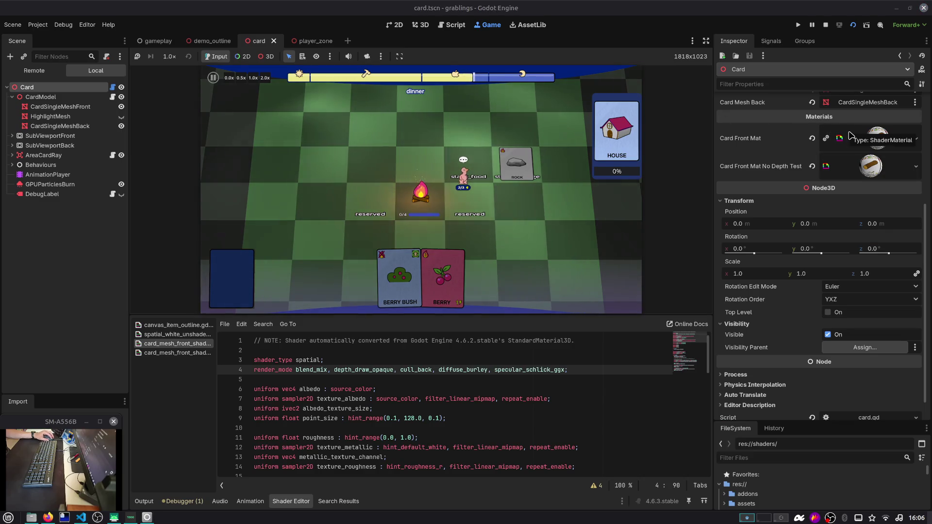
{"action": "left_click", "coordinate": [850, 137]}
{"action": "scroll", "coordinate": [850, 169], "scroll_direction": "down", "scroll_amount": 15}
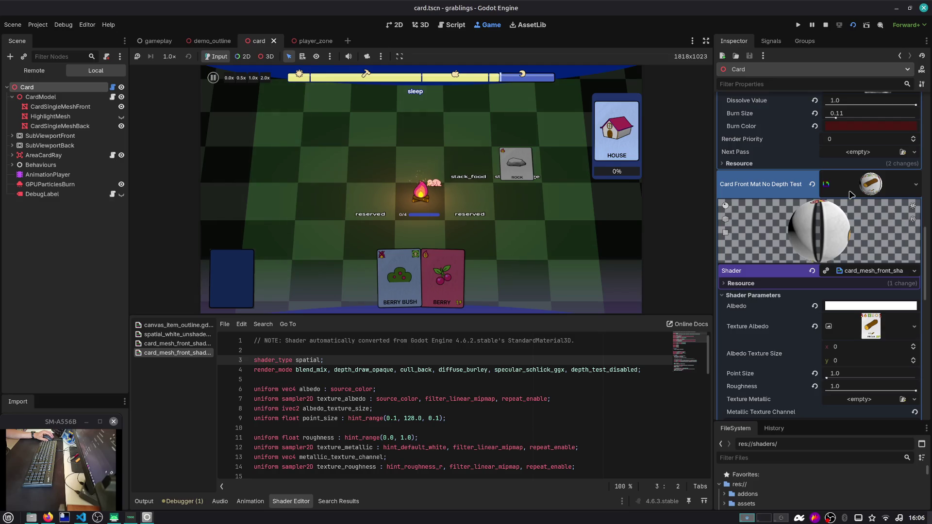
{"action": "scroll", "coordinate": [850, 194], "scroll_direction": "down", "scroll_amount": 5}
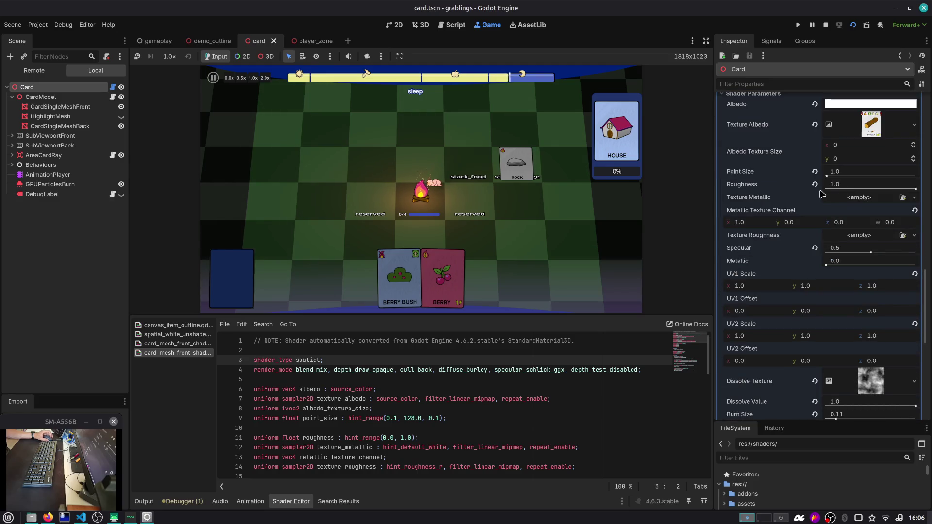
{"action": "scroll", "coordinate": [820, 194], "scroll_direction": "down", "scroll_amount": 3}
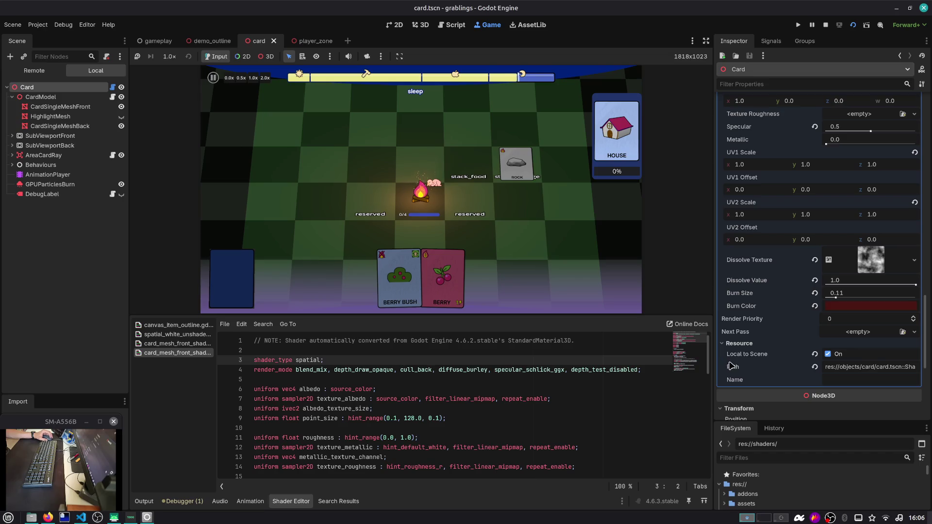
{"action": "left_click", "coordinate": [113, 87]}
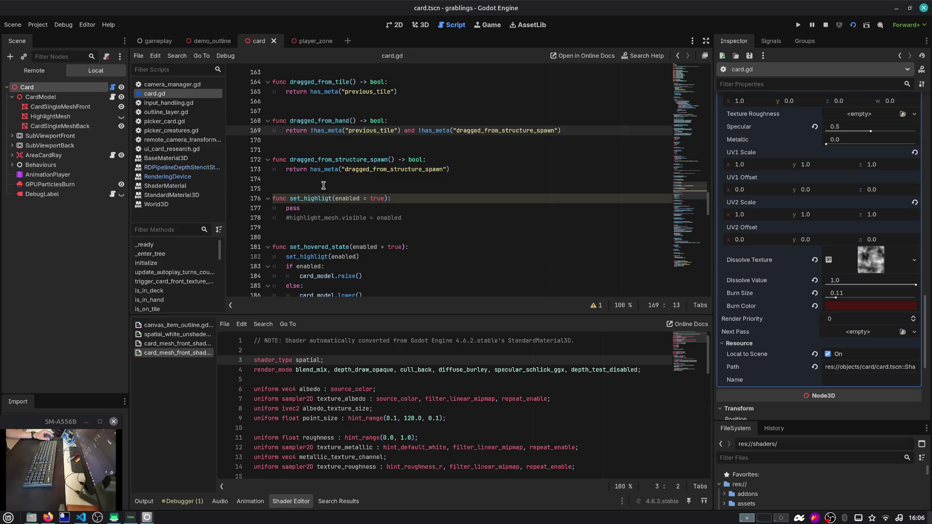
Step: Review the STENCIL_MODE_CUSTOM stencil_mode line for card_front_mat_no_depth_test in card.gd
{"action": "scroll", "coordinate": [324, 185], "scroll_direction": "up", "scroll_amount": 15}
{"action": "scroll", "coordinate": [330, 172], "scroll_direction": "up", "scroll_amount": 10}
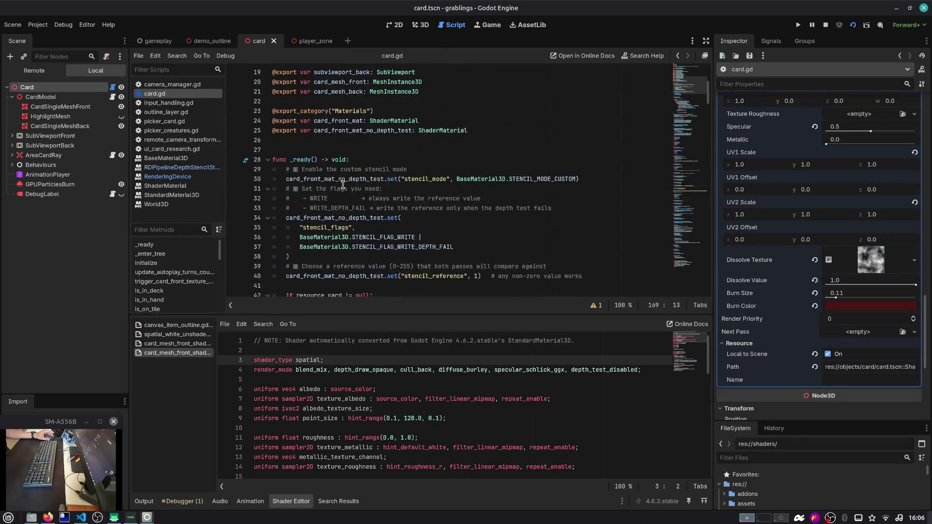
{"action": "double_click", "coordinate": [343, 179]}
{"action": "double_click", "coordinate": [425, 179]}
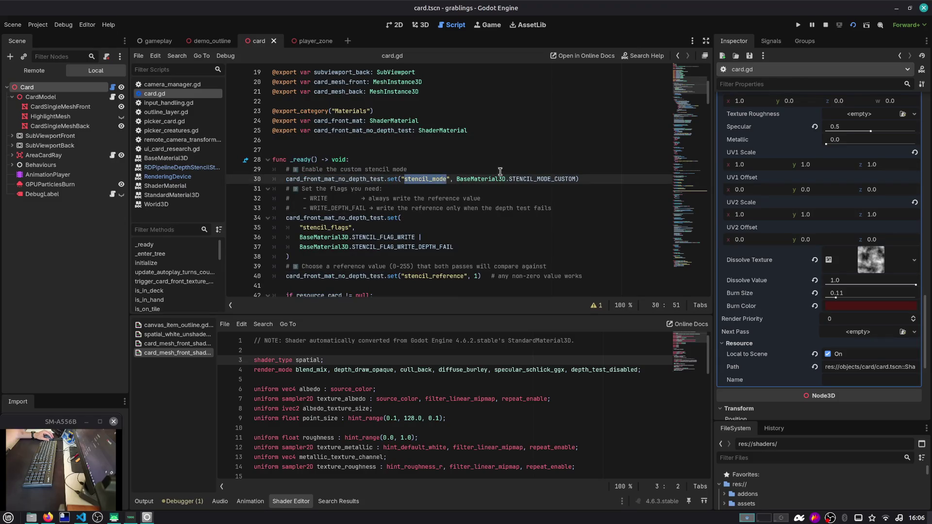
{"action": "double_click", "coordinate": [543, 178]}
{"action": "scroll", "coordinate": [433, 226], "scroll_direction": "down", "scroll_amount": 1}
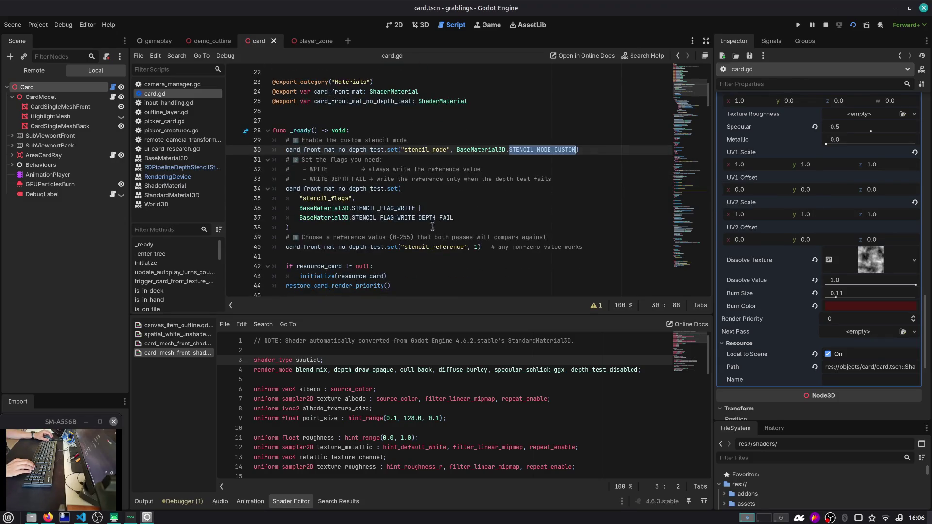
Step: Open the debugger's Errors list and jump to the unused 'enabled' warning in set_highligt
{"action": "left_click", "coordinate": [182, 501]}
{"action": "left_click", "coordinate": [160, 502]}
{"action": "left_click", "coordinate": [182, 501]}
{"action": "left_click", "coordinate": [199, 393]}
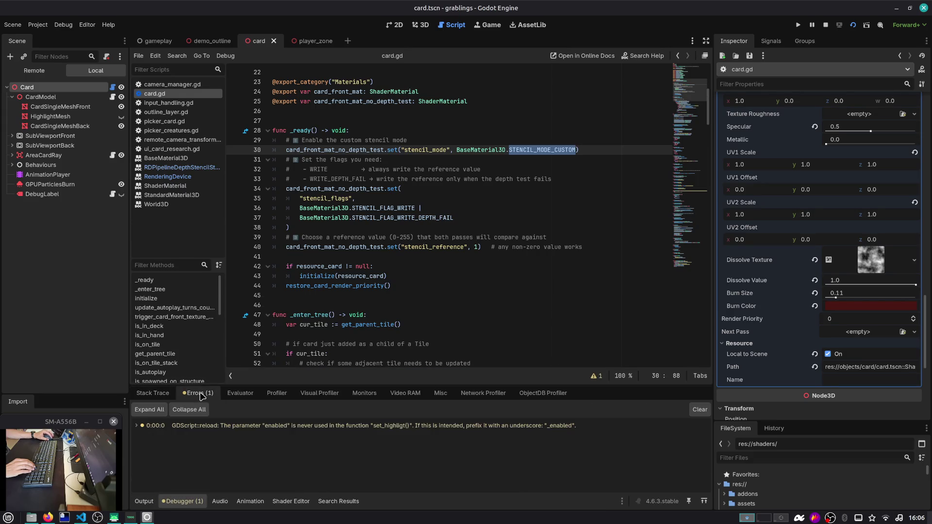
{"action": "double_click", "coordinate": [177, 426]}
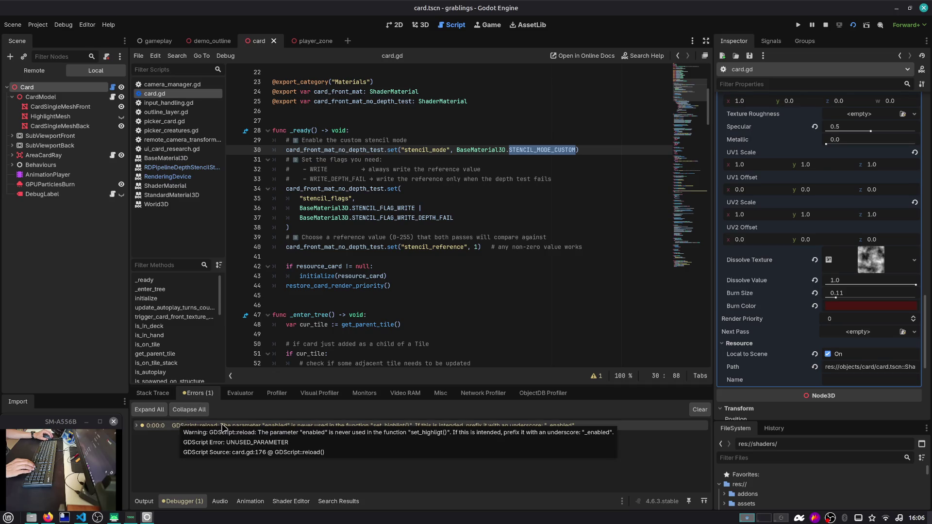
{"action": "left_click", "coordinate": [332, 449]}
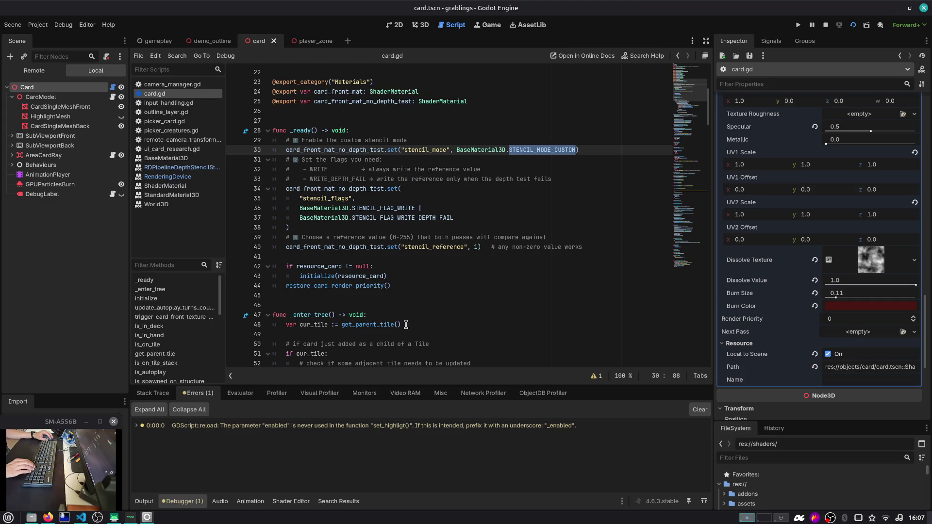
{"action": "double_click", "coordinate": [412, 430]}
Step: Inspect set_highligt and the stencil setup on lines 30–40, including the STENCIL_MODE_CUSTOM docs
{"action": "double_click", "coordinate": [326, 218]}
{"action": "left_click_drag", "start_coordinate": [689, 192], "coordinate": [689, 82]}
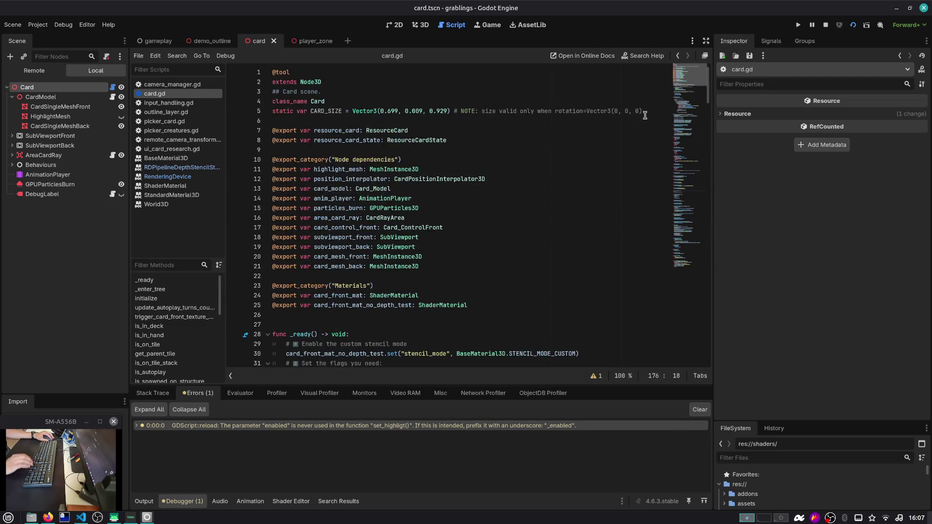
{"action": "scroll", "coordinate": [633, 120], "scroll_direction": "down", "scroll_amount": 3}
{"action": "scroll", "coordinate": [499, 254], "scroll_direction": "down", "scroll_amount": 2}
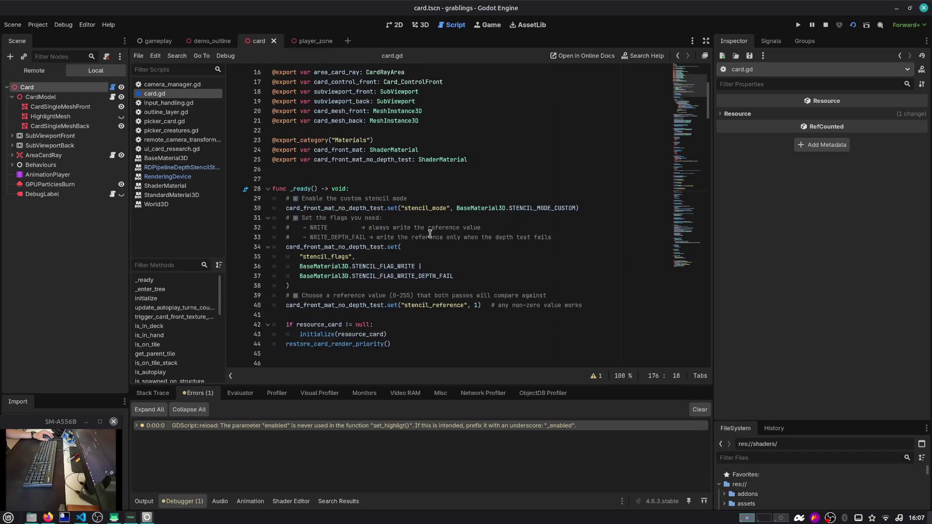
{"action": "double_click", "coordinate": [389, 209]}
{"action": "double_click", "coordinate": [368, 209]}
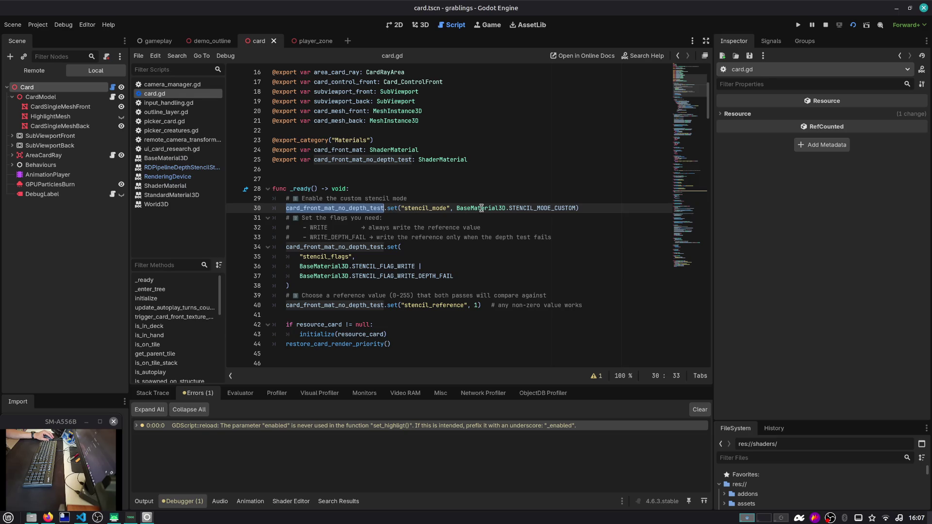
{"action": "double_click", "coordinate": [531, 209]}
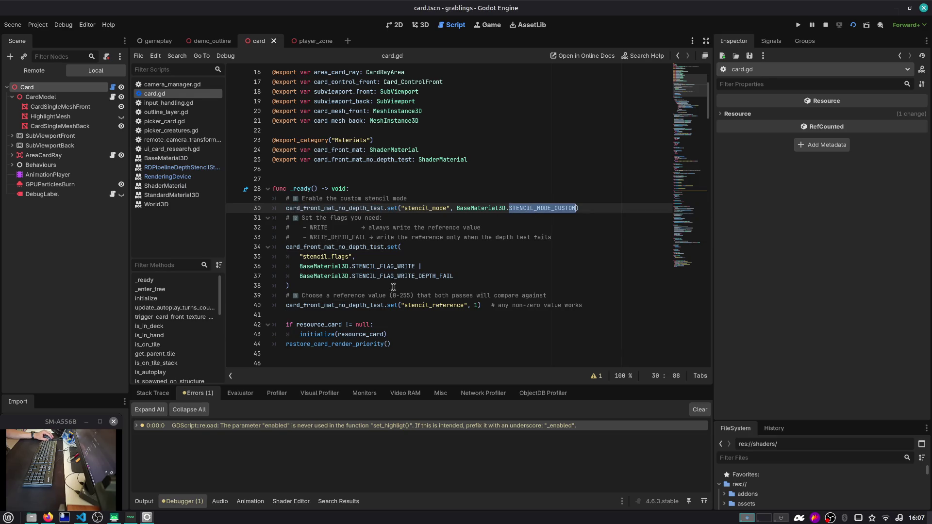
{"action": "double_click", "coordinate": [447, 304]}
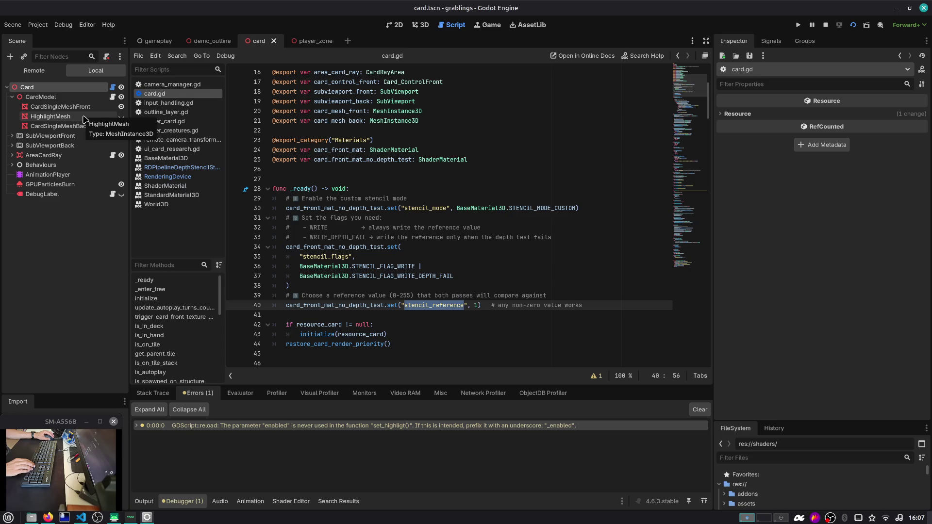
Step: Compare HighlightMesh's Stencil settings with the card front mesh's material in the Inspector
{"action": "left_click", "coordinate": [84, 118]}
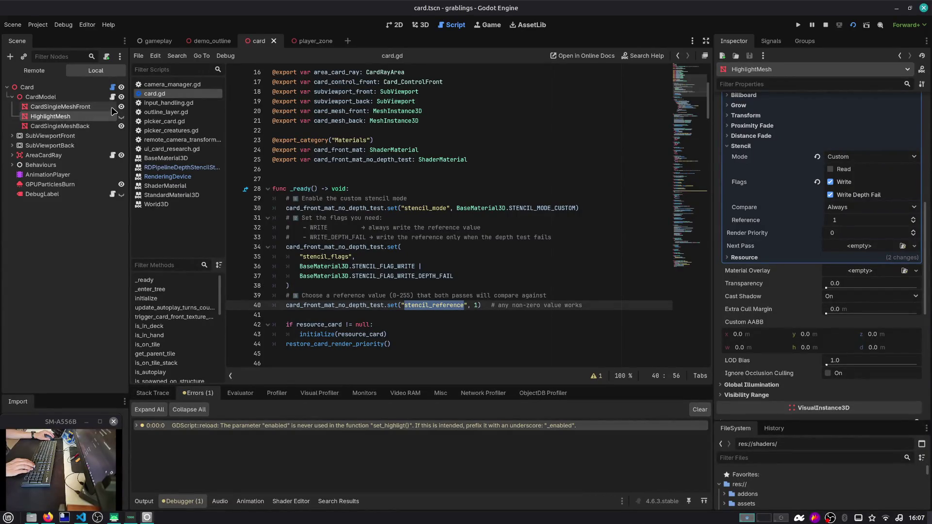
{"action": "left_click", "coordinate": [112, 109]}
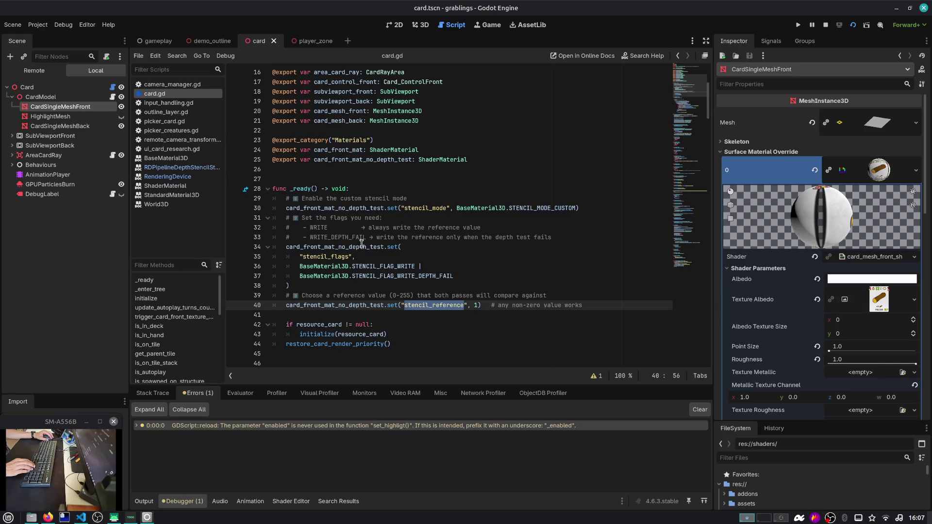
{"action": "double_click", "coordinate": [375, 208]}
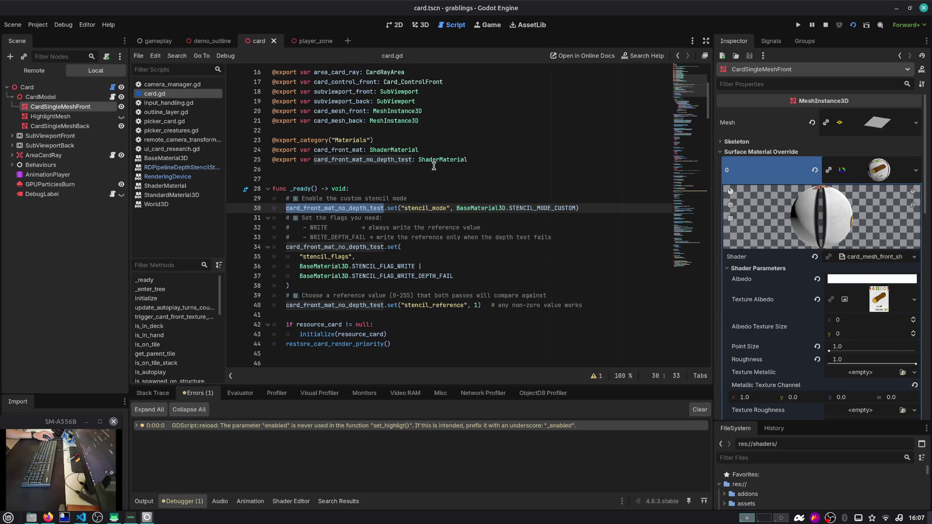
Step: Add a card_front_mat line and paste a copy of the stencil setup lines 30–40 below it
{"action": "left_click", "coordinate": [363, 159]}
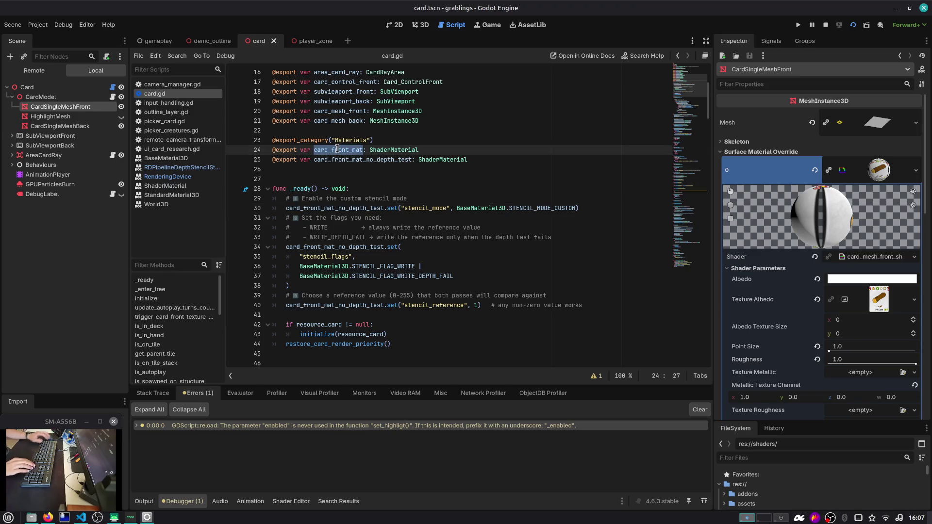
{"action": "key", "text": "Down"}
{"action": "key", "text": "Down"}
{"action": "key", "text": "Down"}
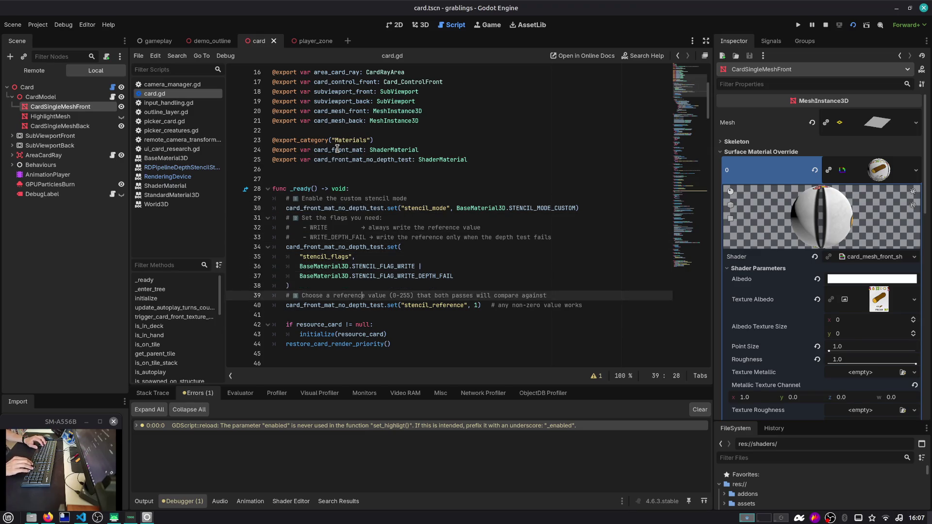
{"action": "key", "text": "End"}
{"action": "key", "text": "Return"}
{"action": "key", "text": "Return"}
{"action": "type", "text": "card_front_mat"}
{"action": "key", "text": "Up"}
{"action": "key", "text": "Up"}
{"action": "key", "text": "End"}
{"action": "key", "text": "shift+Up"}
{"action": "key", "text": "shift+Up"}
{"action": "key", "text": "shift+Up"}
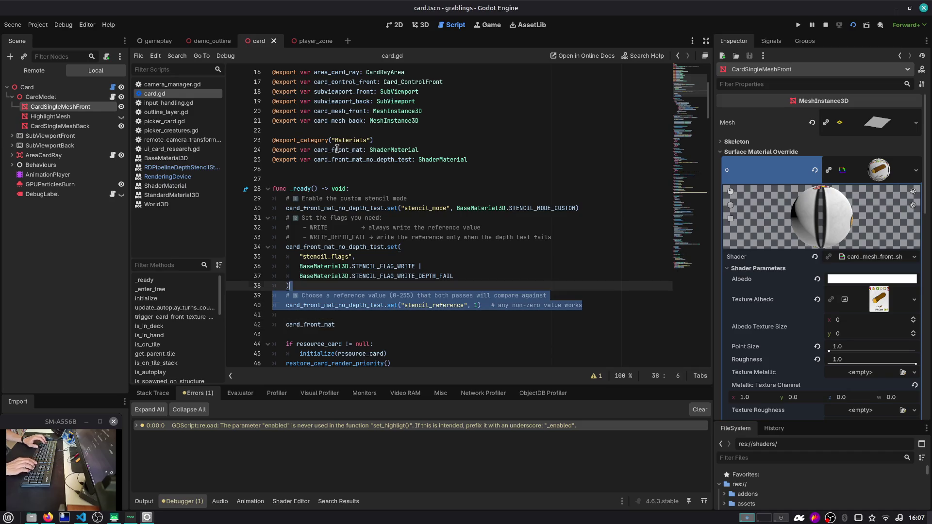
{"action": "key", "text": "shift+Home"}
{"action": "key", "text": "Down"}
{"action": "key", "text": "Down"}
{"action": "key", "text": "Down"}
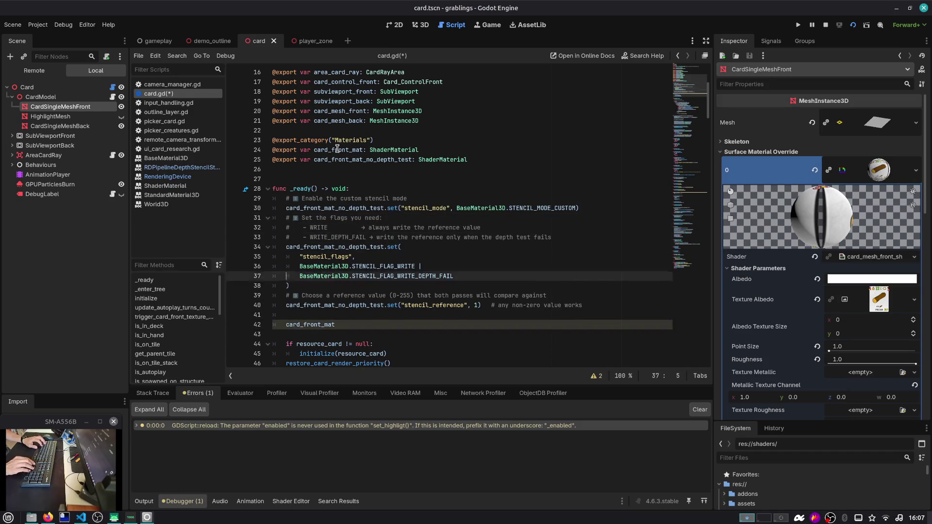
{"action": "key", "text": "End"}
{"action": "key", "text": "Return"}
{"action": "key", "text": "ctrl+v"}
Step: Retarget the copied stencil lines from card_front_mat_no_depth_test to card_front_mat
{"action": "key", "text": "Up"}
{"action": "key", "text": "Up"}
{"action": "key", "text": "Up"}
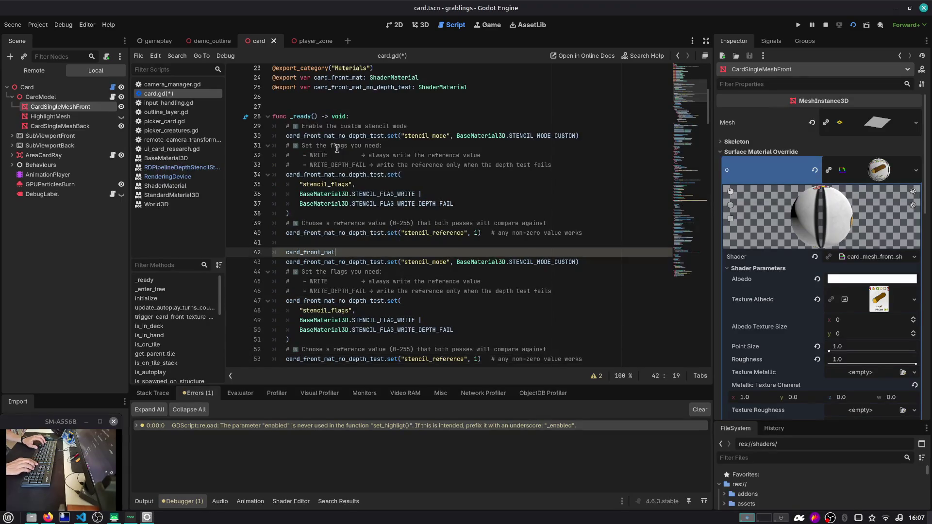
{"action": "key", "text": "ctrl+shift+Left"}
{"action": "key", "text": "ctrl+x"}
{"action": "key", "text": "Down"}
{"action": "key", "text": "ctrl+shift+Right"}
{"action": "key", "text": "ctrl+d"}
{"action": "key", "text": "ctrl+d"}
{"action": "key", "text": "ctrl+v"}
{"action": "key", "text": "Escape"}
{"action": "key", "text": "Up"}
{"action": "key", "text": "Up"}
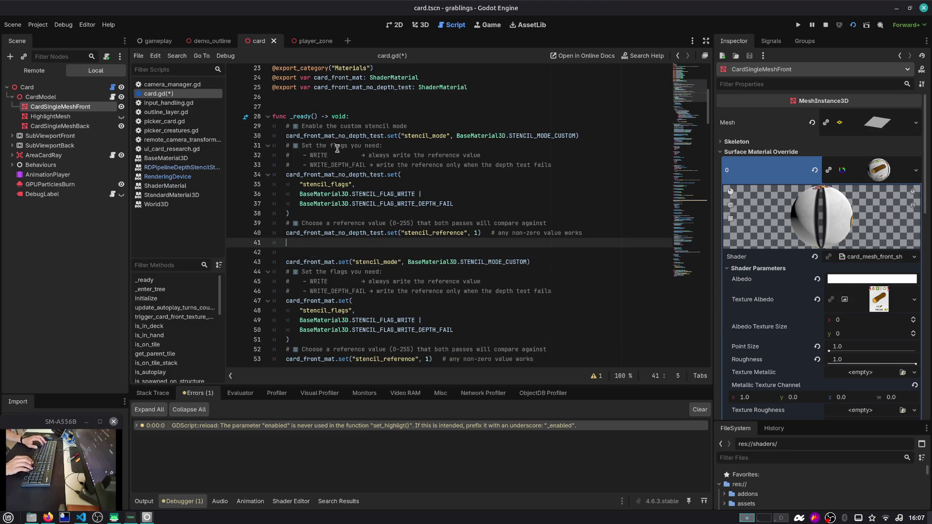
Step: Save card.gd, then run the gameplay scene and start a game from the main menu
{"action": "key", "text": "Delete"}
{"action": "key", "text": "ctrl+s"}
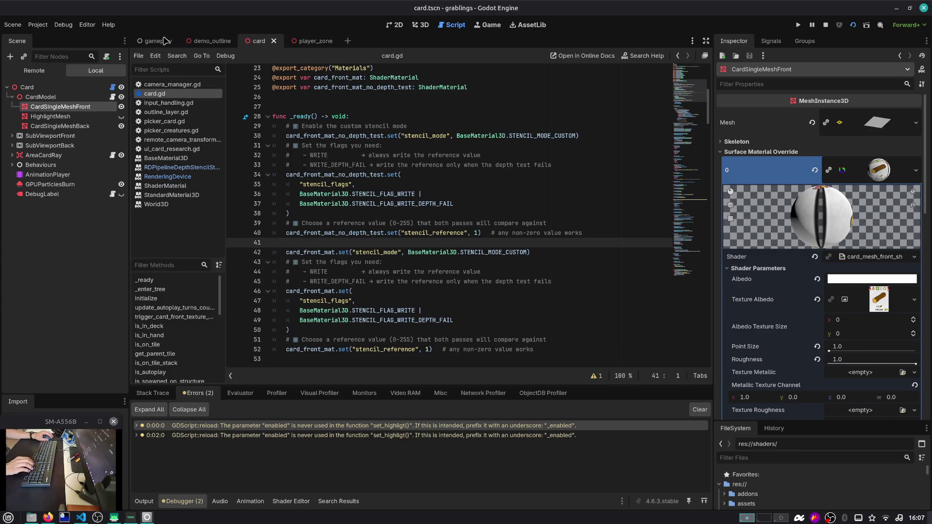
{"action": "left_click", "coordinate": [165, 40]}
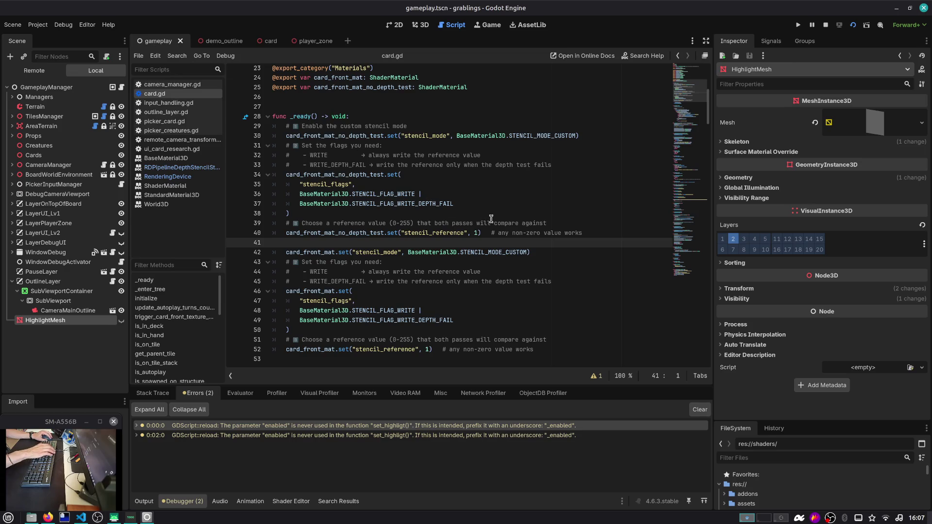
{"action": "key", "text": "F5"}
{"action": "left_click", "coordinate": [444, 216]}
Step: Load Slot 1, stack the hand's BERRY card on the board's berry, lift it off, then return to card.gd
{"action": "left_click", "coordinate": [438, 224]}
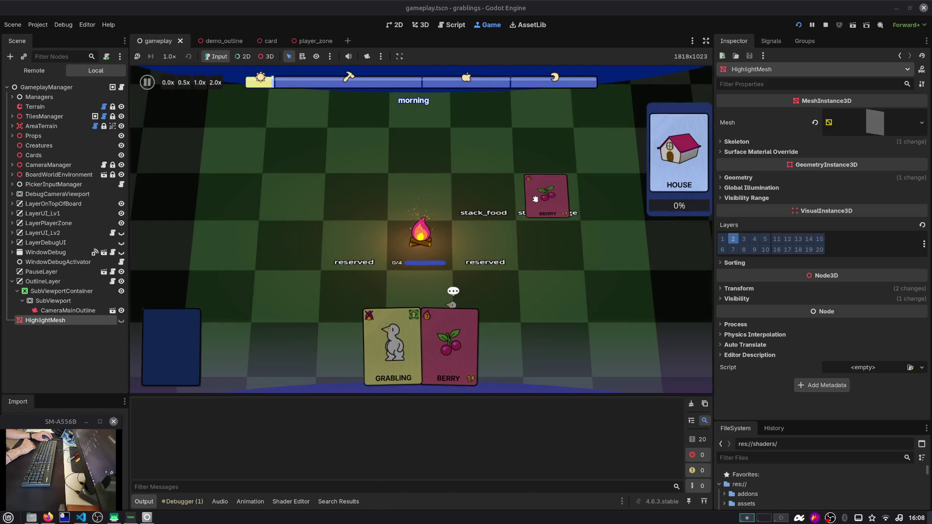
{"action": "left_click_drag", "start_coordinate": [449, 345], "coordinate": [539, 221]}
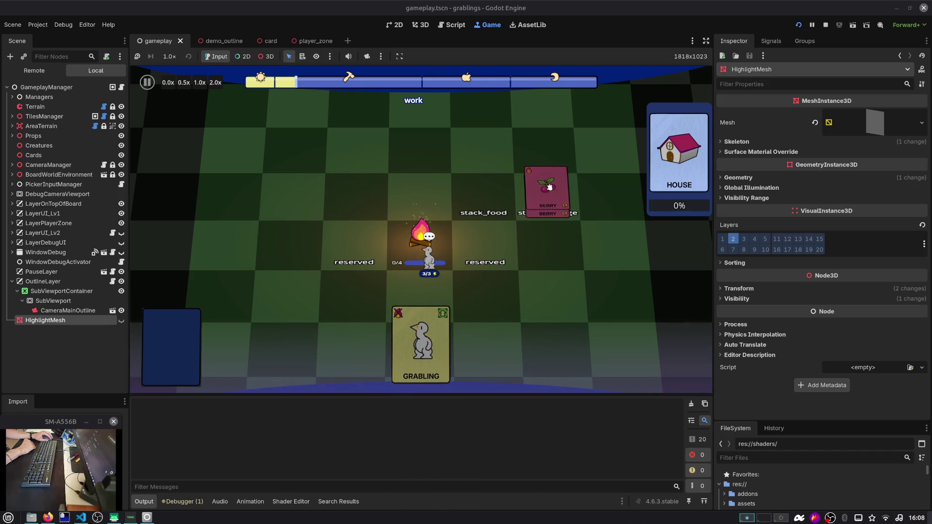
{"action": "mouse_move", "coordinate": [547, 209]}
{"action": "left_mouse_down"}
{"action": "mouse_move", "coordinate": [524, 244]}
{"action": "mouse_move", "coordinate": [541, 205]}
{"action": "left_mouse_up"}
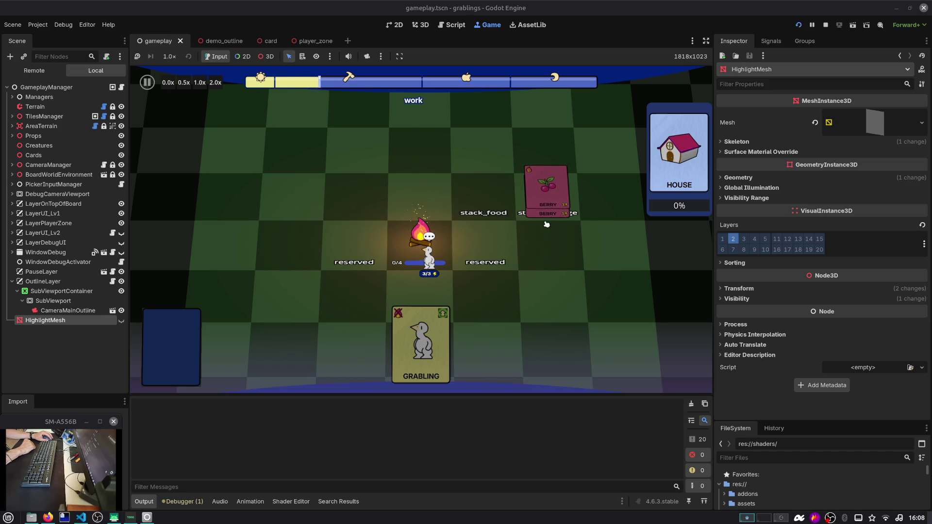
{"action": "left_click", "coordinate": [451, 24]}
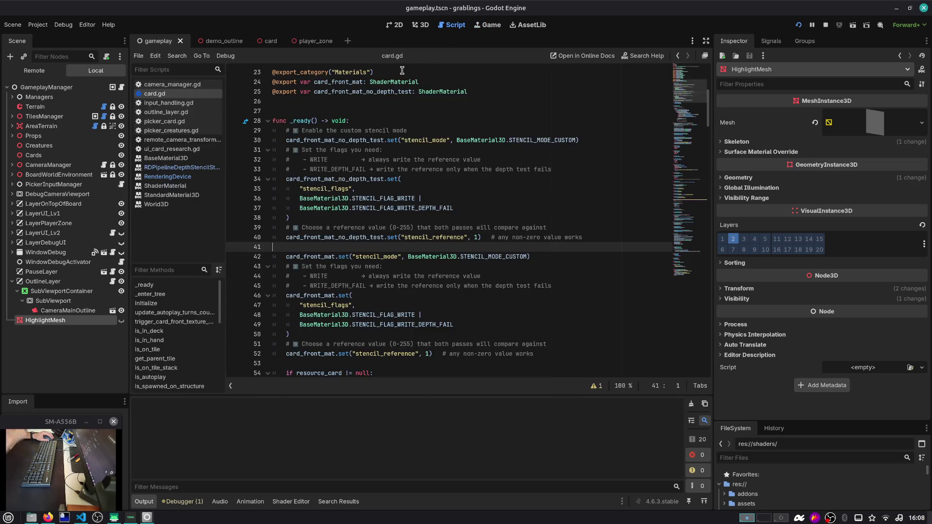
Step: Review the stencil setup for card_front_mat_no_depth_test (line 40) and card_front_mat (line 46)
{"action": "scroll", "coordinate": [382, 144], "scroll_direction": "down", "scroll_amount": 1}
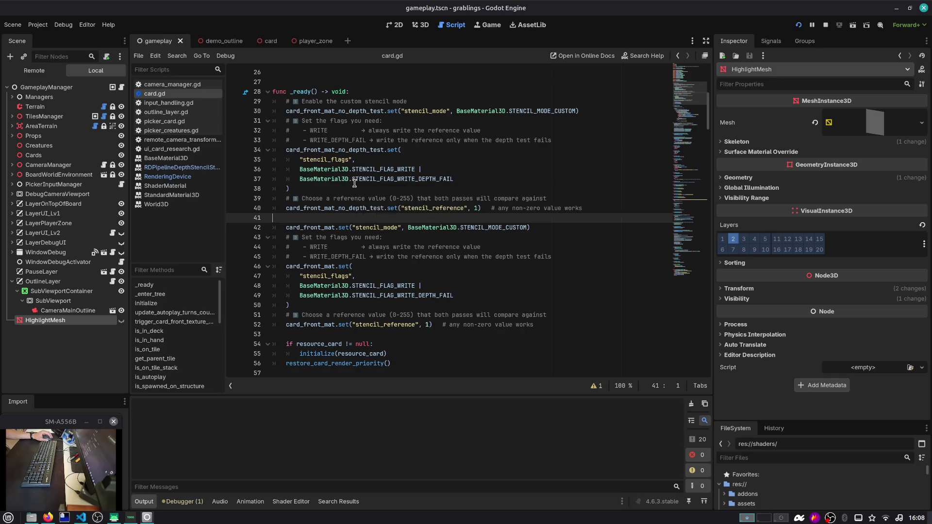
{"action": "scroll", "coordinate": [353, 182], "scroll_direction": "down", "scroll_amount": 1}
{"action": "double_click", "coordinate": [326, 179]}
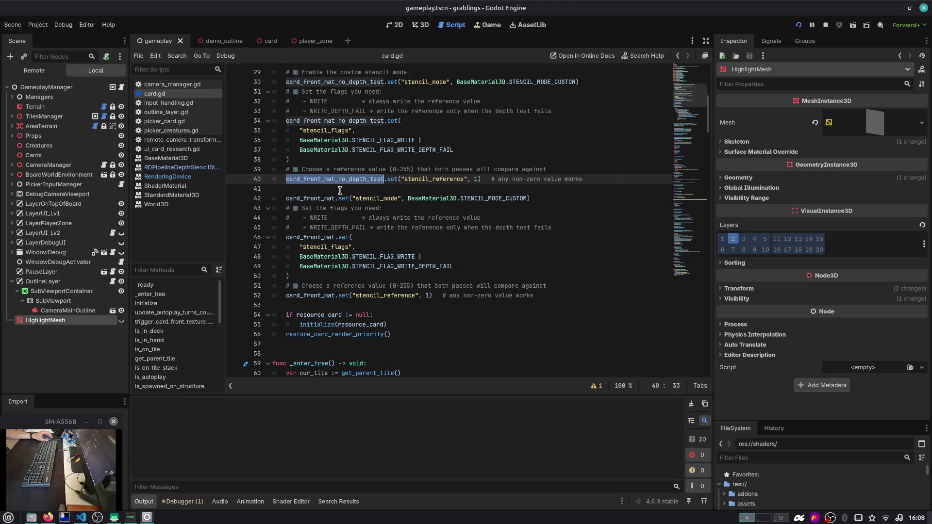
{"action": "scroll", "coordinate": [340, 190], "scroll_direction": "down", "scroll_amount": 1}
{"action": "scroll", "coordinate": [339, 188], "scroll_direction": "down", "scroll_amount": 1}
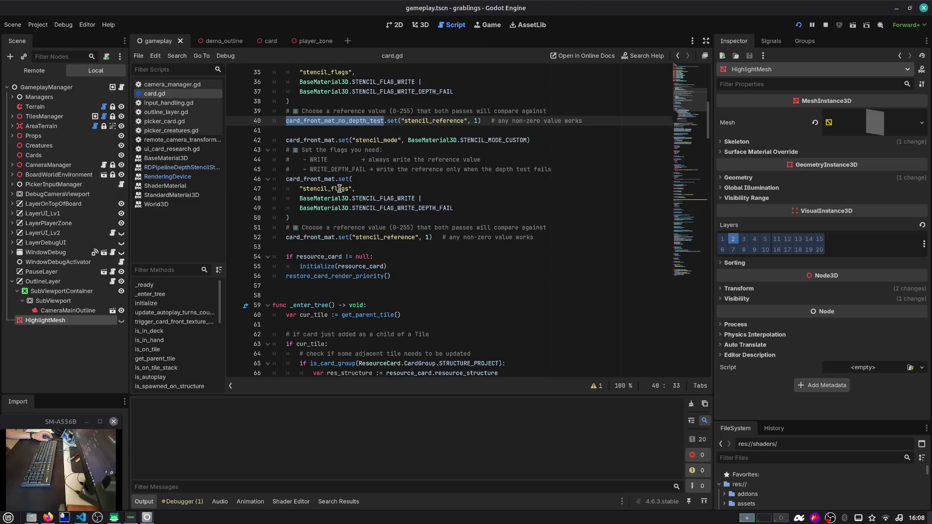
{"action": "double_click", "coordinate": [310, 179]}
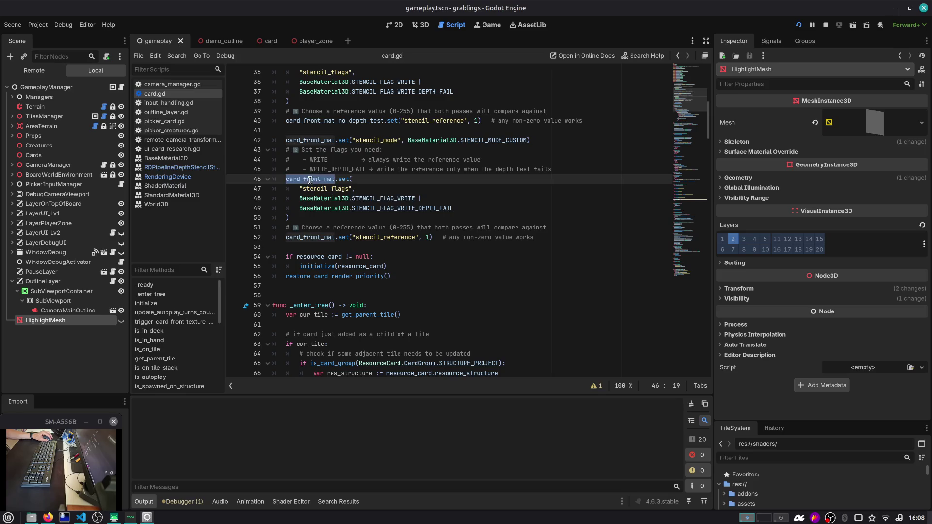
{"action": "scroll", "coordinate": [315, 187], "scroll_direction": "up", "scroll_amount": 4}
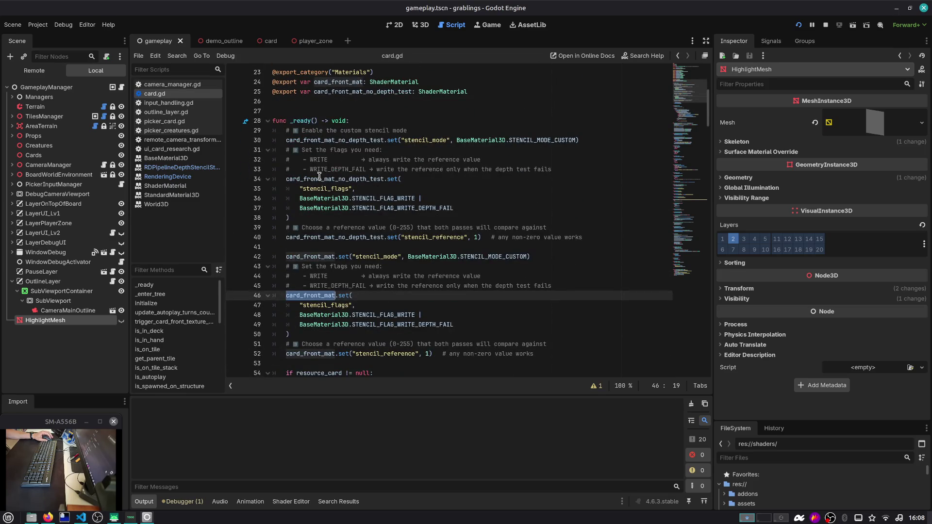
{"action": "left_click", "coordinate": [320, 179]}
Step: Close the documentation pages in the Scripts list and restart the game
{"action": "middle_click", "coordinate": [182, 159]}
{"action": "middle_click", "coordinate": [182, 159]}
{"action": "middle_click", "coordinate": [183, 159]}
{"action": "middle_click", "coordinate": [183, 160]}
{"action": "middle_click", "coordinate": [183, 160]}
{"action": "middle_click", "coordinate": [183, 160]}
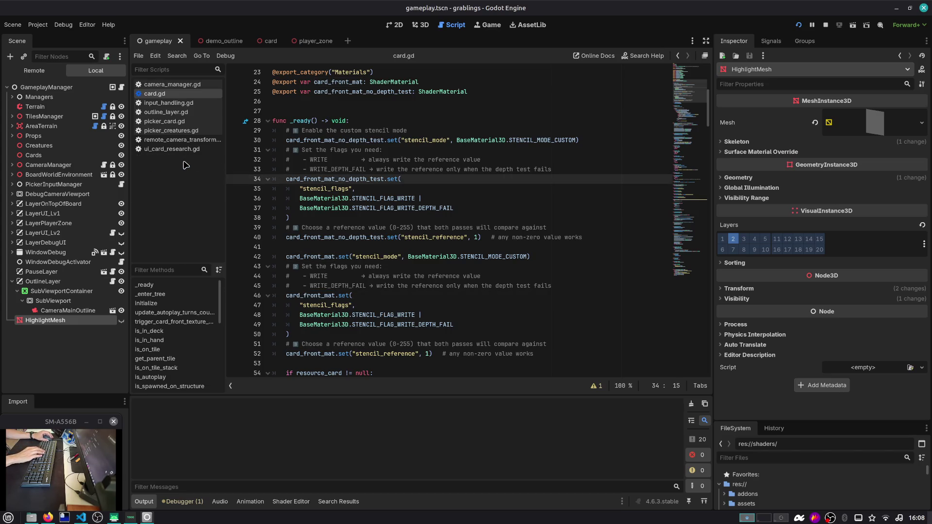
{"action": "scroll", "coordinate": [359, 187], "scroll_direction": "down", "scroll_amount": 5}
{"action": "key", "text": "F5"}
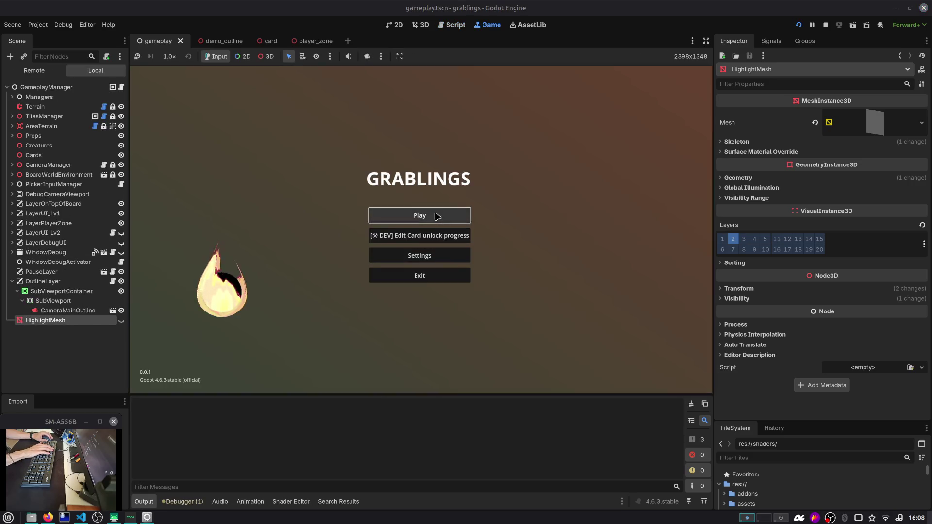
Step: Load Slot 1, move berry cards onto and off the berry stack and beside GRABLING, then return to card.gd
{"action": "left_click", "coordinate": [435, 214]}
{"action": "left_click", "coordinate": [437, 226]}
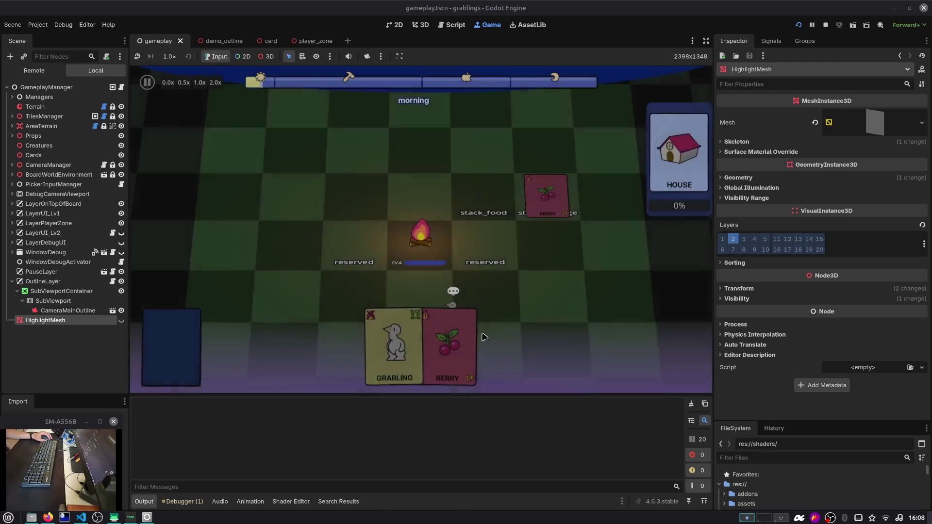
{"action": "mouse_move", "coordinate": [472, 287]}
{"action": "left_mouse_down"}
{"action": "mouse_move", "coordinate": [521, 199]}
{"action": "mouse_move", "coordinate": [539, 203]}
{"action": "left_mouse_up"}
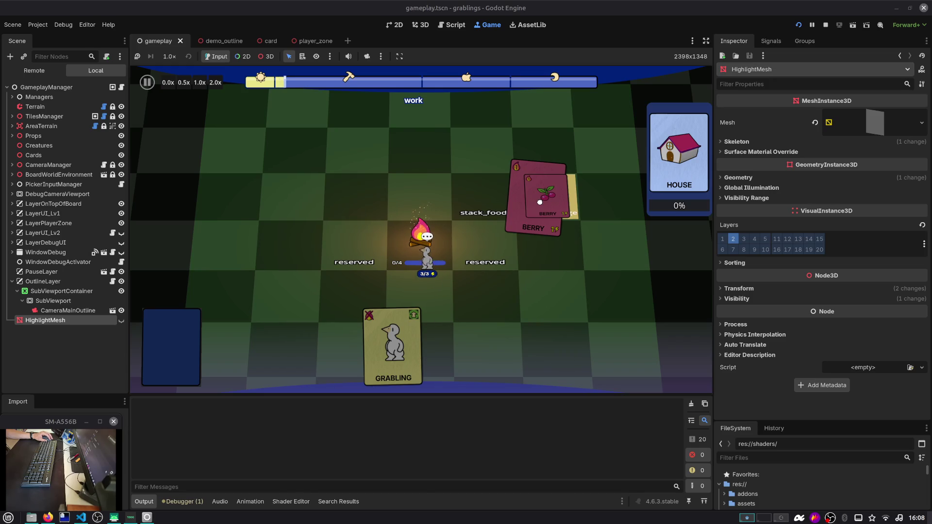
{"action": "mouse_move", "coordinate": [539, 201]}
{"action": "left_mouse_down"}
{"action": "mouse_move", "coordinate": [454, 316]}
{"action": "mouse_move", "coordinate": [484, 240]}
{"action": "mouse_move", "coordinate": [520, 202]}
{"action": "mouse_move", "coordinate": [538, 199]}
{"action": "left_mouse_up"}
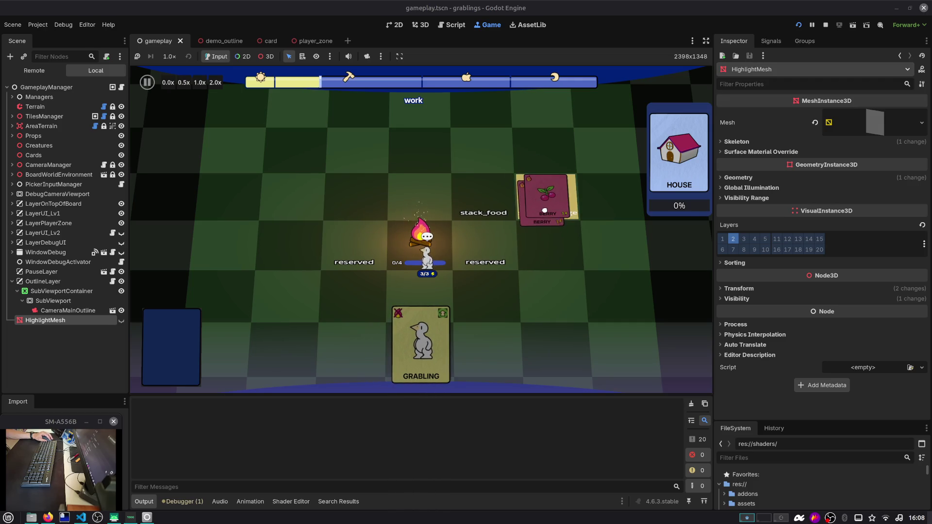
{"action": "mouse_move", "coordinate": [535, 198]}
{"action": "left_mouse_down"}
{"action": "mouse_move", "coordinate": [505, 357]}
{"action": "mouse_move", "coordinate": [500, 347]}
{"action": "left_mouse_up"}
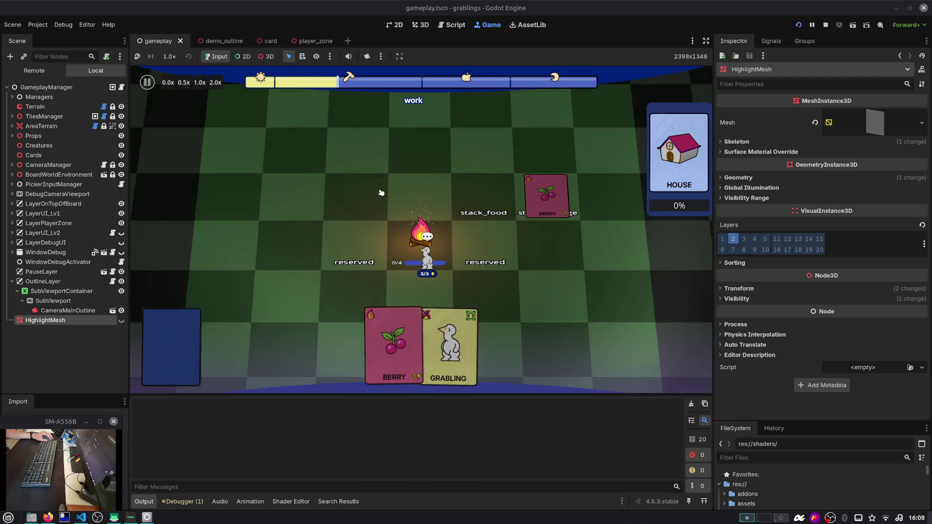
{"action": "left_click", "coordinate": [451, 25]}
Step: Review the stencil setup for both card_front_mat_no_depth_test and card_front_mat, including stencil_reference
{"action": "scroll", "coordinate": [432, 135], "scroll_direction": "up", "scroll_amount": 3}
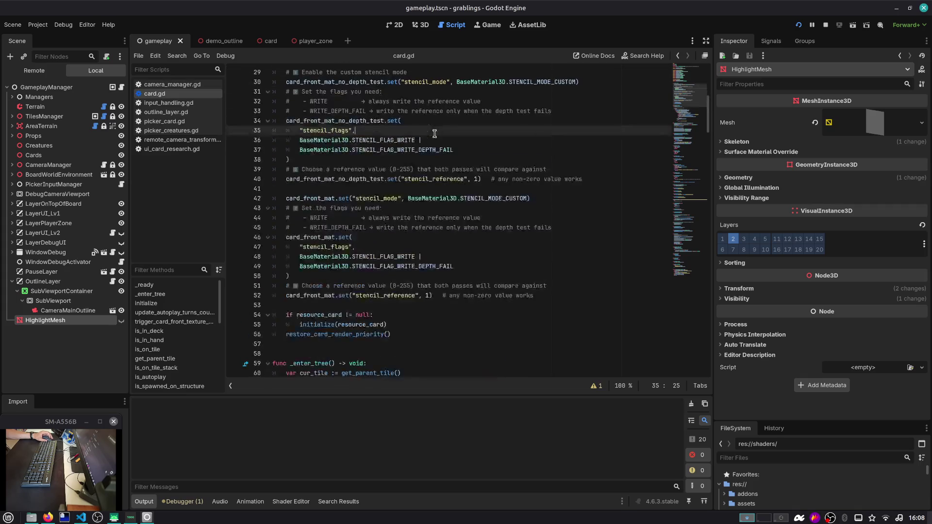
{"action": "scroll", "coordinate": [356, 197], "scroll_direction": "up", "scroll_amount": 2}
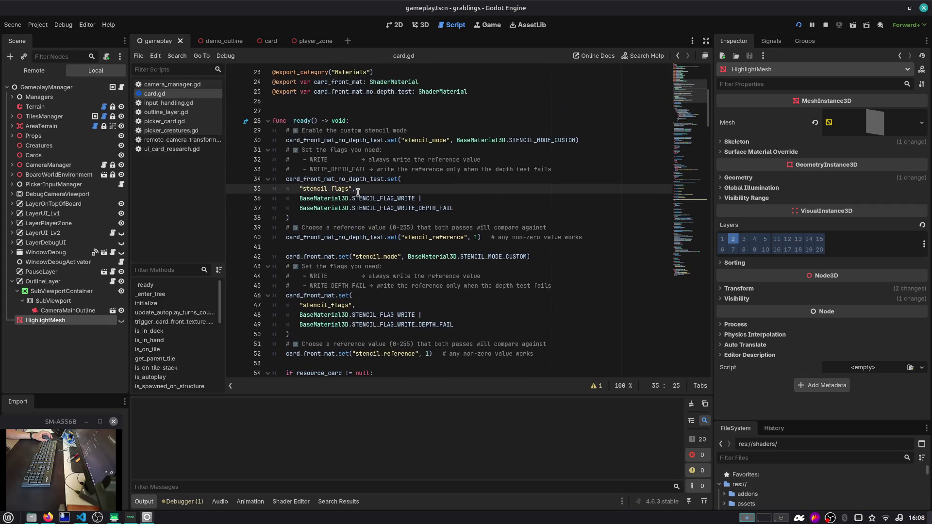
{"action": "double_click", "coordinate": [340, 141]}
{"action": "scroll", "coordinate": [352, 179], "scroll_direction": "down", "scroll_amount": 2}
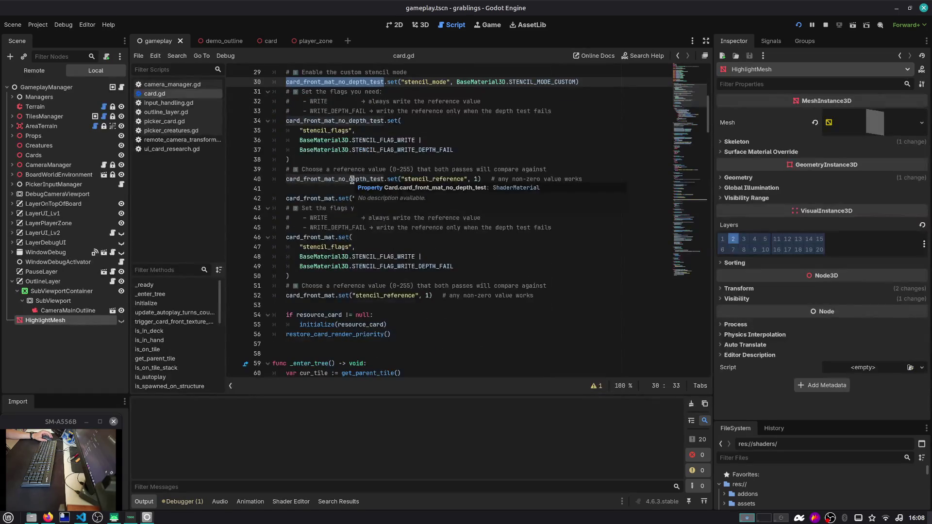
{"action": "scroll", "coordinate": [351, 180], "scroll_direction": "down", "scroll_amount": 1}
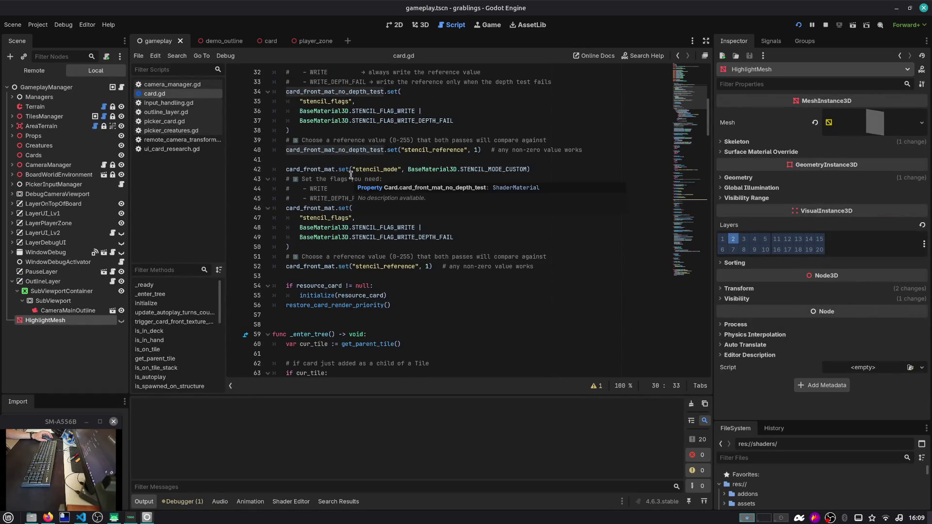
{"action": "left_click", "coordinate": [342, 149]}
{"action": "double_click", "coordinate": [342, 149]}
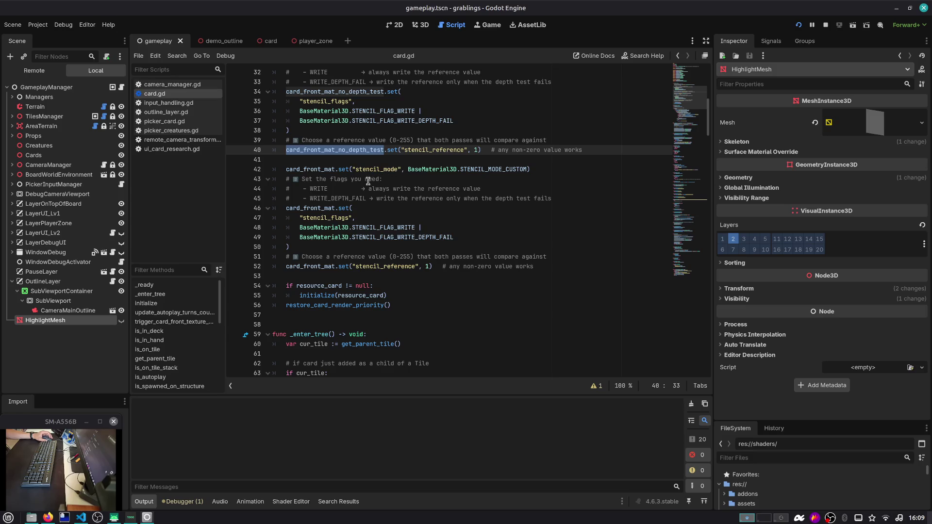
{"action": "left_click_drag", "start_coordinate": [344, 247], "coordinate": [237, 208]}
{"action": "double_click", "coordinate": [316, 208]}
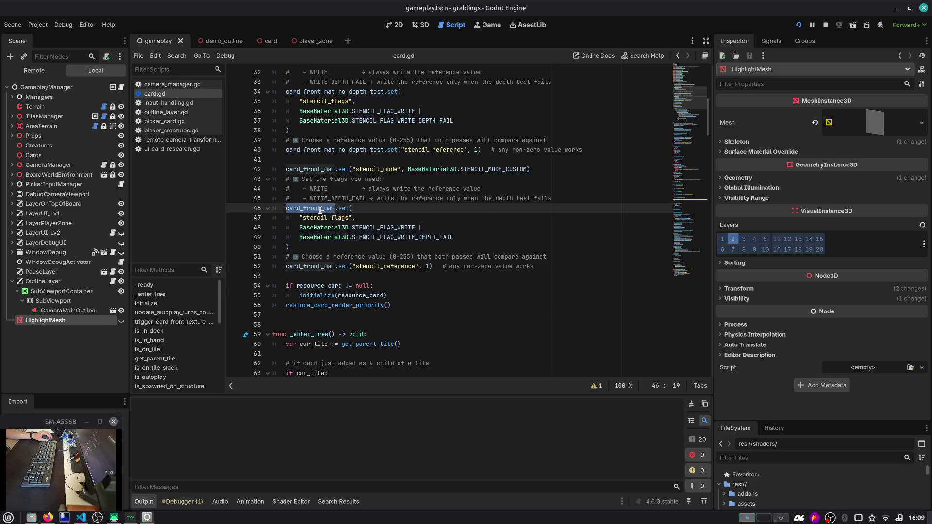
{"action": "double_click", "coordinate": [363, 266]}
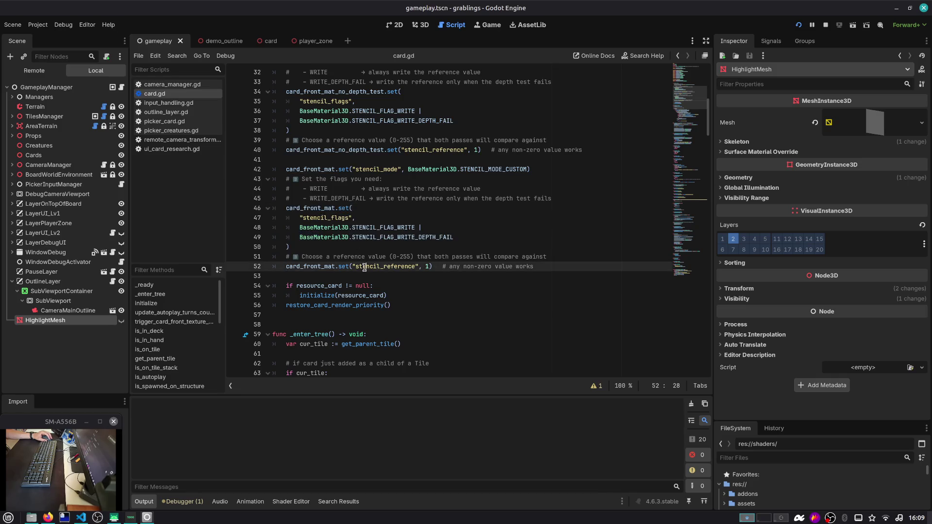
Step: Jump to restore_card_render_priority's definition and find its set_card_render_setings call on line 206
{"action": "scroll", "coordinate": [368, 262], "scroll_direction": "down", "scroll_amount": 1}
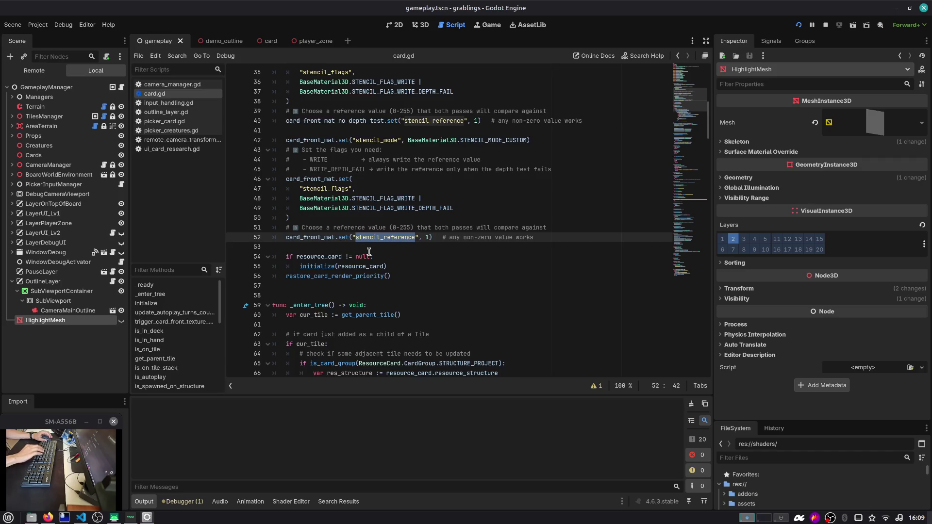
{"action": "scroll", "coordinate": [368, 252], "scroll_direction": "down", "scroll_amount": 1}
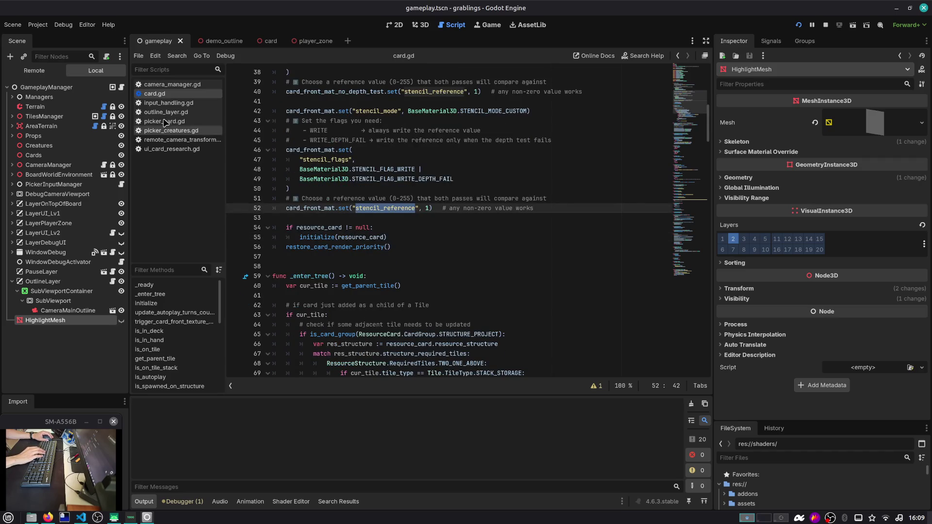
{"action": "scroll", "coordinate": [290, 185], "scroll_direction": "down", "scroll_amount": 2}
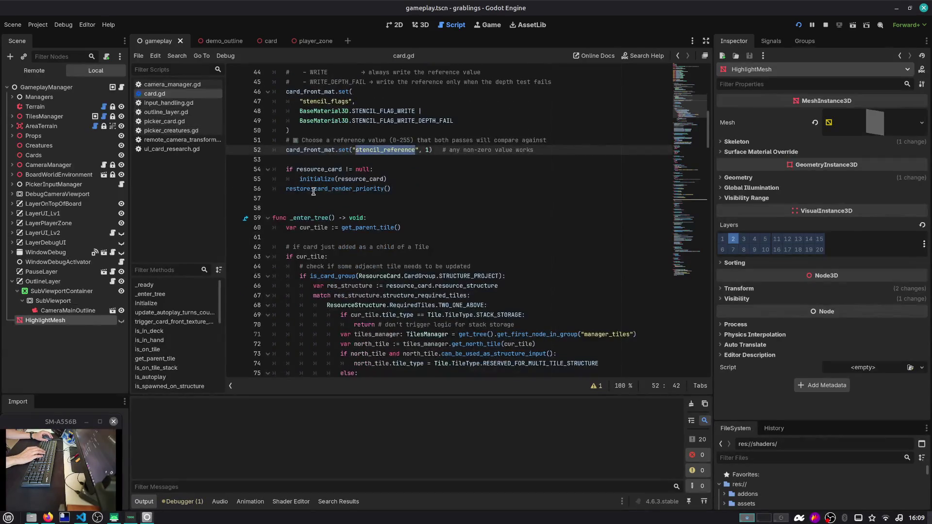
{"action": "double_click", "coordinate": [313, 189]}
{"action": "left_click", "coordinate": [313, 190], "text": "ctrl"}
{"action": "scroll", "coordinate": [330, 194], "scroll_direction": "down", "scroll_amount": 2}
{"action": "double_click", "coordinate": [328, 170]}
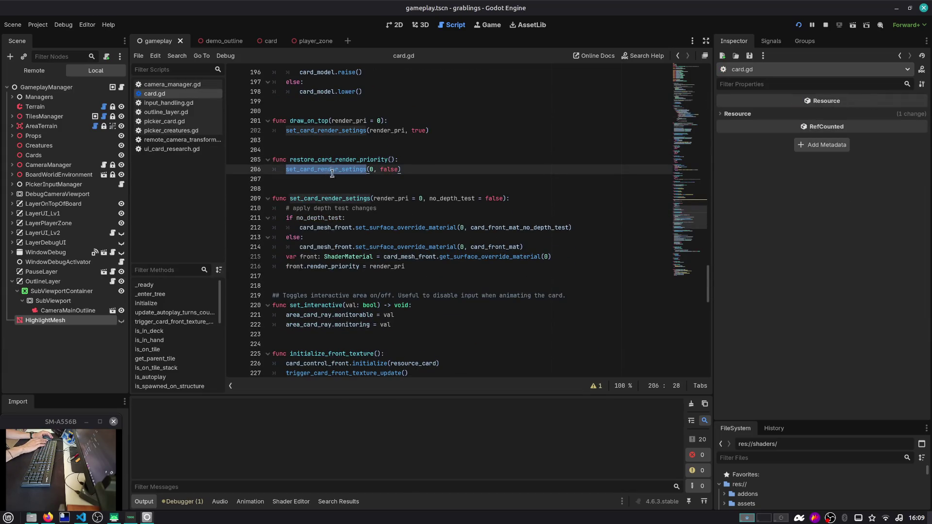
Step: Insert a 'return' as the first line of set_card_render_setings
{"action": "scroll", "coordinate": [342, 199], "scroll_direction": "down", "scroll_amount": 2}
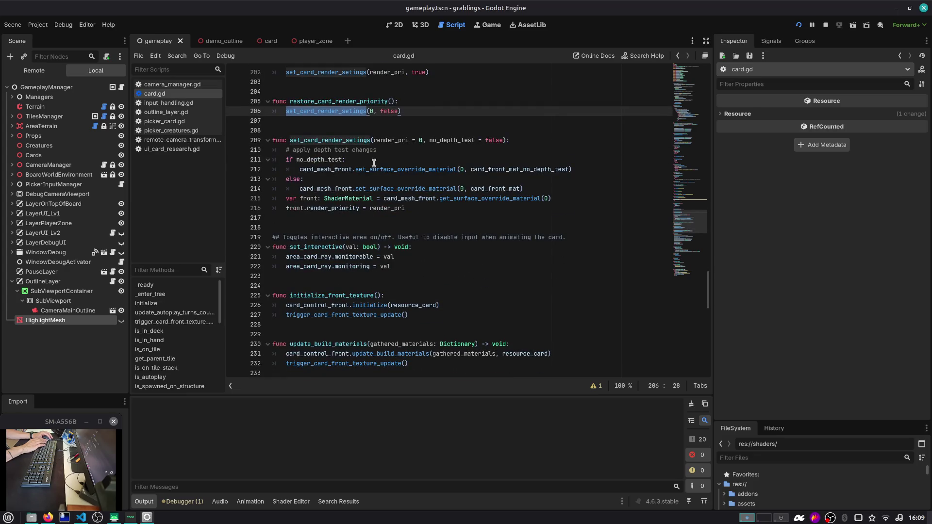
{"action": "left_click", "coordinate": [515, 139]}
{"action": "key", "text": "Return"}
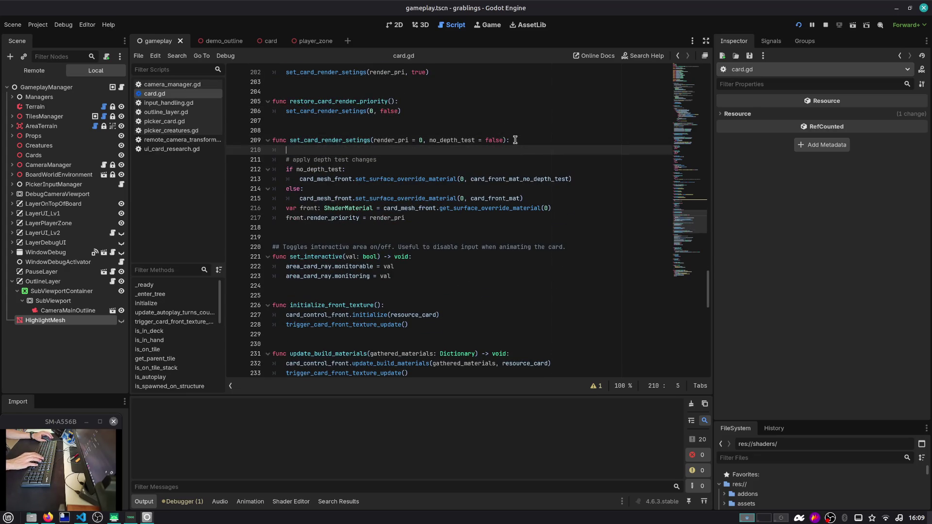
{"action": "type", "text": "return"}
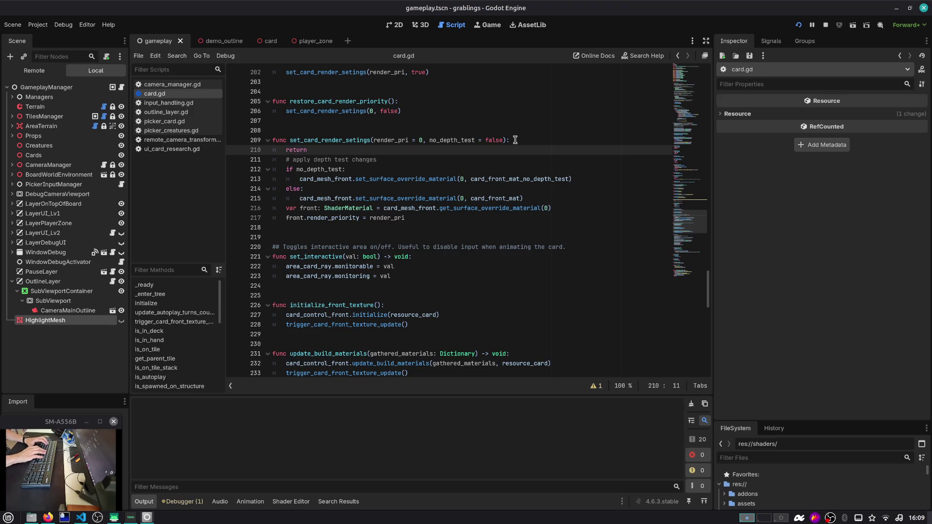
Step: Run the game, load save slot 1 to test, then stop it
{"action": "key", "text": "F5"}
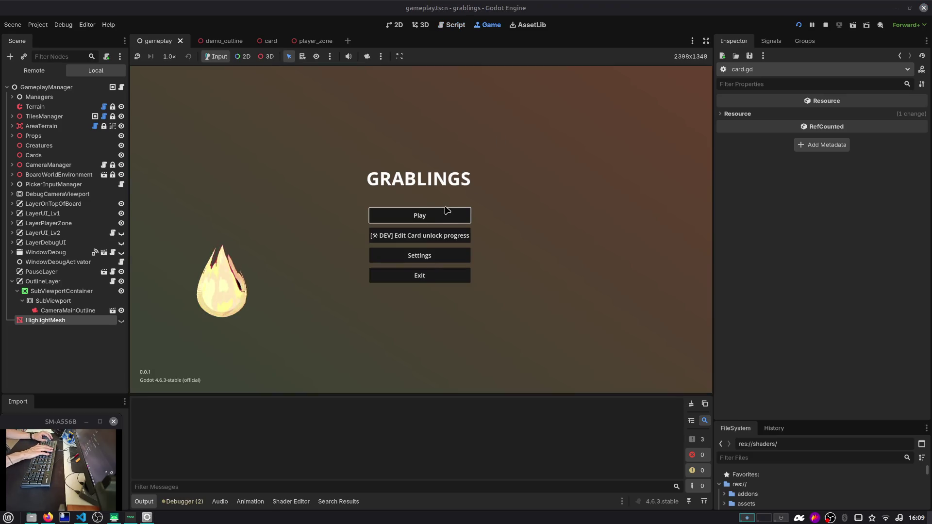
{"action": "left_click", "coordinate": [443, 217]}
{"action": "left_click", "coordinate": [443, 216]}
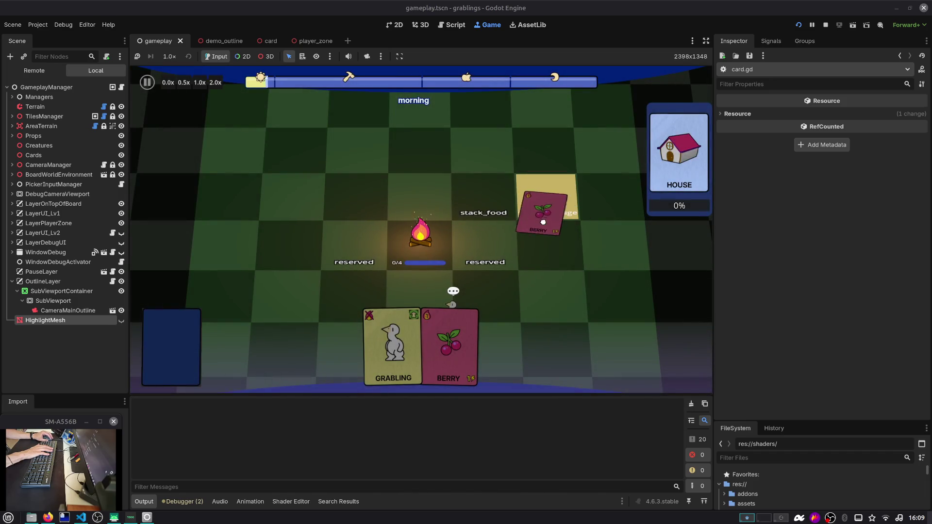
{"action": "left_click", "coordinate": [824, 24]}
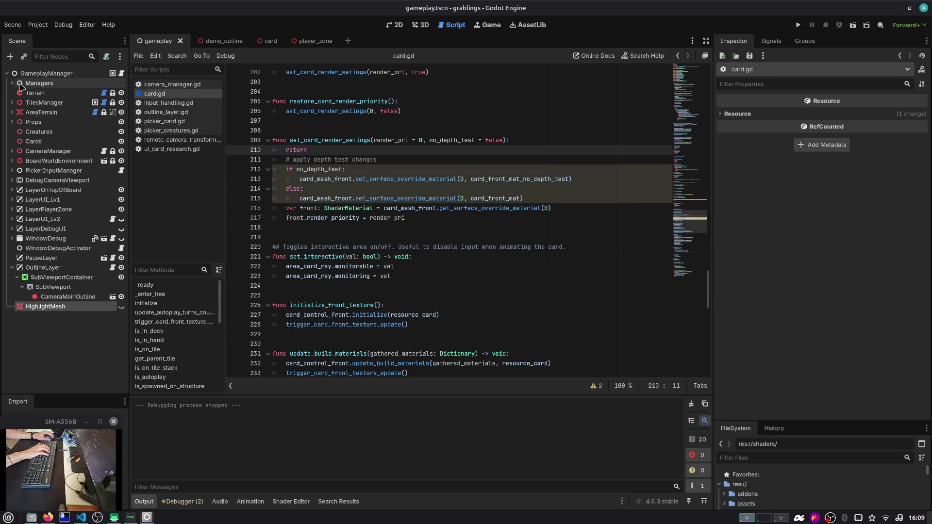
Step: In card.tscn, paste a copy of CardSingleMeshFront and place it as a sibling under CardModel
{"action": "left_click", "coordinate": [261, 41]}
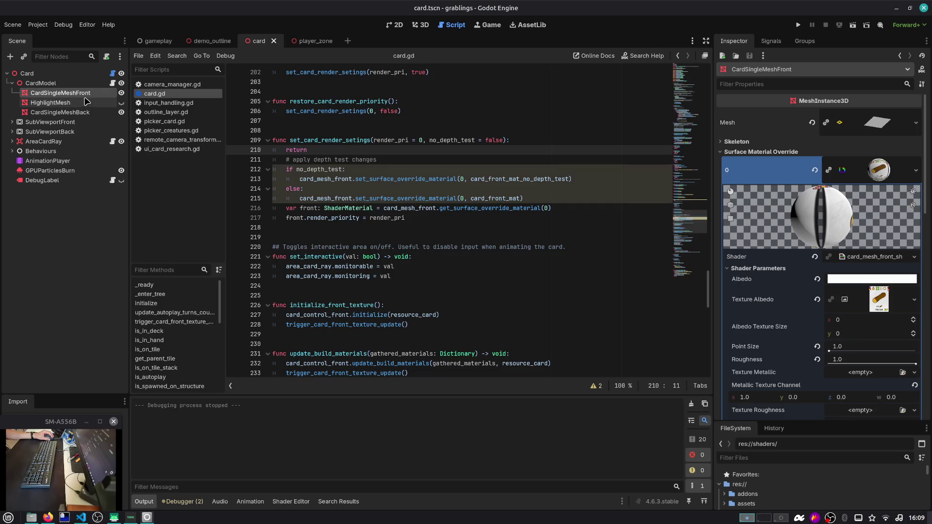
{"action": "left_click", "coordinate": [84, 97]}
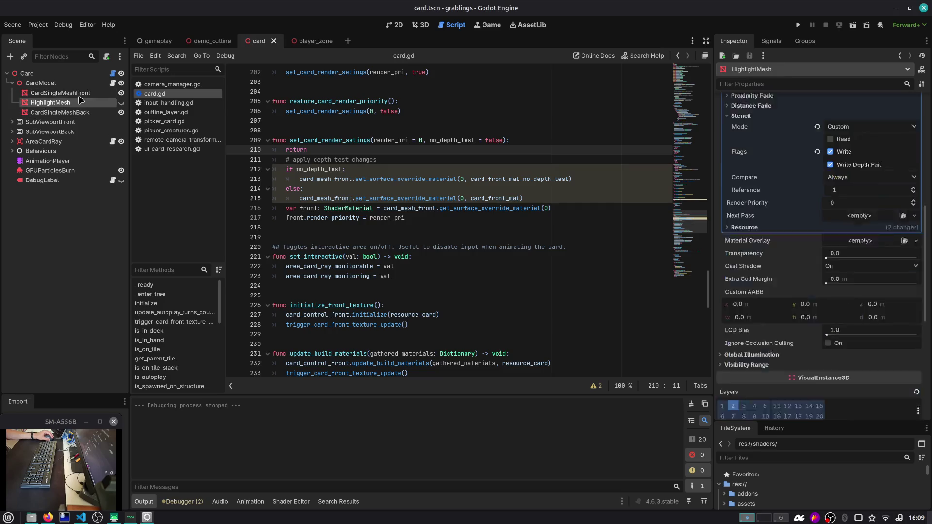
{"action": "key", "text": "ctrl+v"}
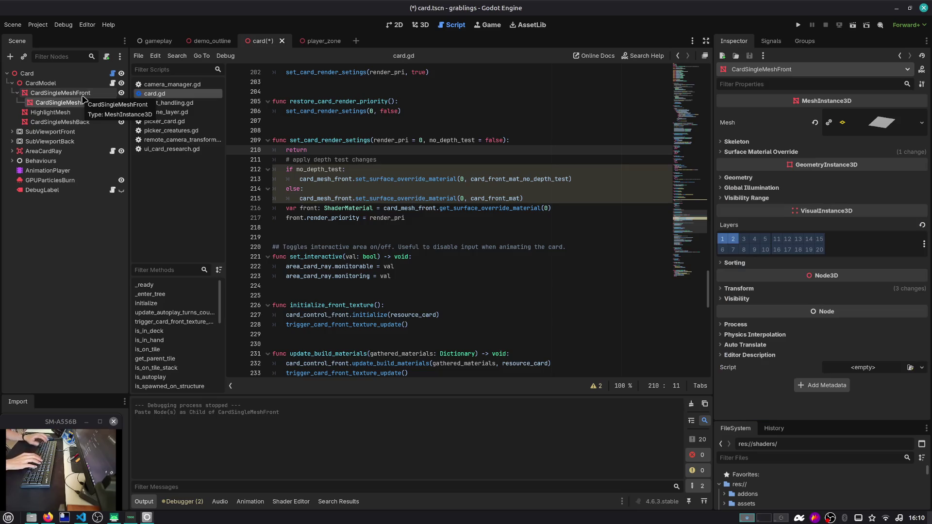
{"action": "left_click_drag", "start_coordinate": [73, 102], "coordinate": [76, 90]}
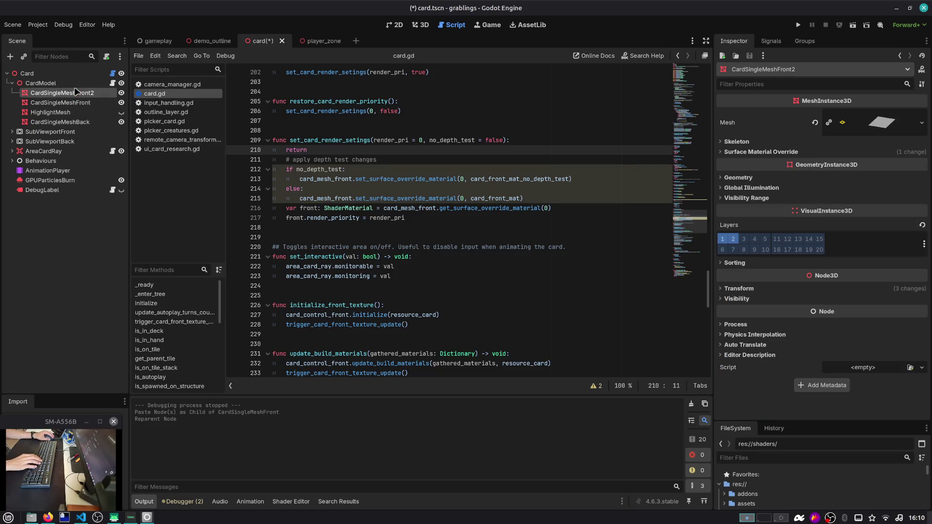
Step: Rename the two front mesh nodes to CardSingleMeshFrontBurn and CardSingleMeshFront
{"action": "left_click", "coordinate": [76, 92]}
{"action": "key", "text": "BackSpace"}
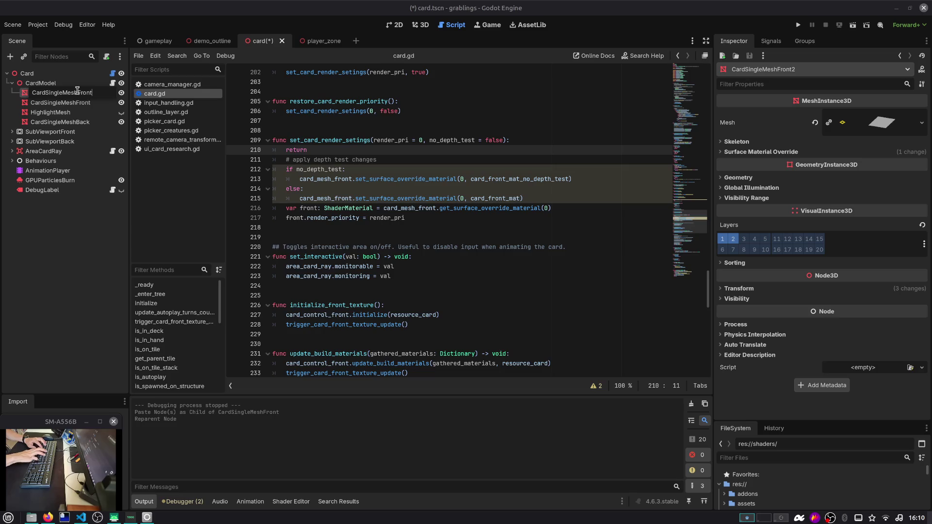
{"action": "type", "text": "Burn"}
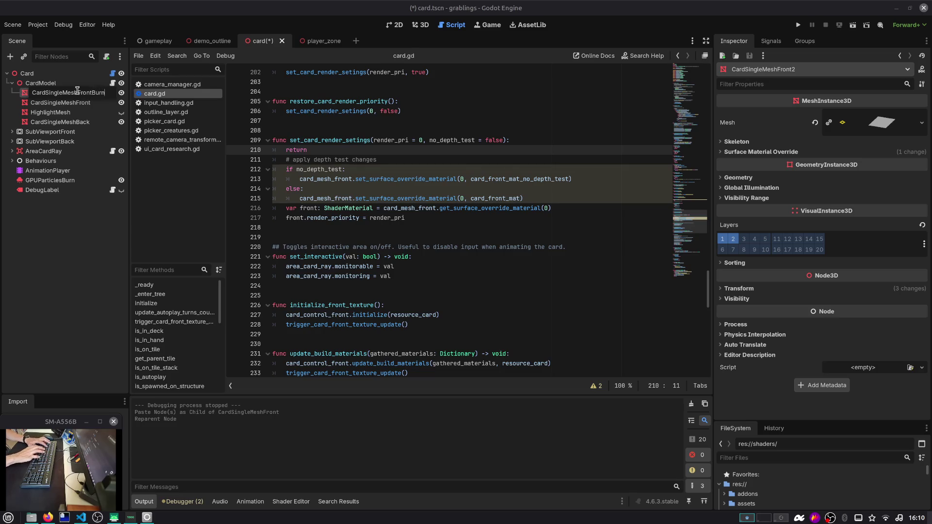
{"action": "key", "text": "Return"}
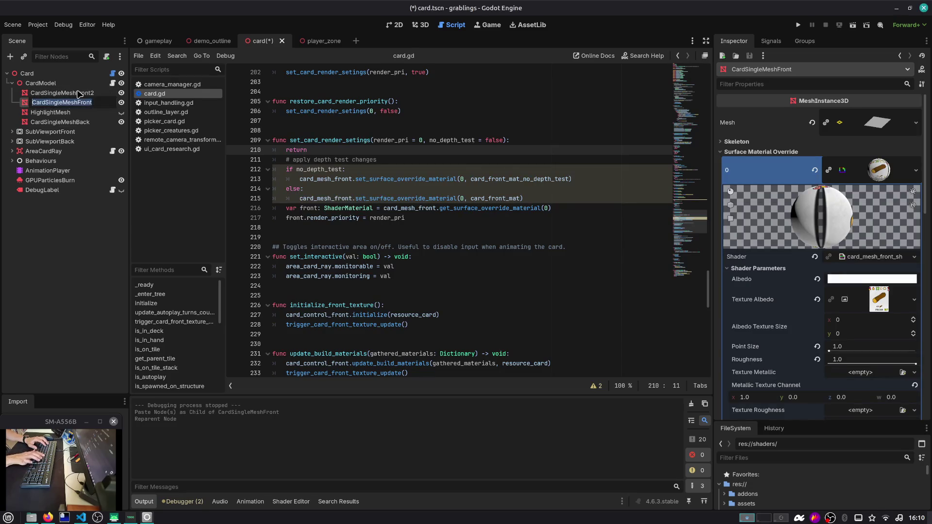
{"action": "left_click", "coordinate": [77, 92]}
{"action": "left_click", "coordinate": [78, 93]}
{"action": "key", "text": "BackSpace"}
{"action": "key", "text": "Return"}
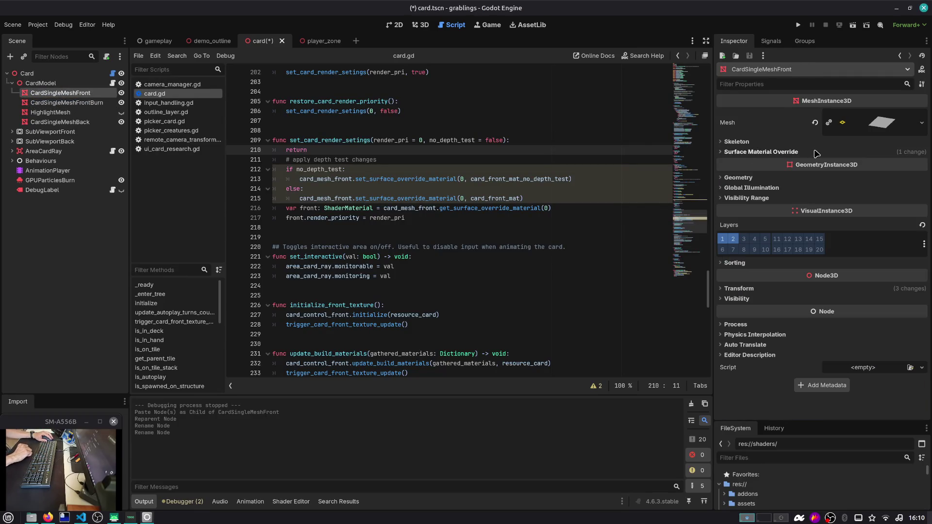
Step: Expand the front mesh's Surface Material Override to view its material properties
{"action": "left_click", "coordinate": [815, 153]}
{"action": "left_click", "coordinate": [849, 167]}
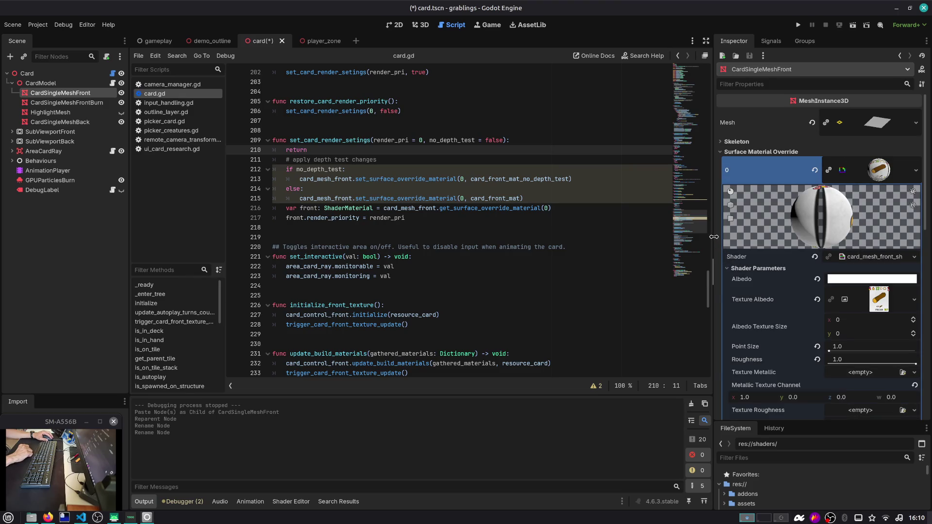
{"action": "left_click_drag", "start_coordinate": [712, 236], "coordinate": [683, 236]}
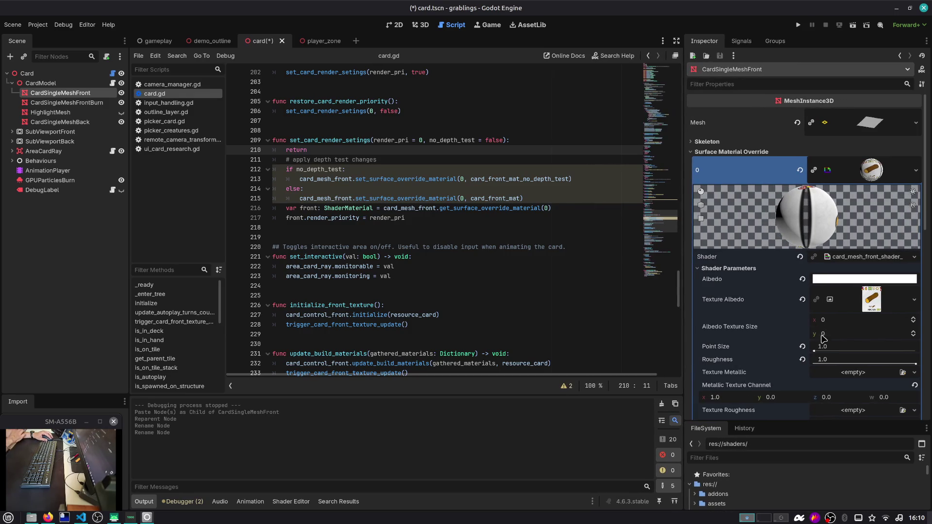
{"action": "scroll", "coordinate": [821, 348], "scroll_direction": "down", "scroll_amount": 3}
{"action": "scroll", "coordinate": [821, 349], "scroll_direction": "down", "scroll_amount": 5}
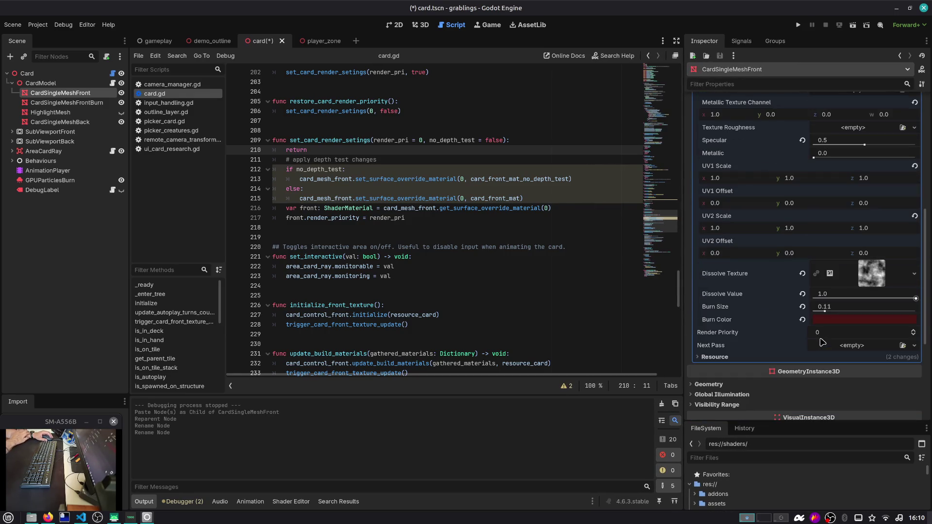
Step: Replace surface material override slot 0 with a new StandardMaterial3D
{"action": "scroll", "coordinate": [825, 335], "scroll_direction": "up", "scroll_amount": 5}
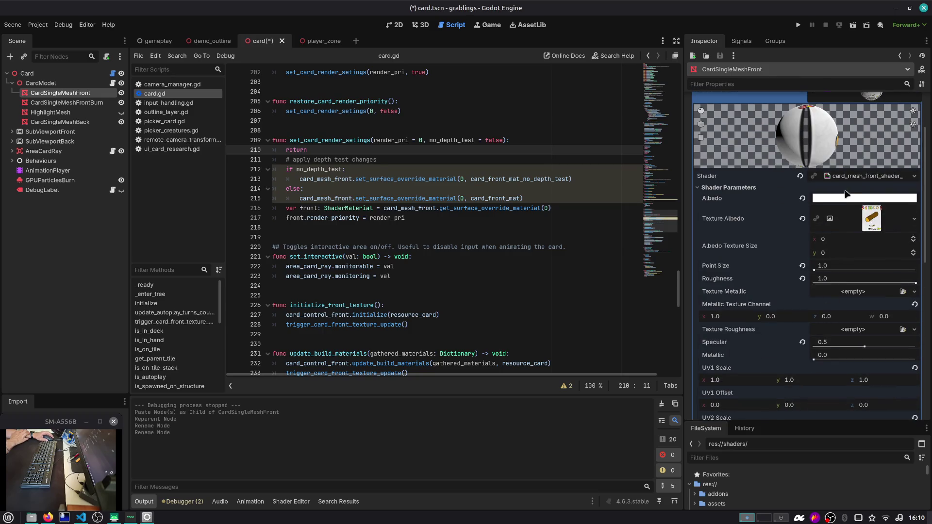
{"action": "scroll", "coordinate": [847, 196], "scroll_direction": "up", "scroll_amount": 2}
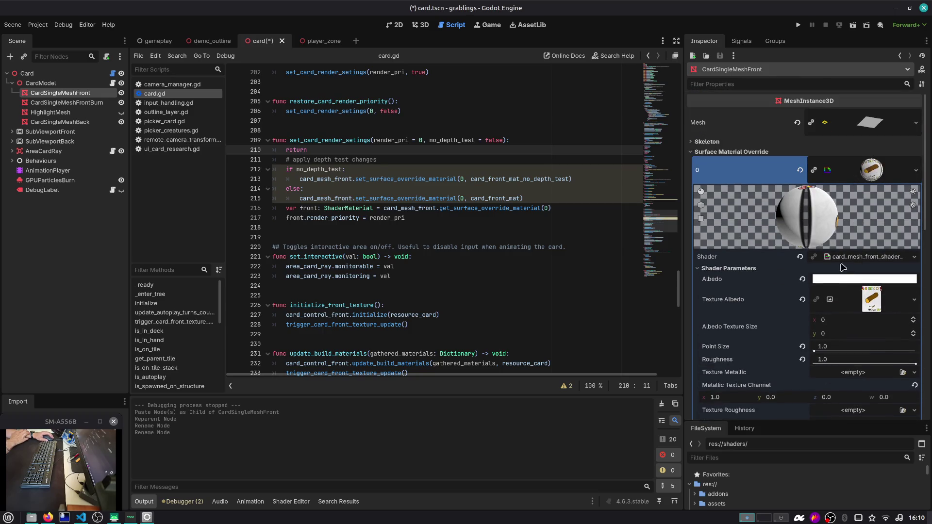
{"action": "left_click", "coordinate": [854, 180]}
{"action": "left_click", "coordinate": [916, 170]}
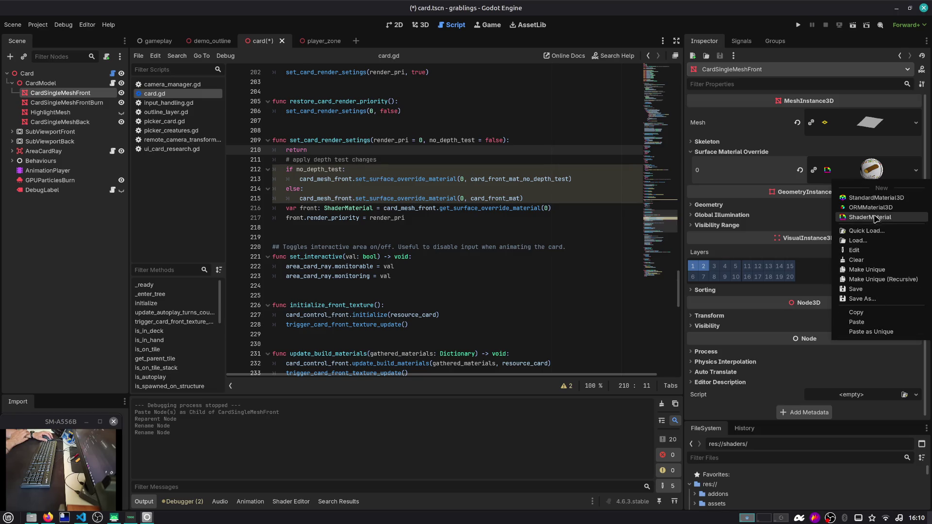
{"action": "left_click", "coordinate": [875, 198]}
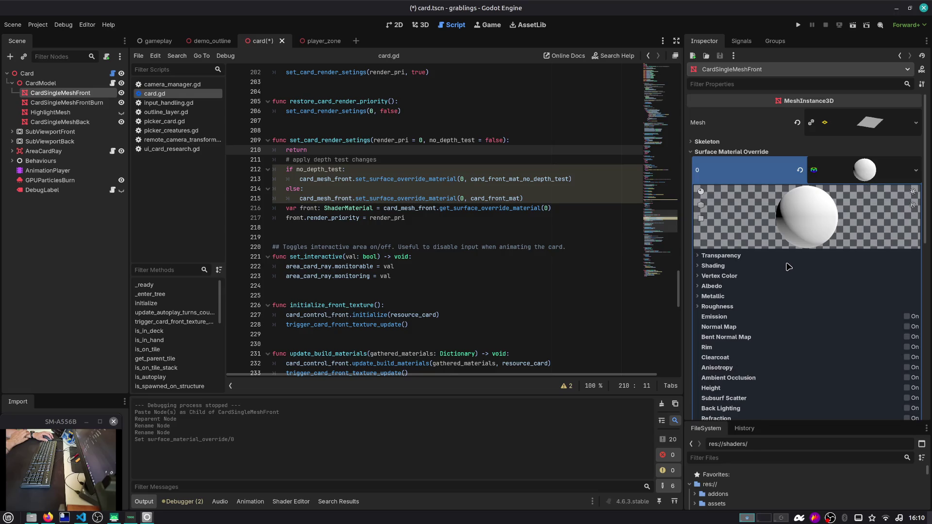
Step: Try Unshaded shading mode on the material, then revert it to Per-Pixel
{"action": "left_click", "coordinate": [721, 256]}
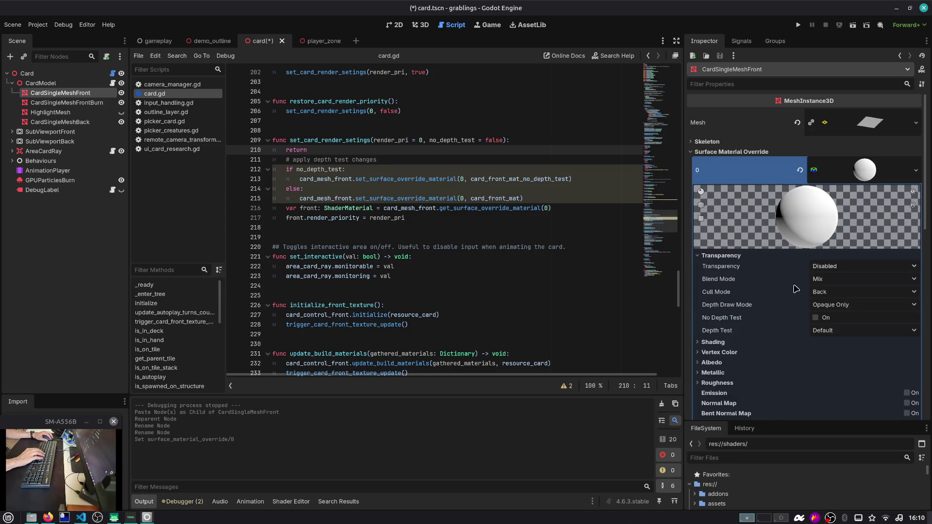
{"action": "left_click", "coordinate": [732, 342]}
{"action": "left_click", "coordinate": [818, 355]}
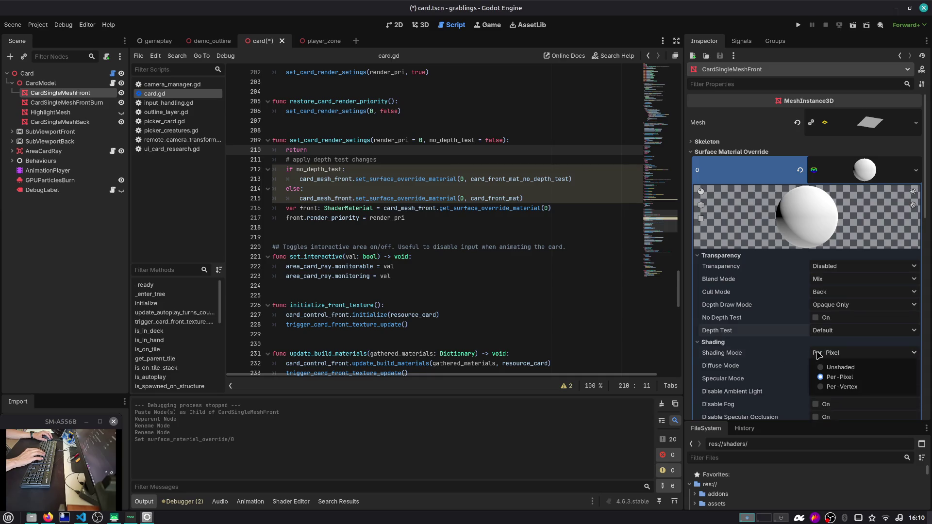
{"action": "left_click", "coordinate": [835, 368]}
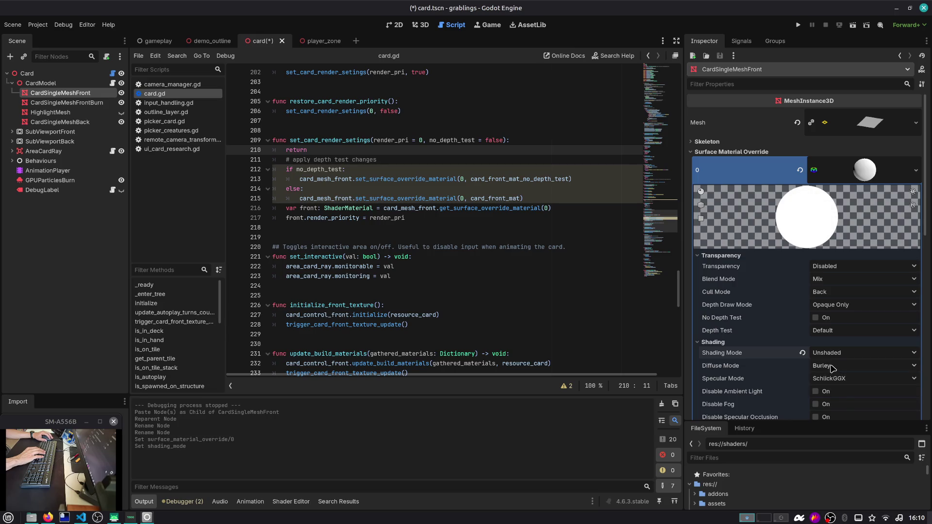
{"action": "scroll", "coordinate": [804, 373], "scroll_direction": "down", "scroll_amount": 1}
{"action": "left_click", "coordinate": [802, 312]}
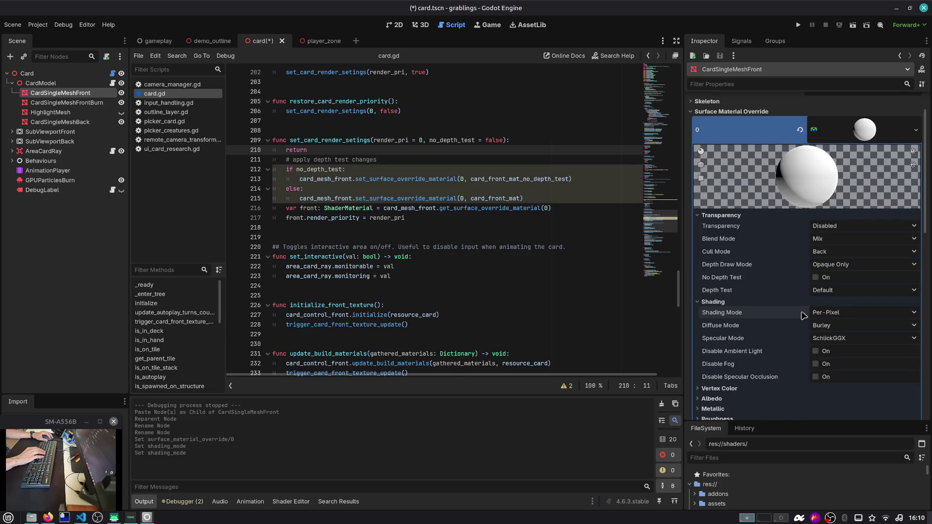
{"action": "left_click", "coordinate": [735, 302]}
Step: Try a new ViewportTexture as the albedo texture and dismiss the local-to-scene warning
{"action": "left_click", "coordinate": [728, 322]}
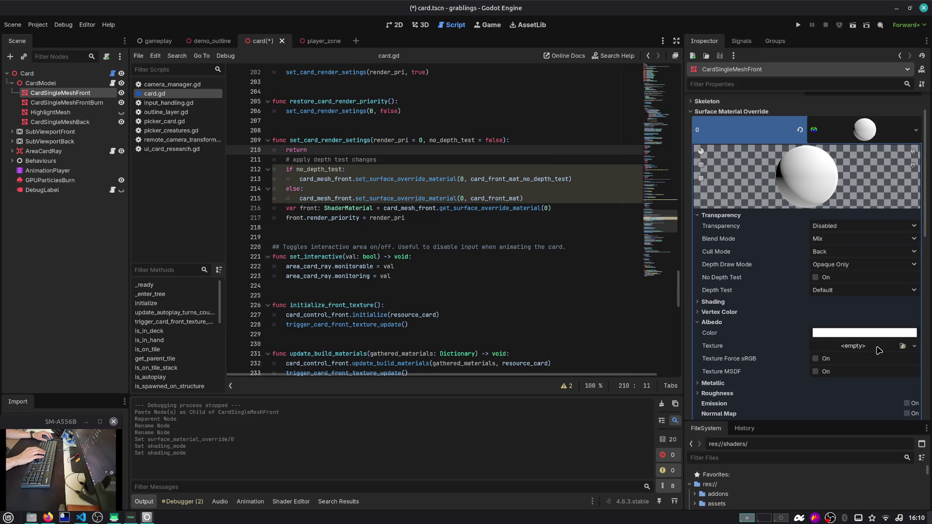
{"action": "left_click", "coordinate": [903, 346]}
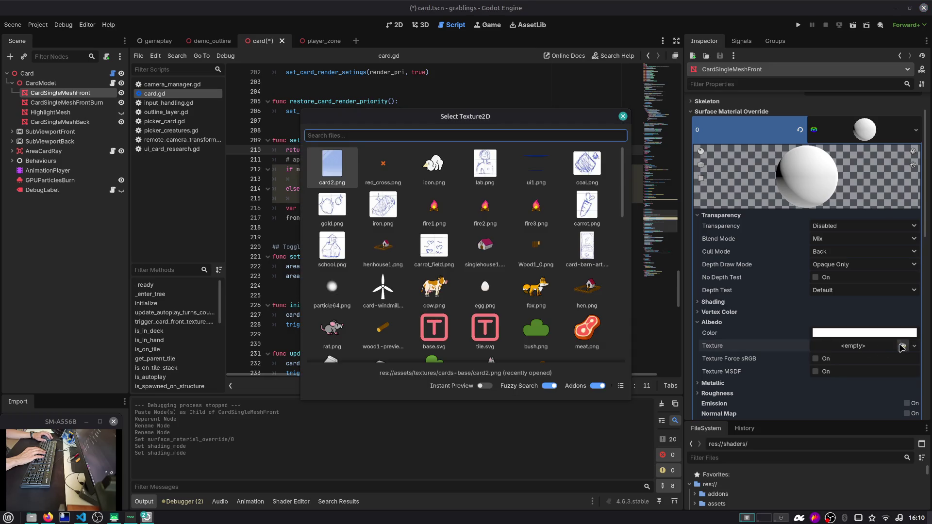
{"action": "key", "text": "Escape"}
{"action": "left_click", "coordinate": [872, 347]}
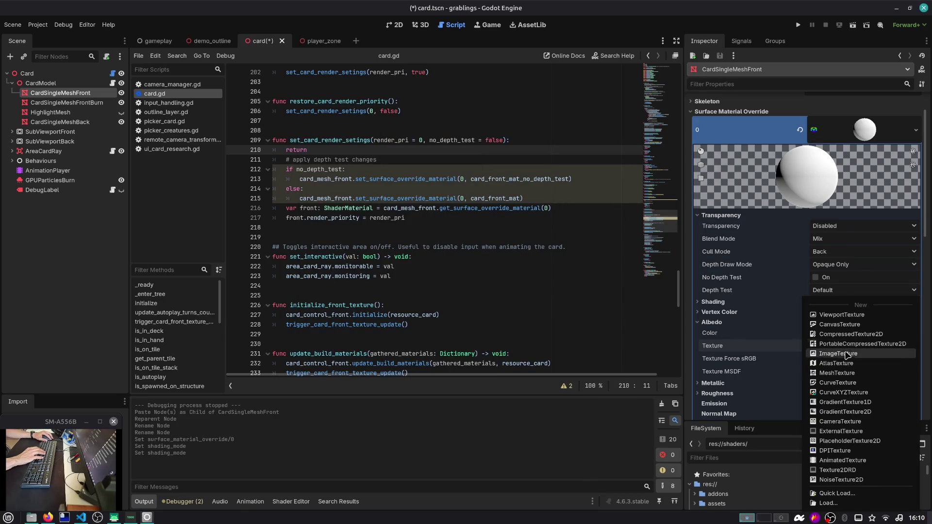
{"action": "left_click", "coordinate": [853, 322]}
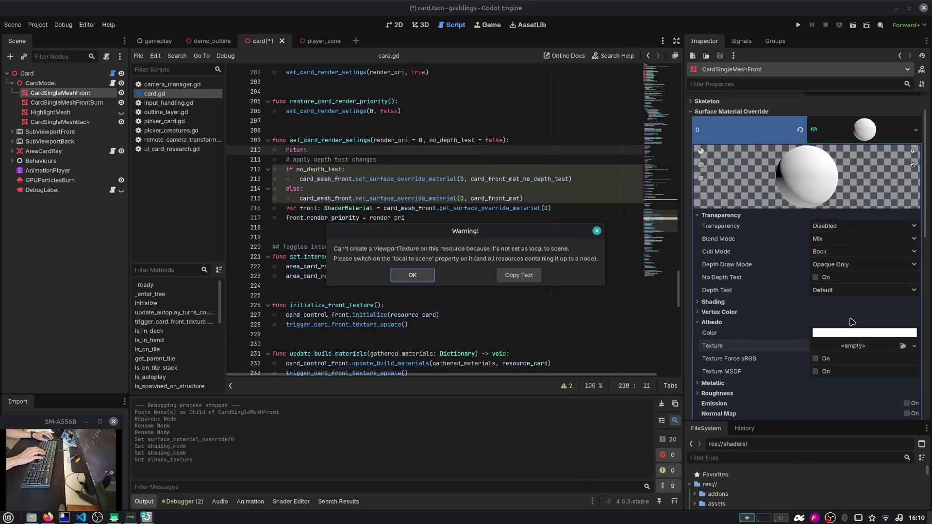
{"action": "left_click", "coordinate": [411, 276]}
Step: Save the card scene from the material's resource options menu
{"action": "left_click", "coordinate": [840, 126]}
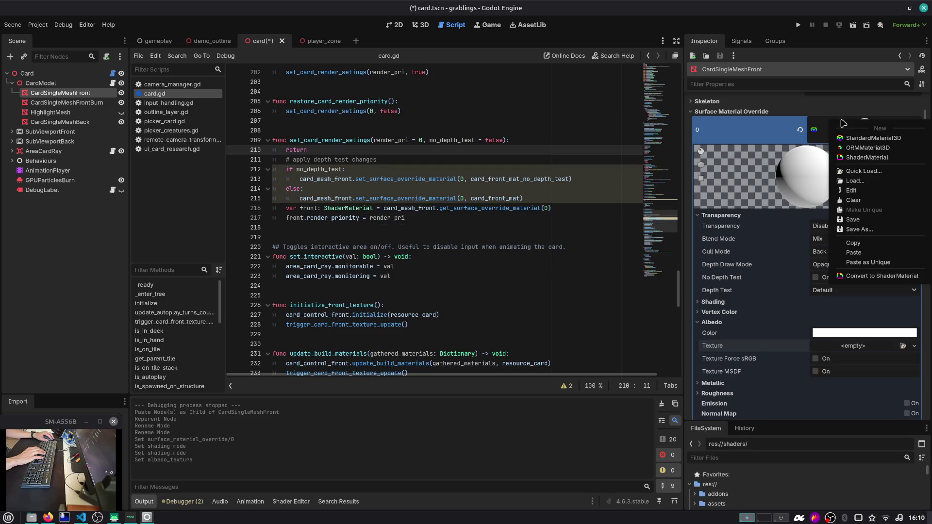
{"action": "left_click", "coordinate": [869, 219]}
{"action": "left_click", "coordinate": [874, 140]}
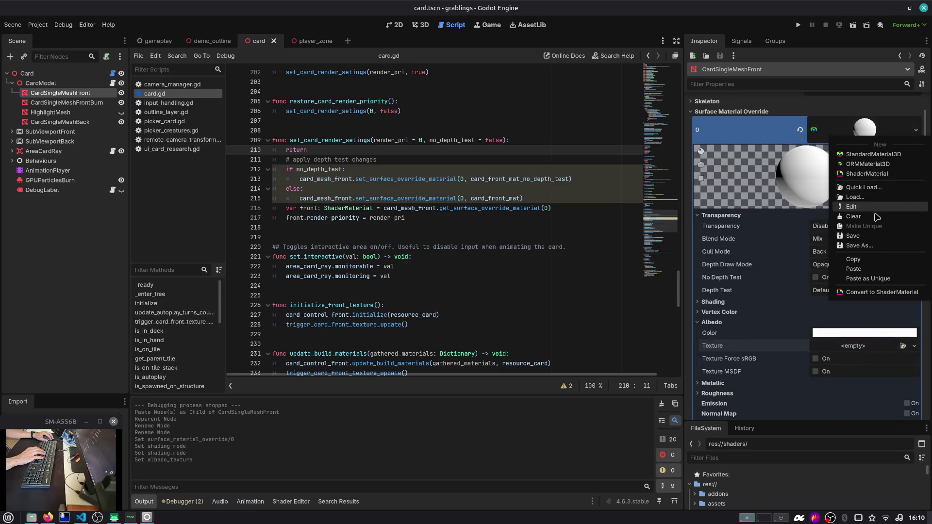
{"action": "left_click", "coordinate": [769, 287]}
{"action": "scroll", "coordinate": [773, 283], "scroll_direction": "down", "scroll_amount": 5}
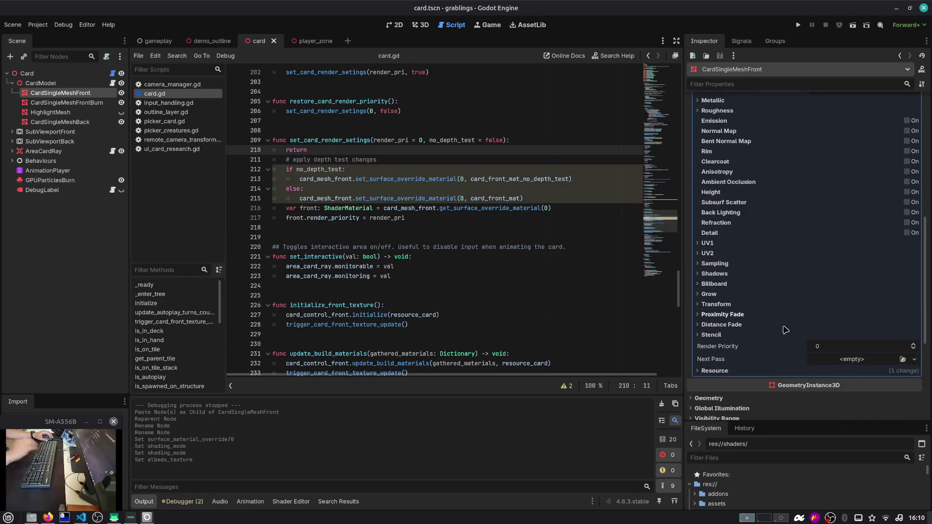
Step: Make the override material local to scene and give its albedo a new ViewportTexture
{"action": "left_click", "coordinate": [785, 372]}
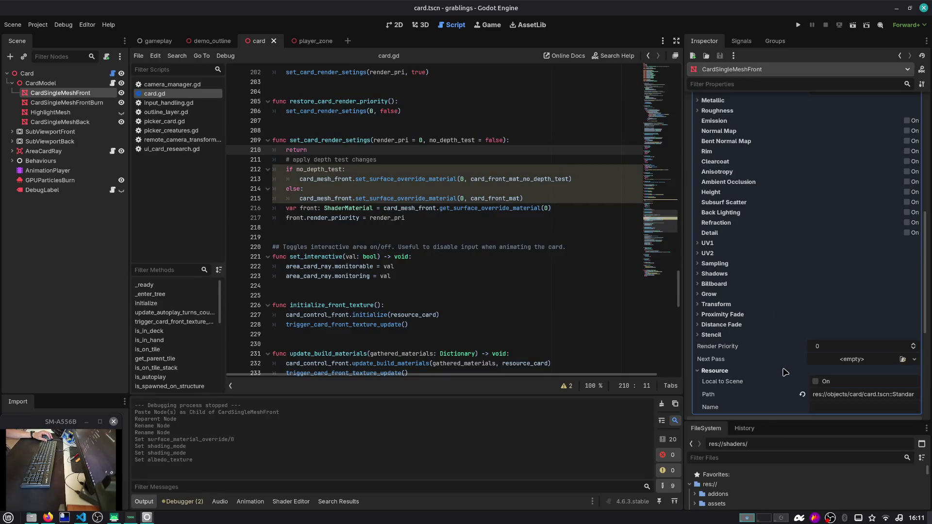
{"action": "left_click", "coordinate": [815, 382]}
{"action": "scroll", "coordinate": [825, 291], "scroll_direction": "up", "scroll_amount": 5}
{"action": "left_click", "coordinate": [850, 266]}
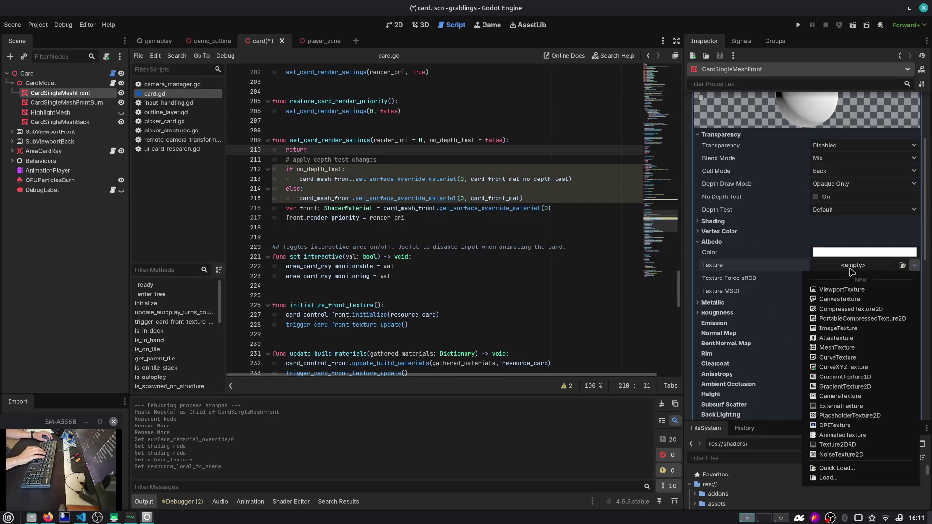
{"action": "left_click", "coordinate": [849, 290]}
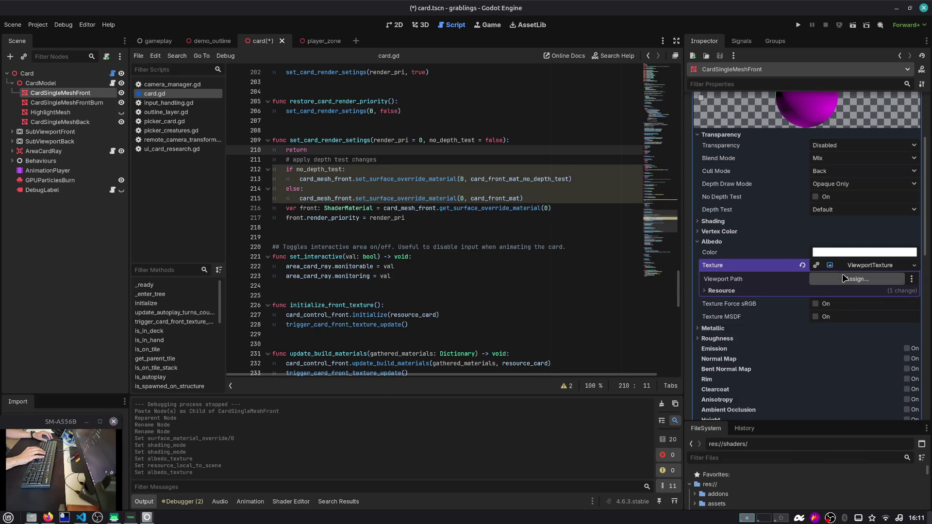
Step: Assign SubViewportFront as the ViewportTexture's viewport and save the scene
{"action": "left_click", "coordinate": [845, 278]}
{"action": "double_click", "coordinate": [465, 164]}
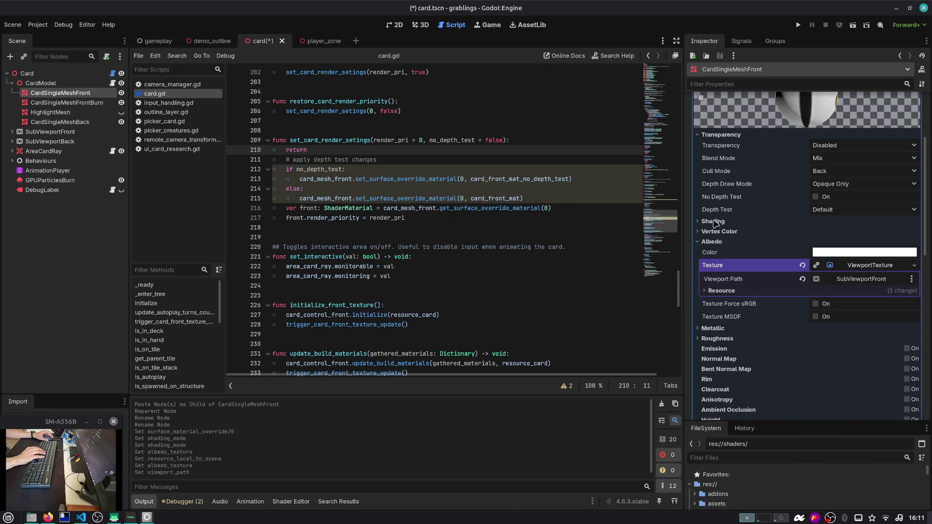
{"action": "scroll", "coordinate": [750, 230], "scroll_direction": "down", "scroll_amount": 3}
{"action": "key", "text": "ctrl+s"}
Step: Reopen the override material's properties and expand its Stencil section
{"action": "scroll", "coordinate": [749, 231], "scroll_direction": "up", "scroll_amount": 6}
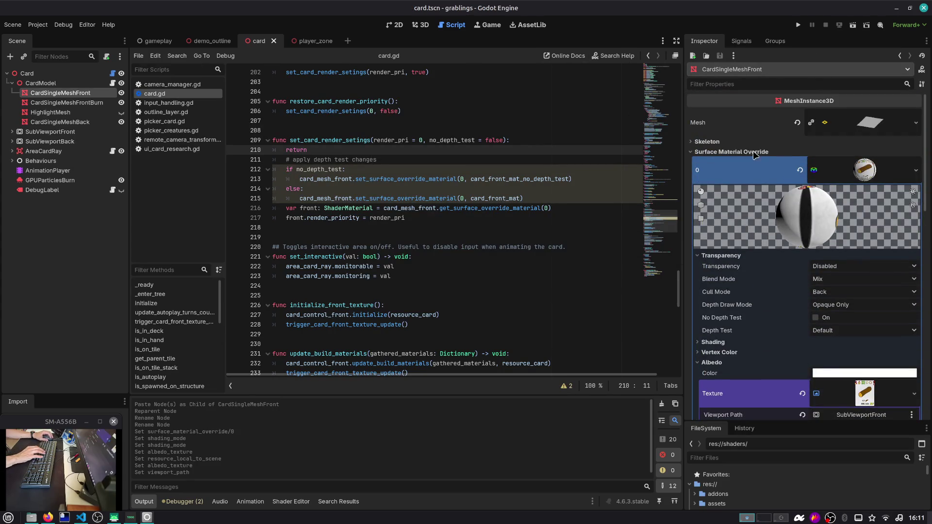
{"action": "left_click", "coordinate": [880, 163]}
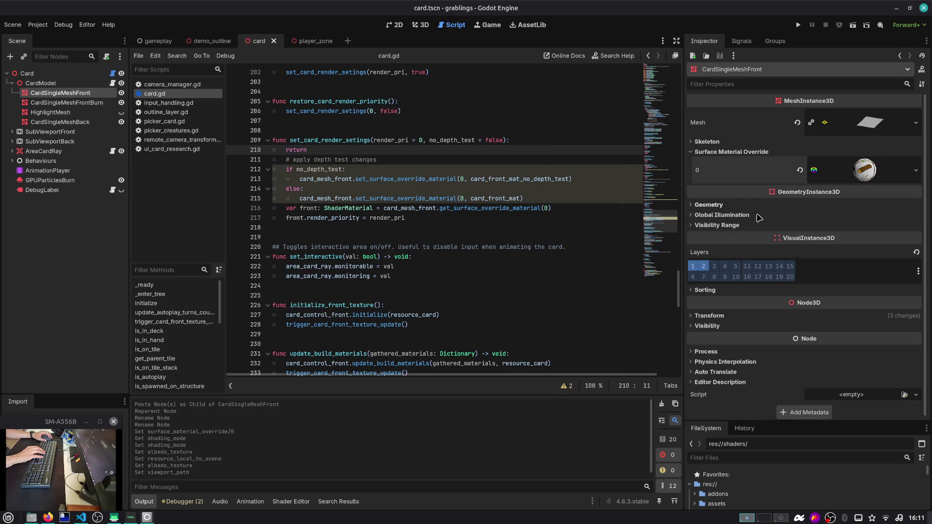
{"action": "left_click", "coordinate": [731, 226]}
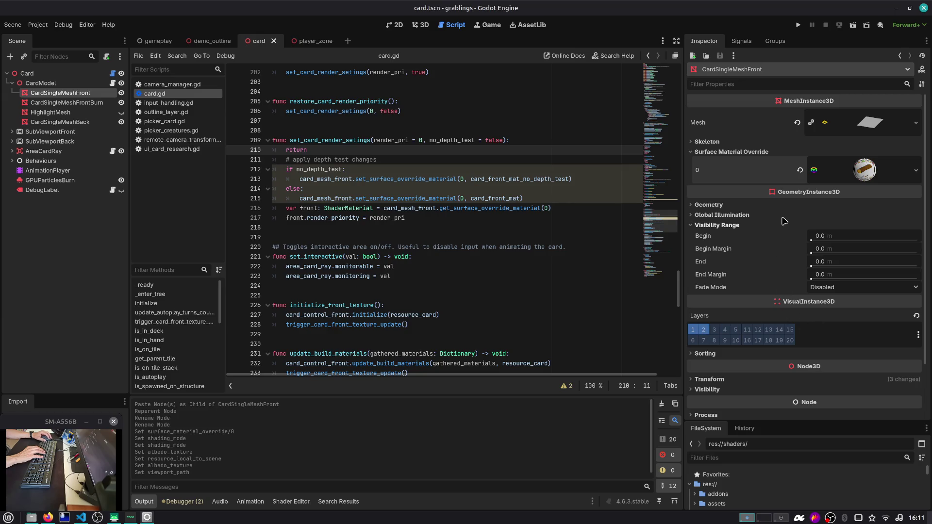
{"action": "left_click", "coordinate": [832, 173]}
{"action": "left_click", "coordinate": [834, 169]}
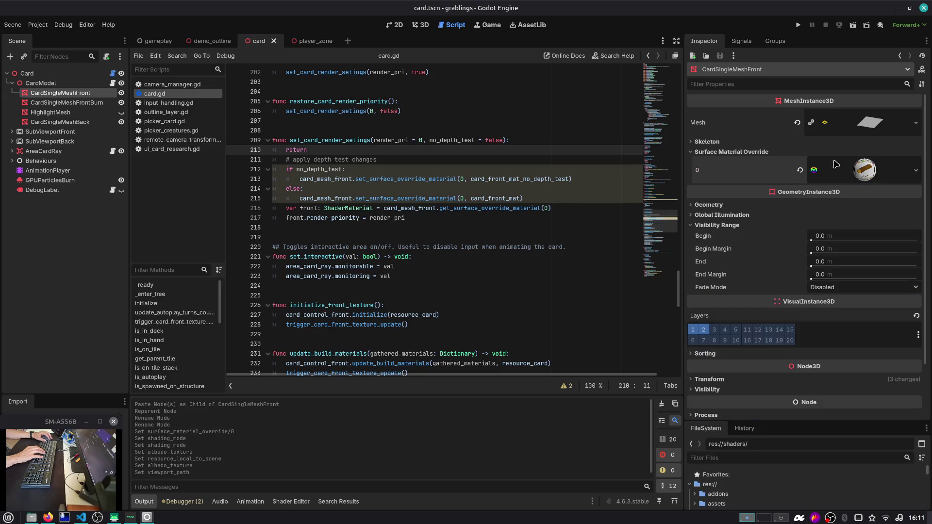
{"action": "left_click", "coordinate": [839, 169]}
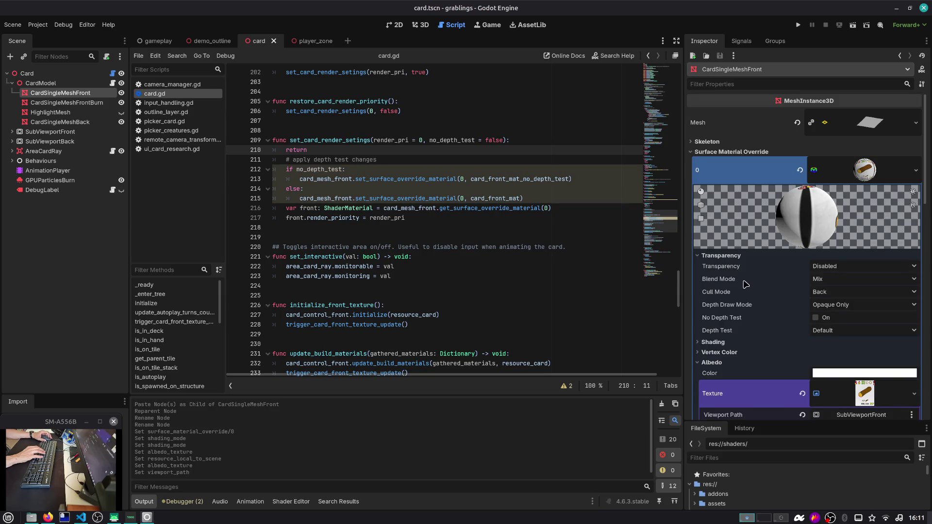
{"action": "scroll", "coordinate": [745, 284], "scroll_direction": "down", "scroll_amount": 10}
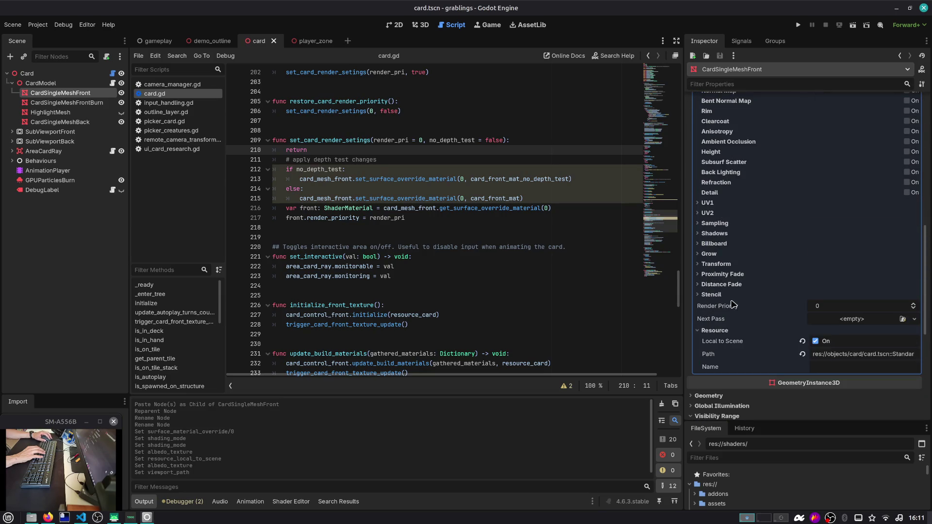
{"action": "left_click", "coordinate": [738, 298]}
Step: Set the material's Stencil Mode to Custom with the Write flag and Compare Always
{"action": "left_click", "coordinate": [825, 305]}
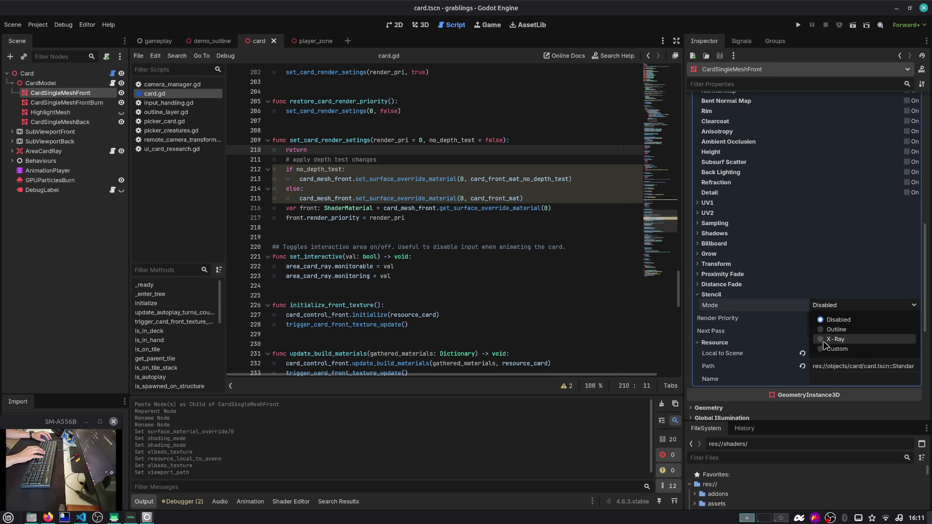
{"action": "left_click", "coordinate": [822, 342]}
{"action": "scroll", "coordinate": [825, 352], "scroll_direction": "down", "scroll_amount": 1}
{"action": "left_click", "coordinate": [827, 290]}
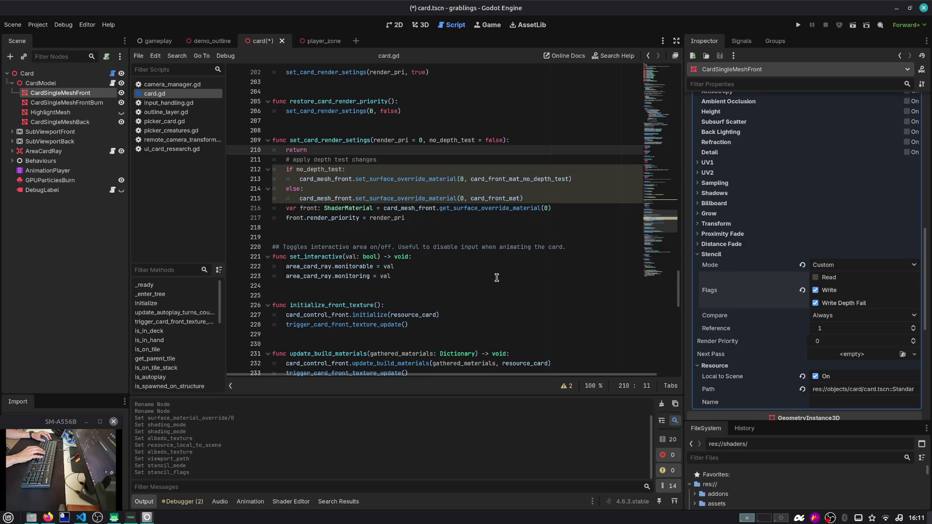
{"action": "left_click", "coordinate": [820, 316]}
{"action": "left_click", "coordinate": [820, 316]}
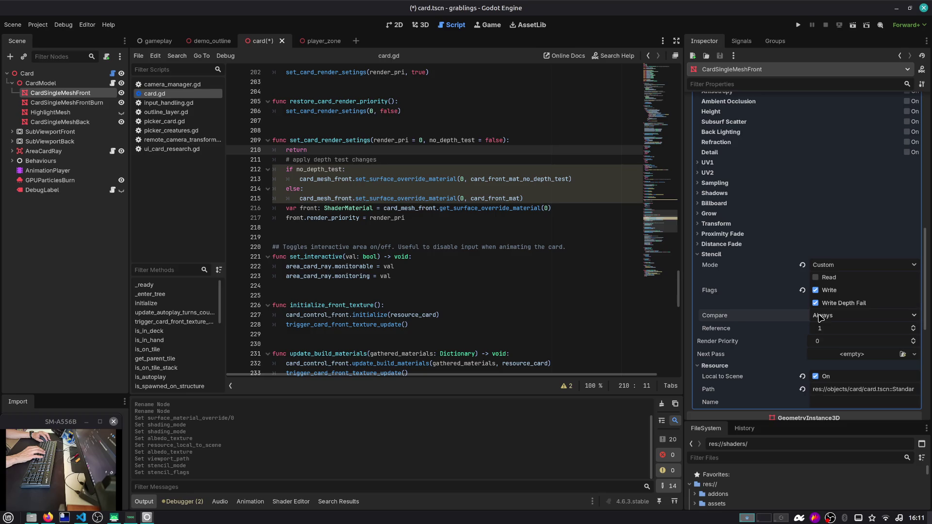
{"action": "scroll", "coordinate": [816, 318], "scroll_direction": "up", "scroll_amount": 15}
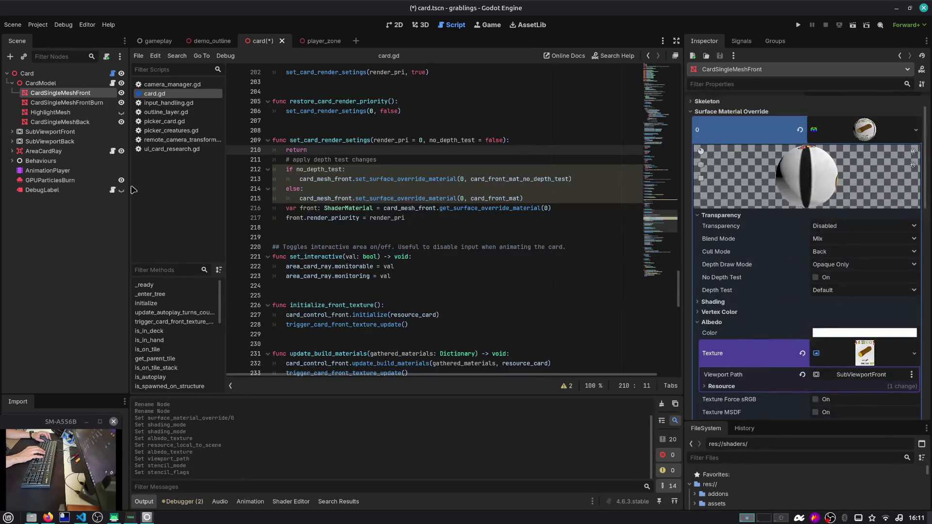
Step: Hide CardSingleMeshFrontBurn, save the card scene, and switch to the gameplay scene
{"action": "left_click", "coordinate": [122, 104]}
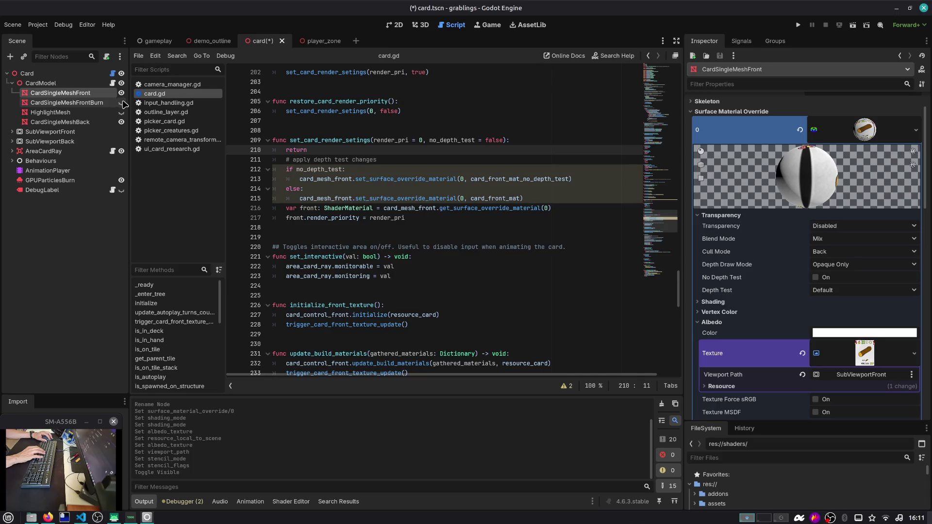
{"action": "left_click", "coordinate": [320, 100]}
{"action": "key", "text": "ctrl+s"}
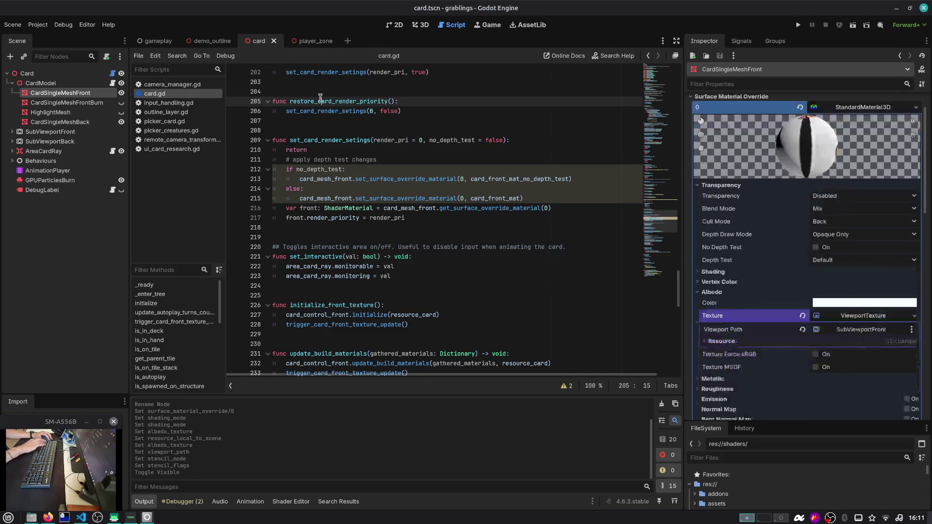
{"action": "left_click", "coordinate": [158, 41]}
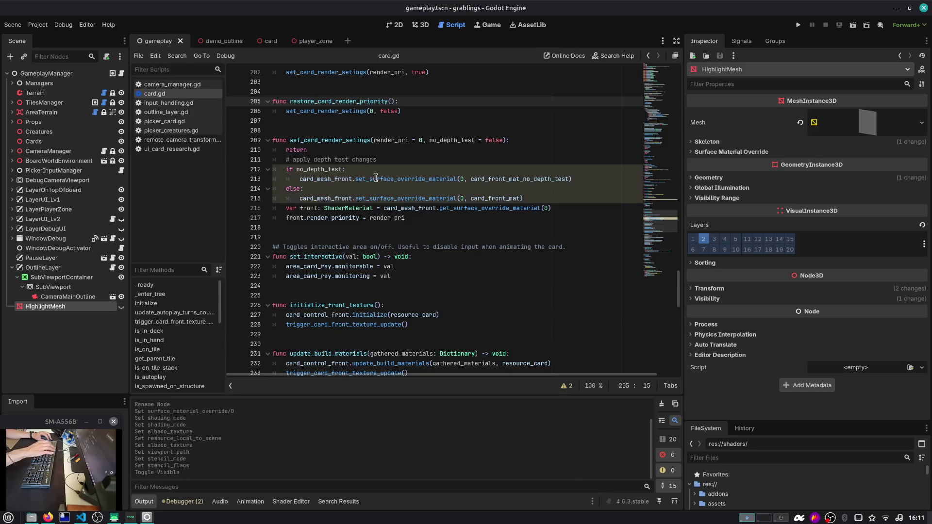
Step: Test-run the game, stop it, and return to the card scene's 3D view
{"action": "key", "text": "F6"}
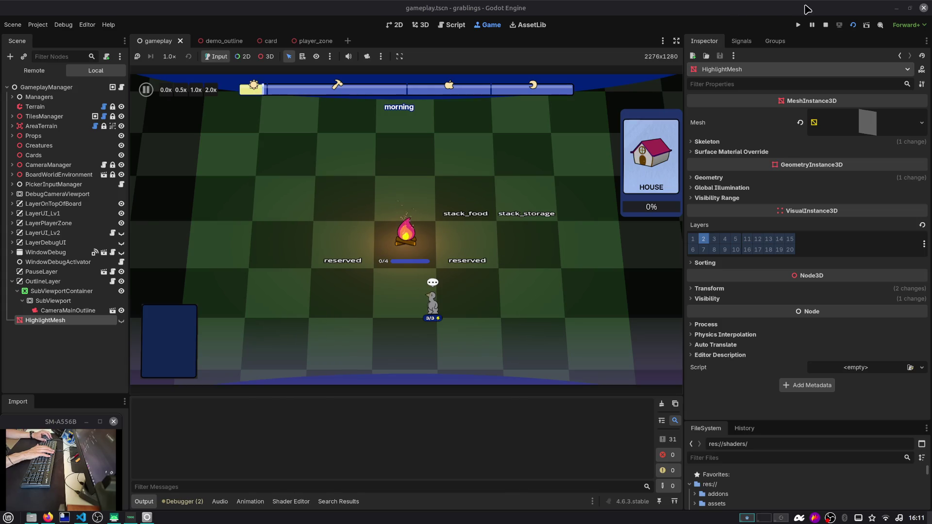
{"action": "left_click", "coordinate": [826, 25]}
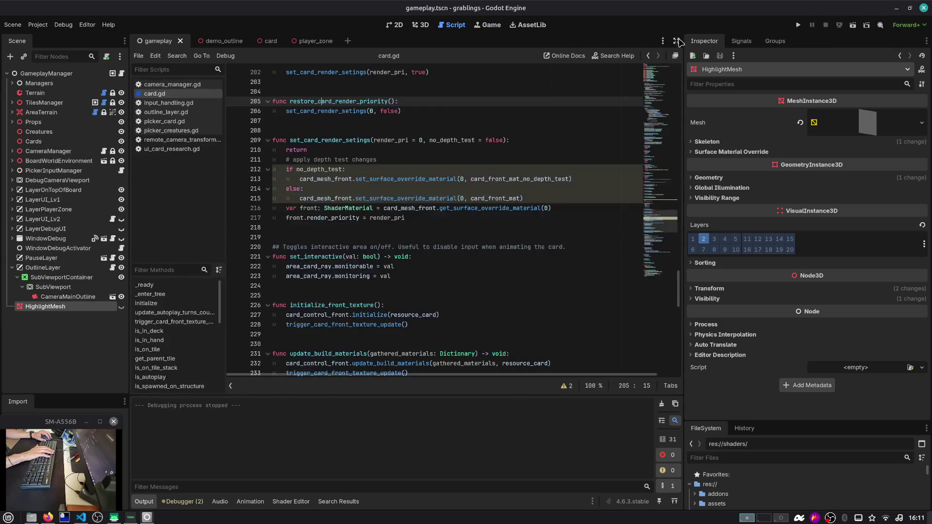
{"action": "left_click", "coordinate": [271, 42]}
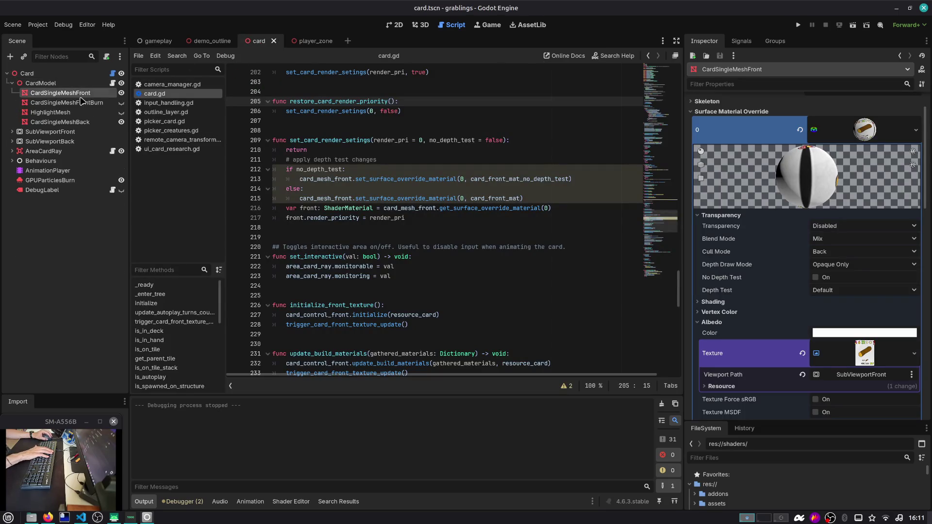
{"action": "left_click", "coordinate": [420, 25]}
Step: Select the CardSingleMeshFront mesh and look down at the card
{"action": "left_click", "coordinate": [407, 192]}
{"action": "scroll", "coordinate": [795, 130], "scroll_direction": "up", "scroll_amount": 15}
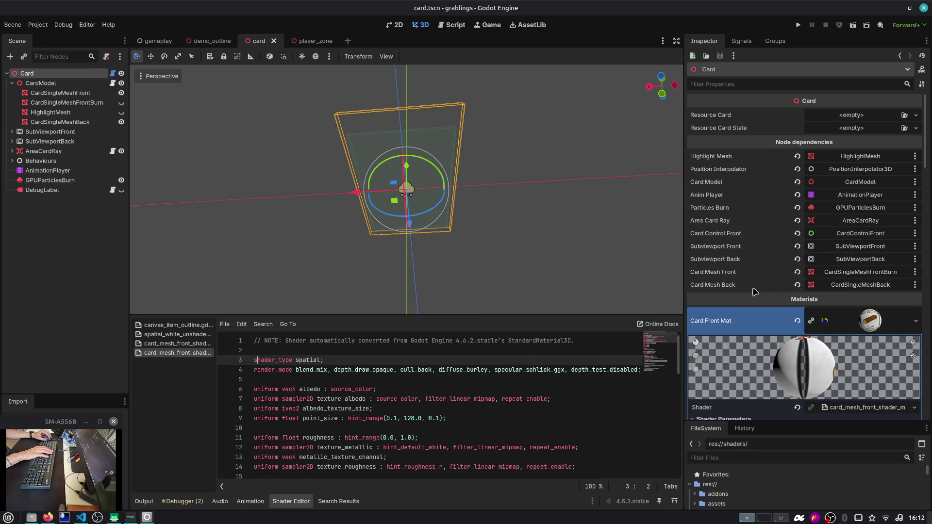
{"action": "left_click", "coordinate": [61, 92]}
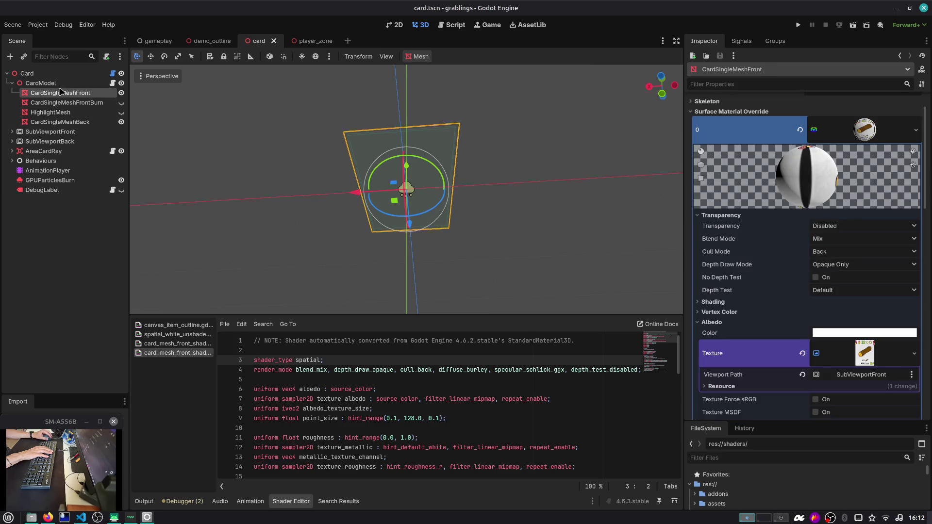
{"action": "mouse_move", "coordinate": [320, 125]}
{"action": "left_mouse_down"}
{"action": "mouse_move", "coordinate": [241, 231]}
{"action": "mouse_move", "coordinate": [193, 196]}
{"action": "mouse_move", "coordinate": [243, 147]}
{"action": "mouse_move", "coordinate": [357, 80]}
{"action": "mouse_move", "coordinate": [358, 108]}
{"action": "mouse_move", "coordinate": [416, 56]}
{"action": "mouse_move", "coordinate": [456, 79]}
{"action": "mouse_move", "coordinate": [405, 309]}
{"action": "left_mouse_up"}
{"action": "scroll", "coordinate": [358, 80], "scroll_direction": "up", "scroll_amount": 3}
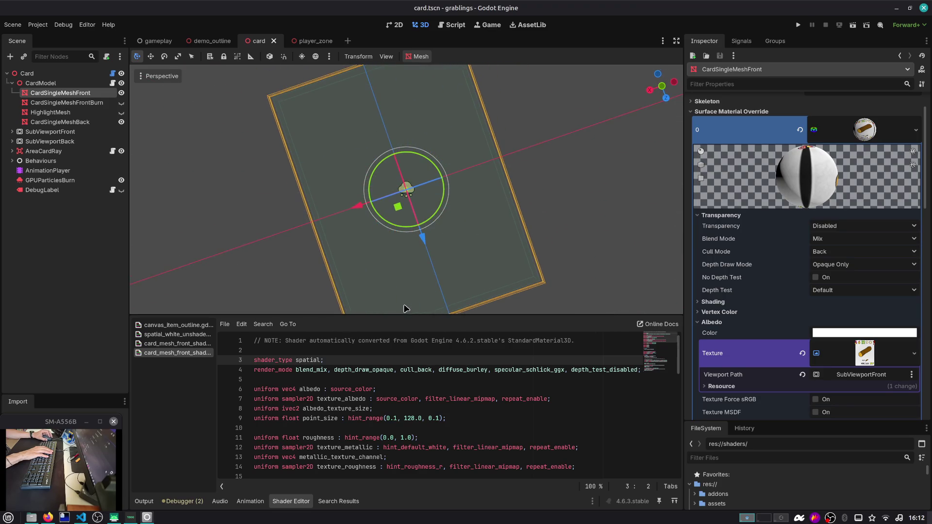
Step: Set the card front material's Transparency to Alpha, then select CardSingleMeshFrontBurn
{"action": "left_click", "coordinate": [831, 226]}
{"action": "key", "text": "Escape"}
{"action": "left_click", "coordinate": [834, 227]}
{"action": "left_click", "coordinate": [836, 246]}
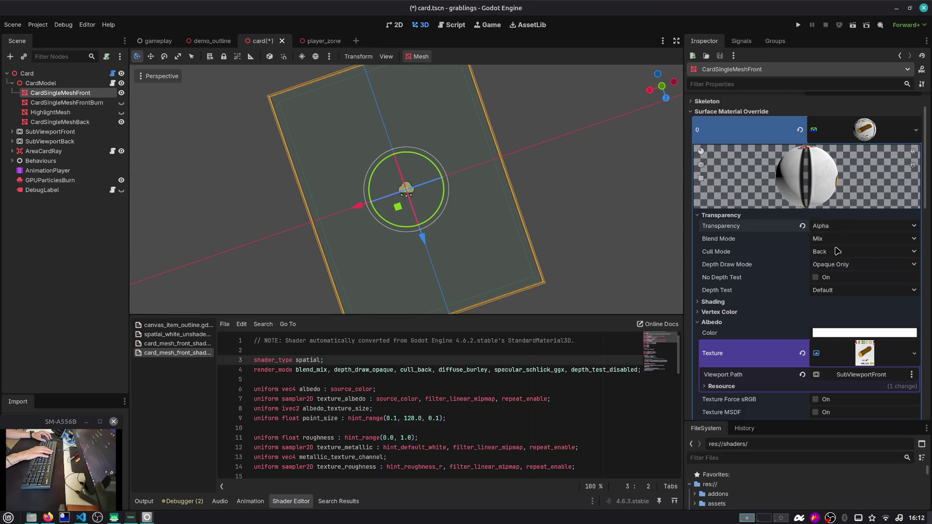
{"action": "left_click", "coordinate": [66, 102]}
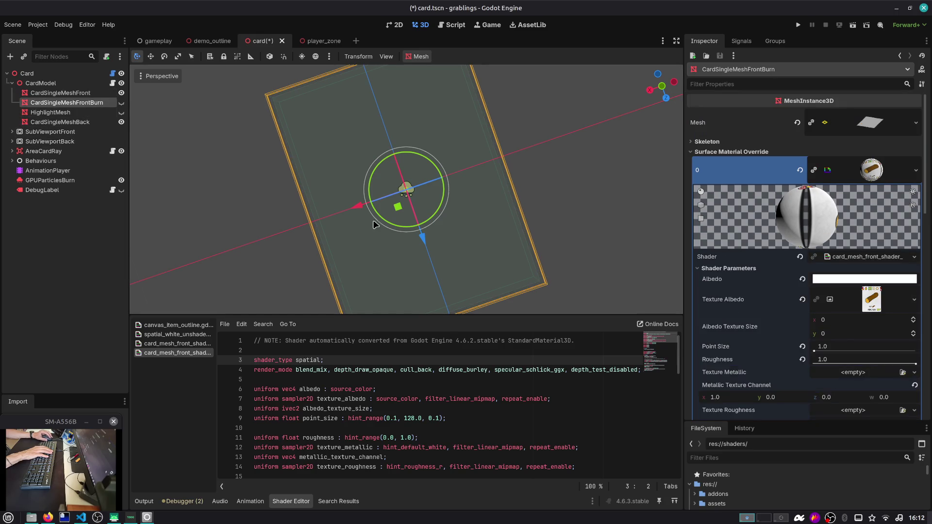